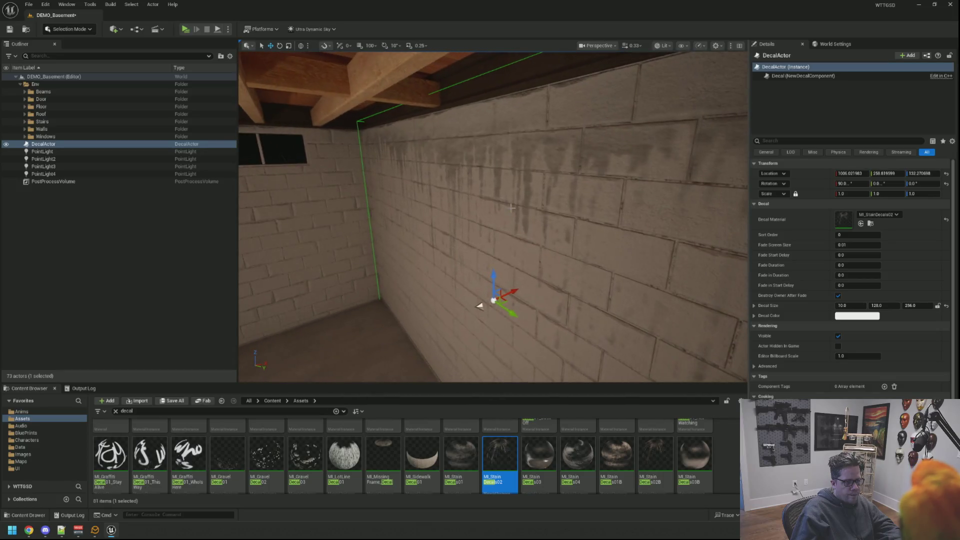
Raise the drippy stain decal on the brick wall and widen its Decal Size to 256
mouse_move(493, 275)
mouse_down()
mouse_move(495, 256)
mouse_move(525, 262)
mouse_move(487, 272)
mouse_up()
drag(364, 212, 362, 205)
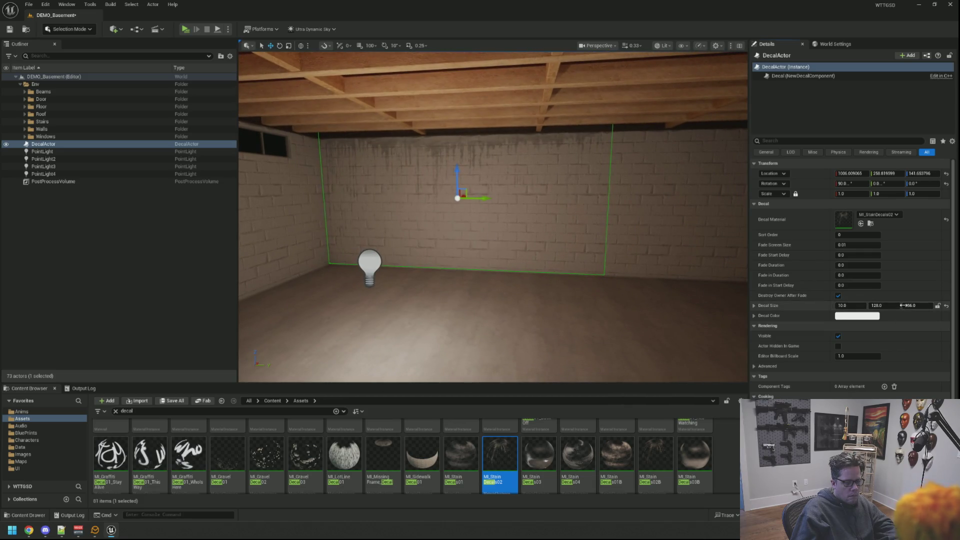
drag(902, 305, 919, 305)
text(512)
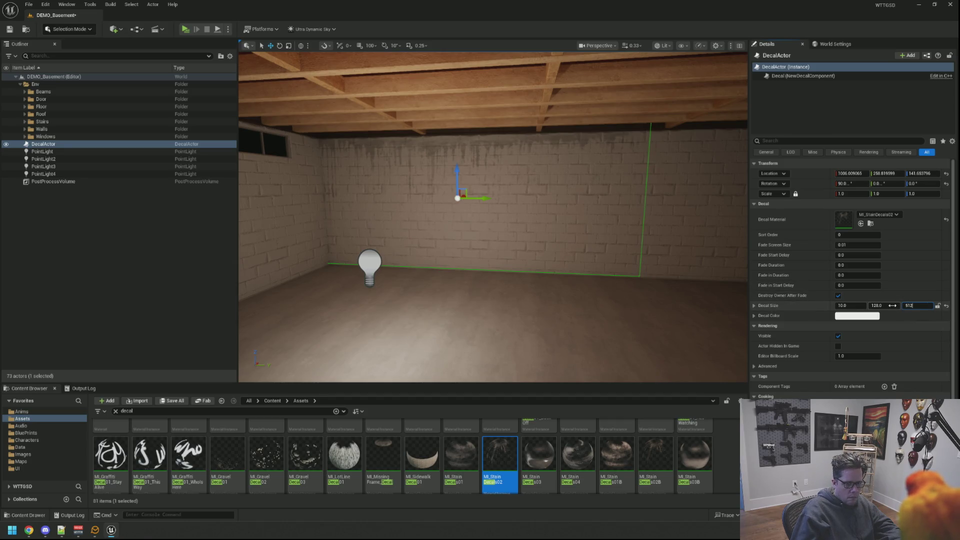
click(893, 306)
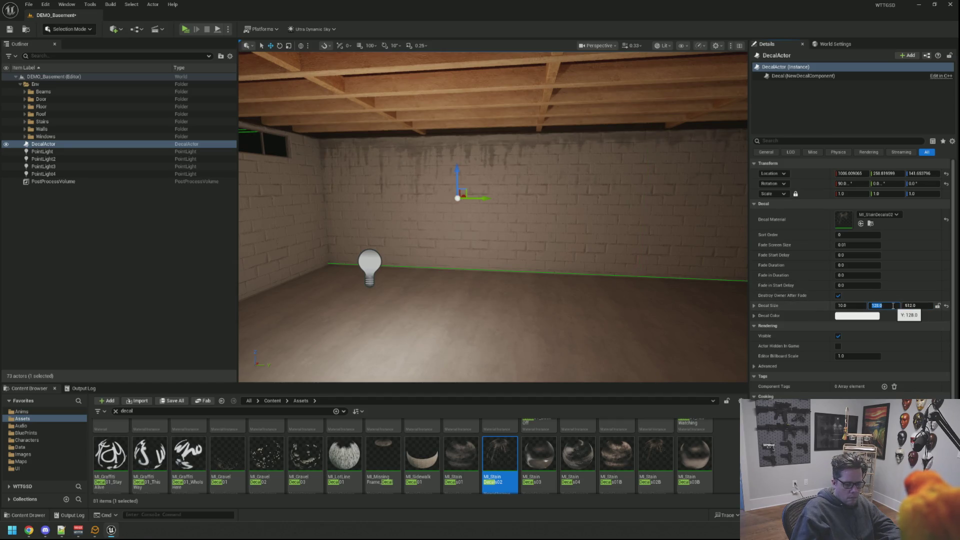
text(256)
key(Return)
Lower the decal farther along the back wall and set its Decal Size Z to 256
key(f)
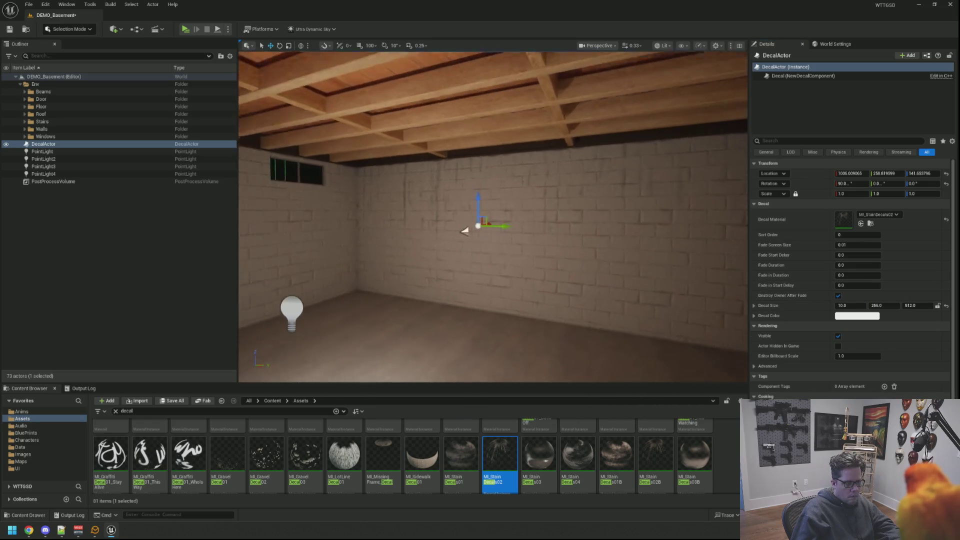
mouse_move(509, 200)
mouse_down()
mouse_move(511, 285)
mouse_move(511, 230)
mouse_move(527, 230)
mouse_move(450, 240)
mouse_move(568, 242)
mouse_move(553, 247)
mouse_up()
click(885, 306)
text(1)
text(256)
key(Return)
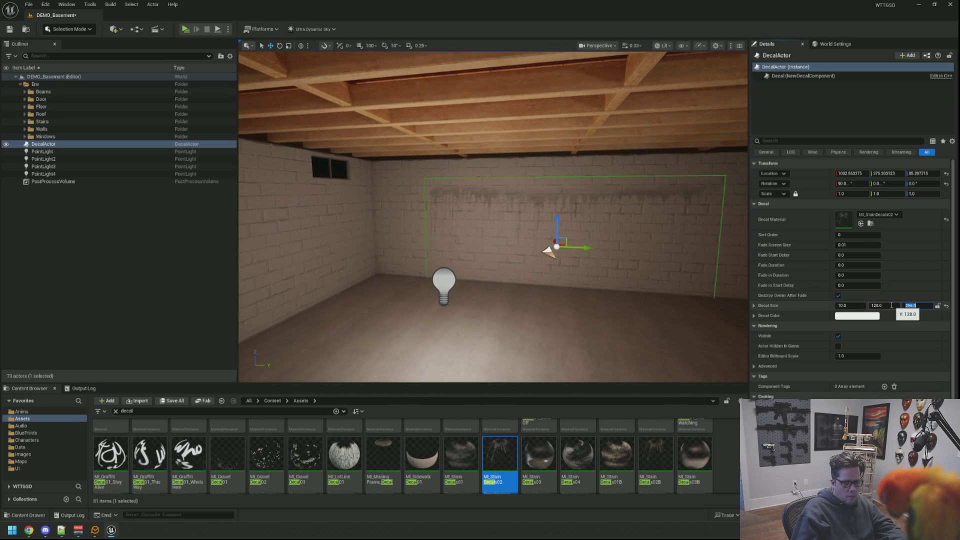
mouse_move(500, 250)
mouse_down()
mouse_move(480, 221)
mouse_move(430, 248)
mouse_move(468, 240)
mouse_move(467, 232)
mouse_move(415, 255)
mouse_up()
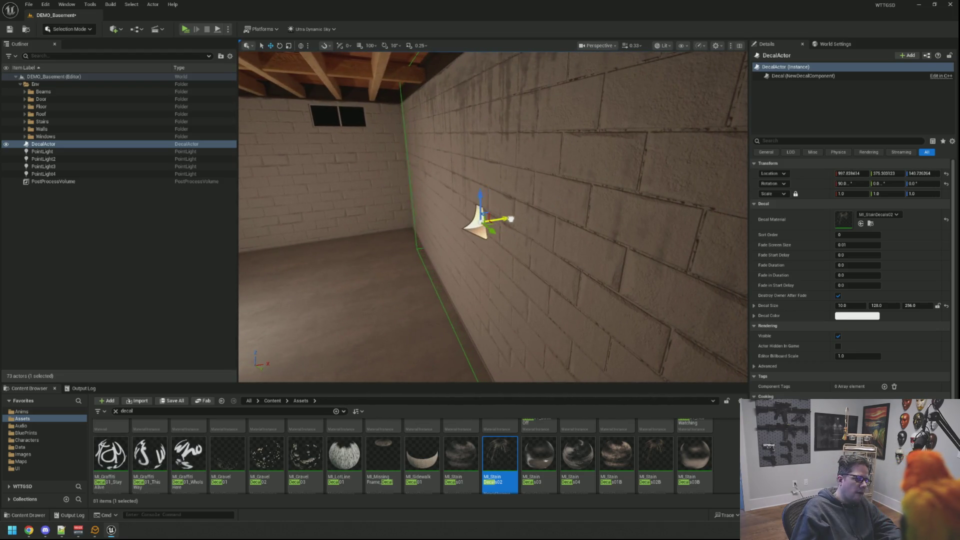
Shift the stain decal along X toward the wall so its streaks run under the joists
drag(507, 225, 600, 226)
mouse_move(505, 197)
mouse_down()
mouse_move(505, 215)
mouse_move(497, 175)
mouse_up()
key(Escape)
mouse_move(493, 215)
mouse_down()
mouse_move(493, 200)
mouse_move(493, 220)
mouse_move(493, 200)
mouse_move(493, 210)
mouse_move(468, 210)
mouse_move(467, 195)
mouse_move(483, 210)
mouse_move(488, 191)
mouse_up()
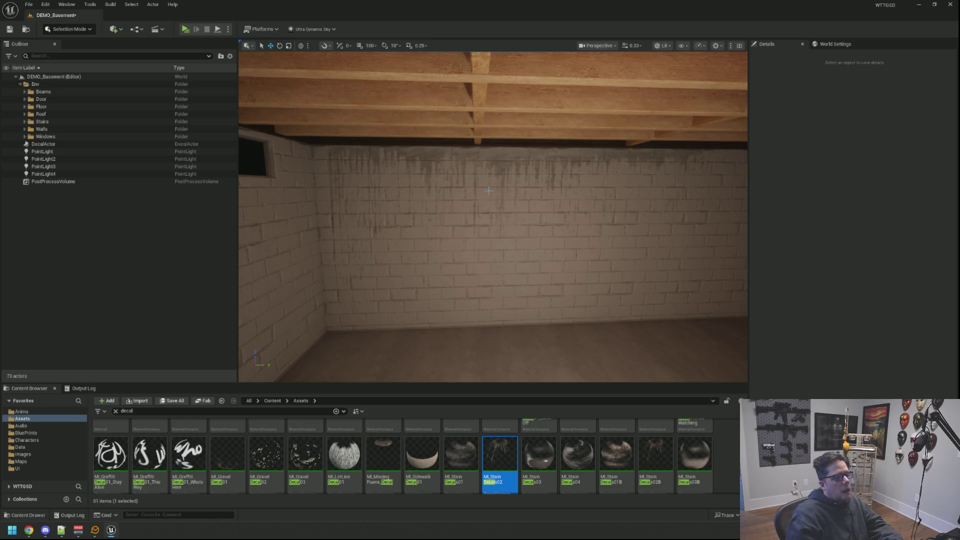
mouse_move(488, 191)
mouse_down()
mouse_move(505, 192)
mouse_move(513, 172)
mouse_move(610, 124)
mouse_move(484, 155)
mouse_move(494, 172)
mouse_move(545, 180)
mouse_move(561, 197)
mouse_up()
click(486, 165)
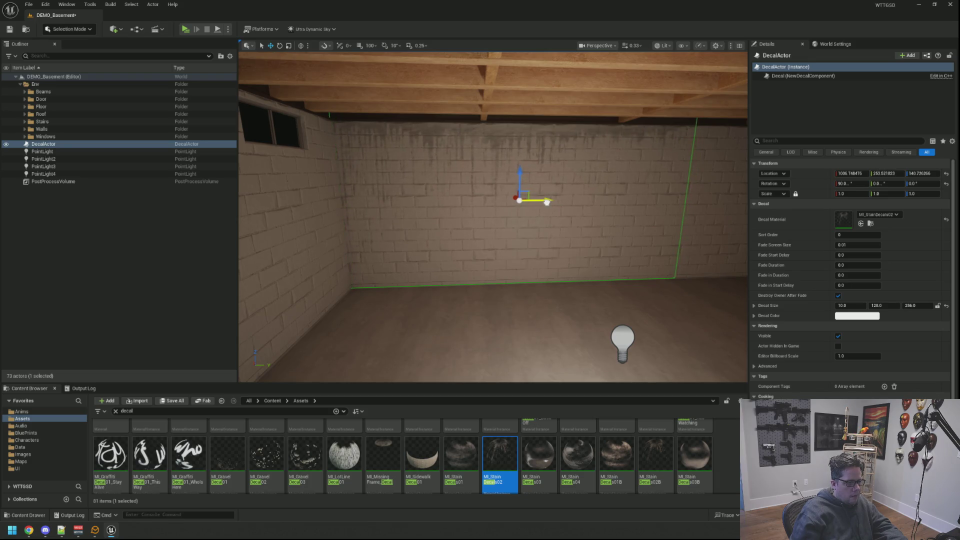
key(Escape)
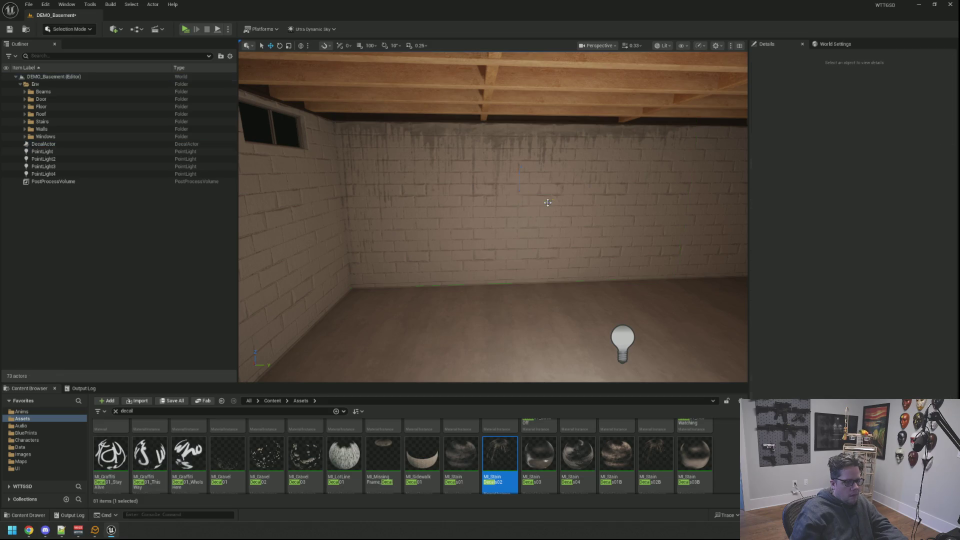
scroll(548, 202, up, 5)
scroll(493, 216, down, 8)
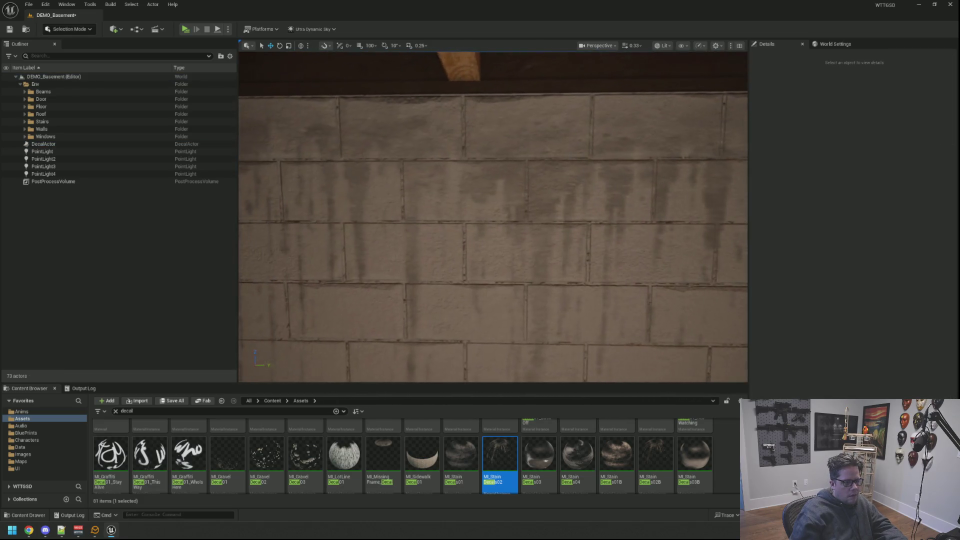
mouse_move(535, 203)
mouse_down()
mouse_move(480, 200)
mouse_move(520, 204)
mouse_move(485, 208)
mouse_move(474, 231)
mouse_move(595, 240)
mouse_up()
scroll(535, 203, up, 5)
scroll(535, 203, down, 5)
scroll(480, 225, down, 5)
click(479, 227)
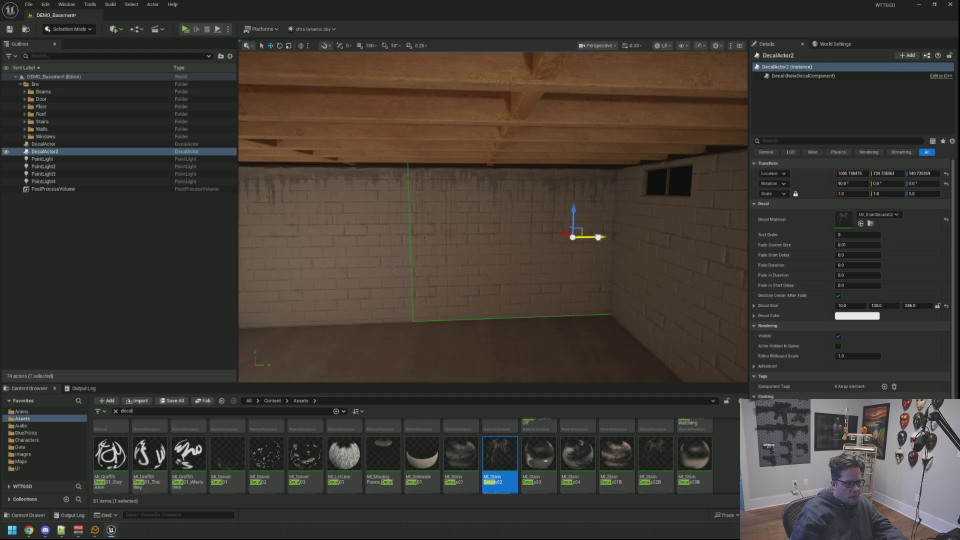
key(Escape)
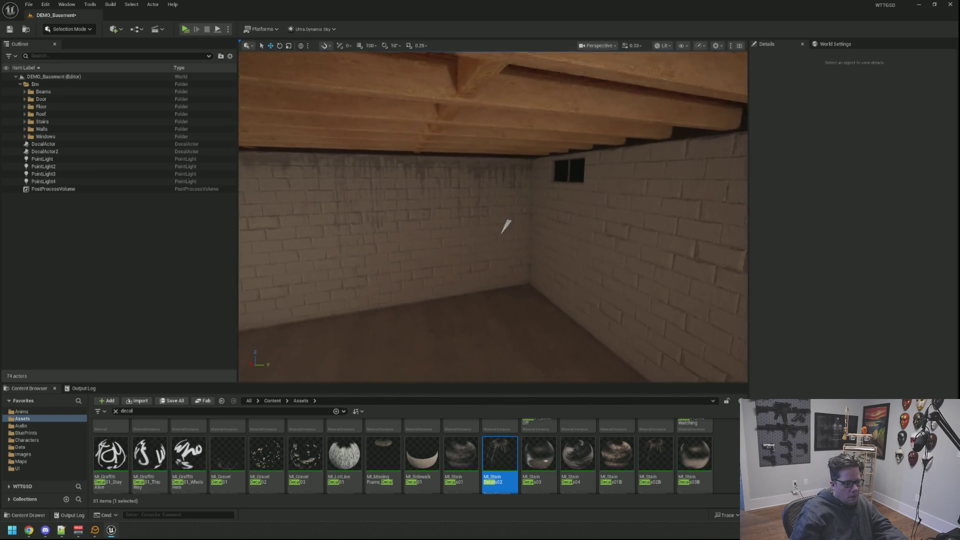
click(519, 225)
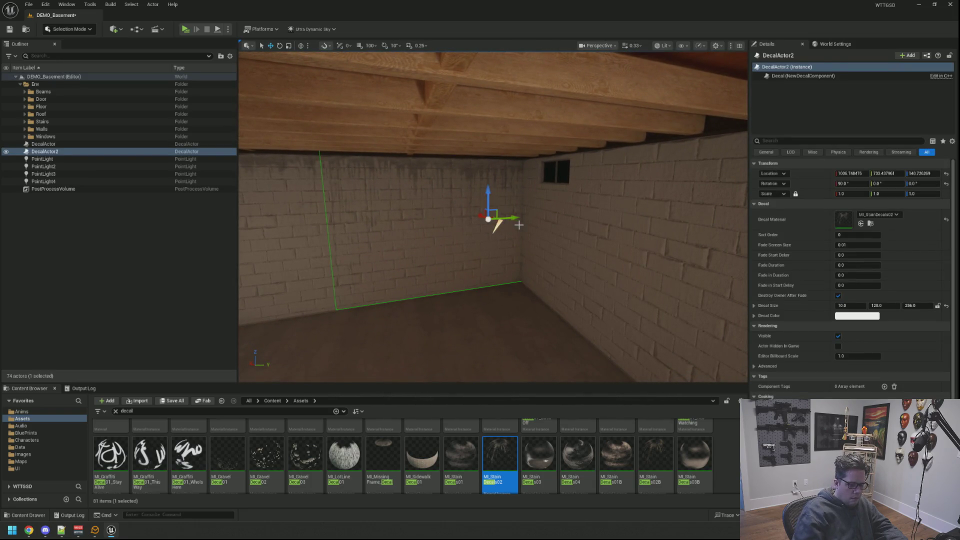
key(Delete)
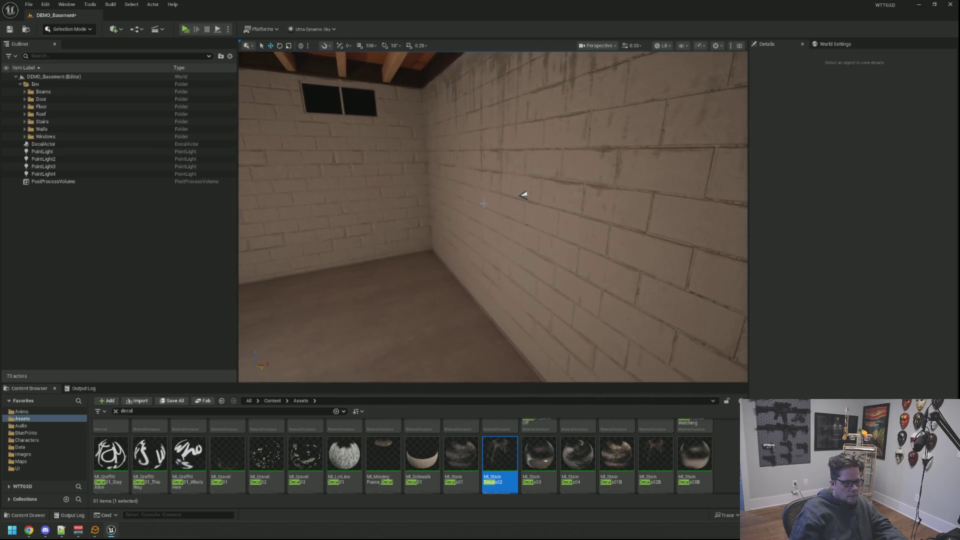
Duplicate the original stain decal as DecalActor2 and pull the copy out into the room
click(528, 193)
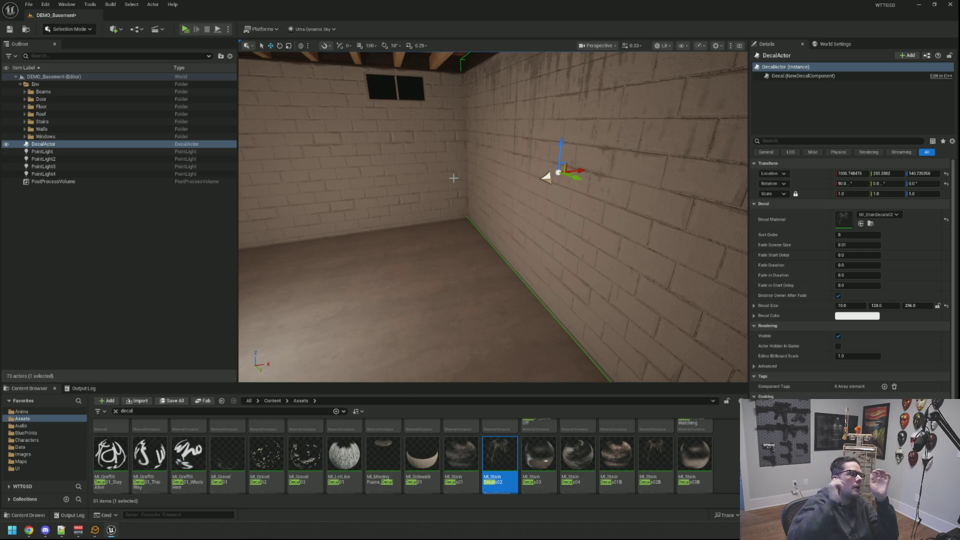
drag(504, 170, 492, 175)
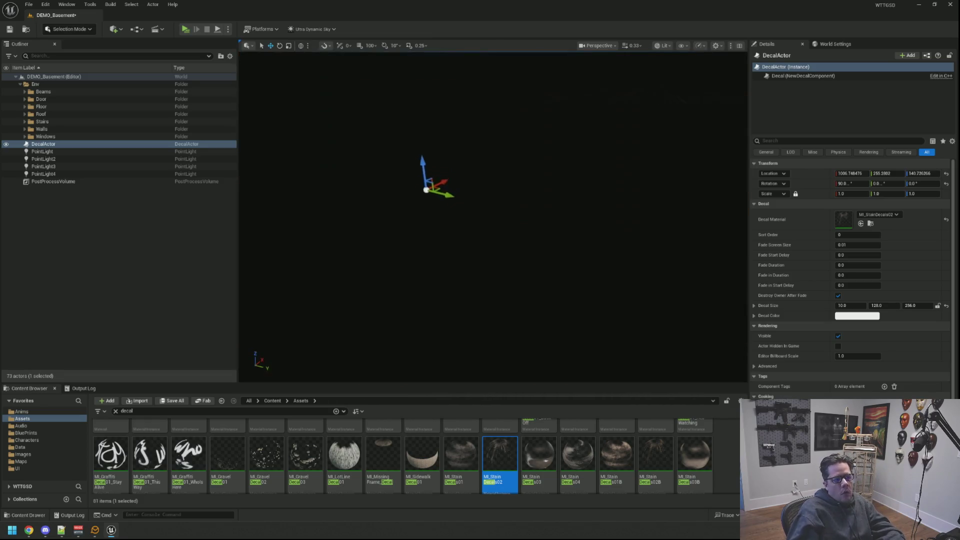
key(f)
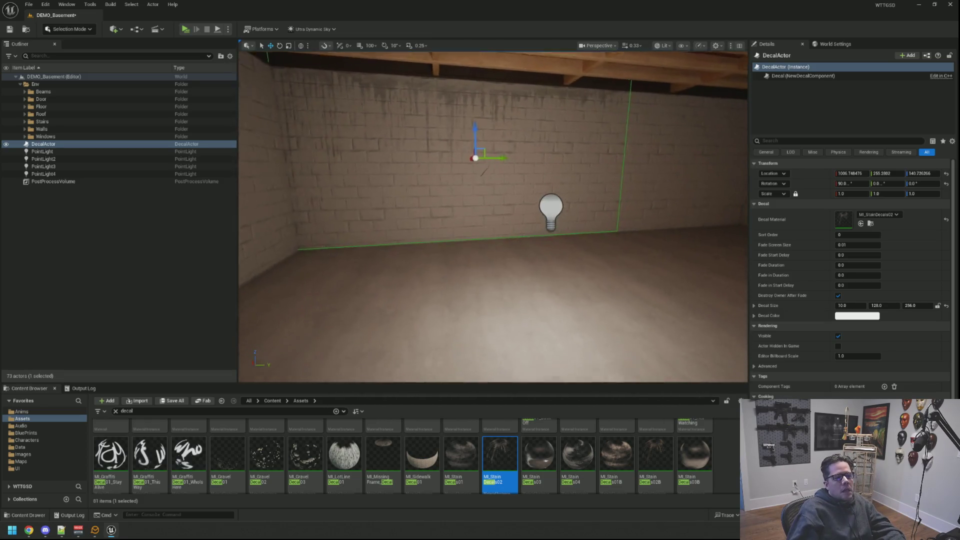
mouse_move(493, 217)
mouse_down()
mouse_move(458, 217)
mouse_move(516, 219)
mouse_move(503, 171)
mouse_move(532, 171)
mouse_move(499, 174)
mouse_up()
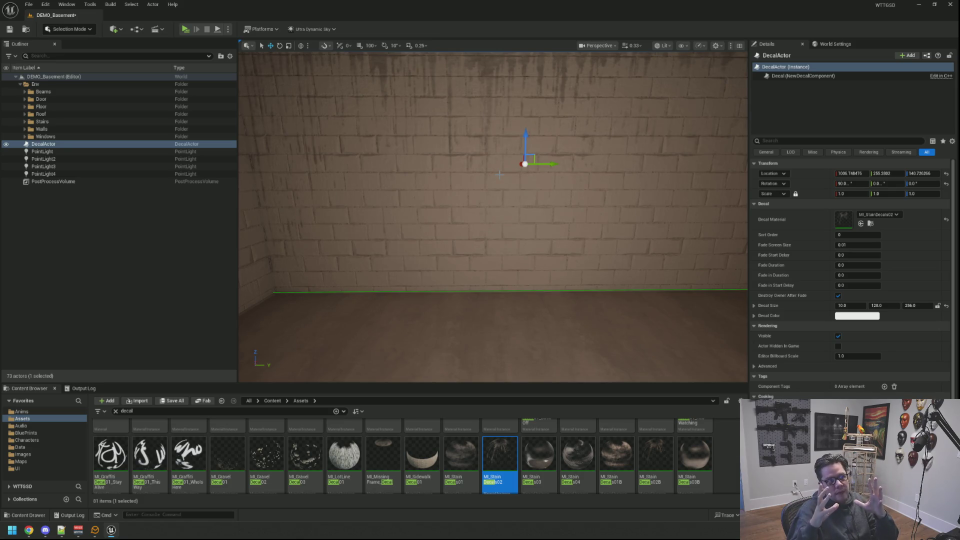
mouse_move(599, 101)
mouse_down()
mouse_move(650, 180)
mouse_move(448, 165)
mouse_up()
drag(436, 211, 436, 191)
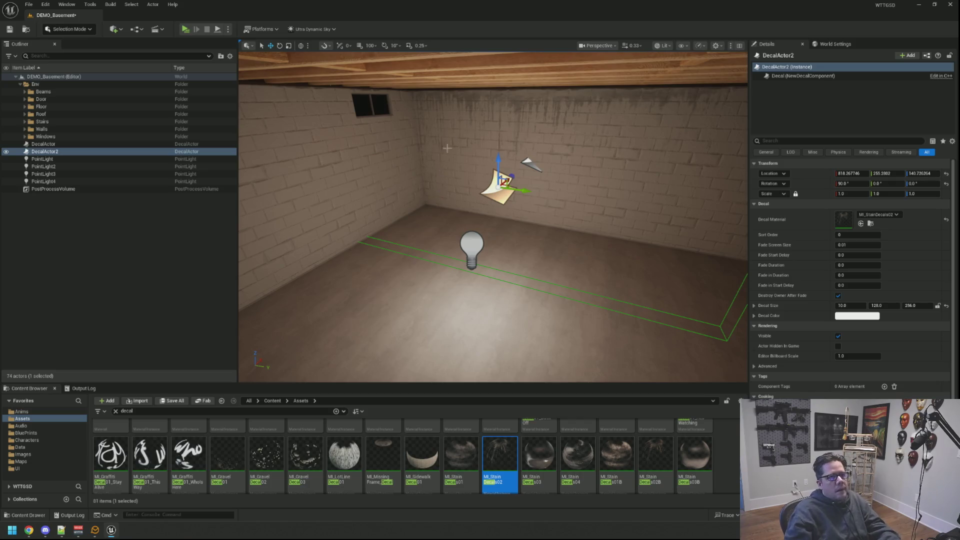
Set DecalActor2's rotation to 0, -90, 0 to face the floor and slide it toward the stairs
mouse_move(437, 190)
mouse_down()
mouse_move(510, 163)
mouse_move(520, 187)
mouse_move(534, 186)
mouse_up()
key(e)
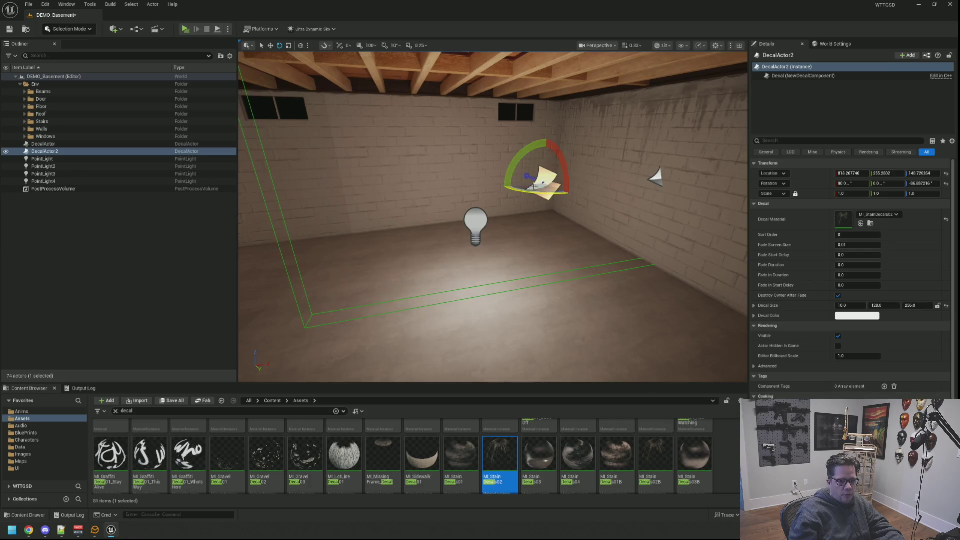
click(904, 184)
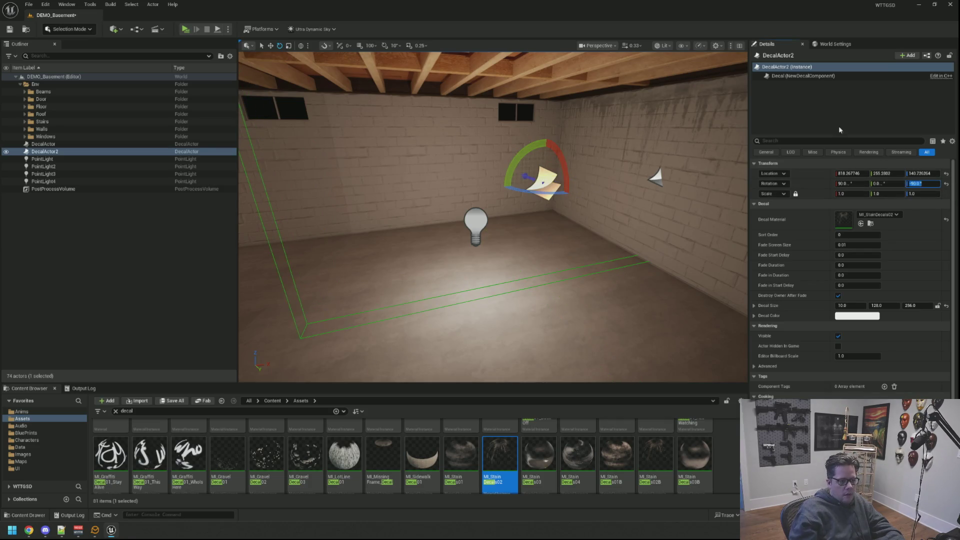
key(Return)
key(f)
drag(525, 148, 522, 150)
key(Return)
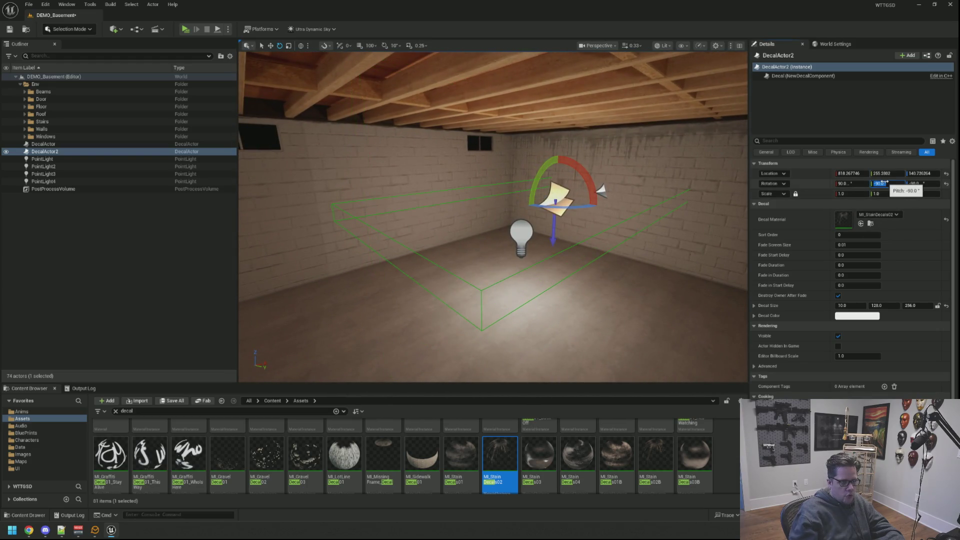
key(Return)
drag(619, 196, 463, 197)
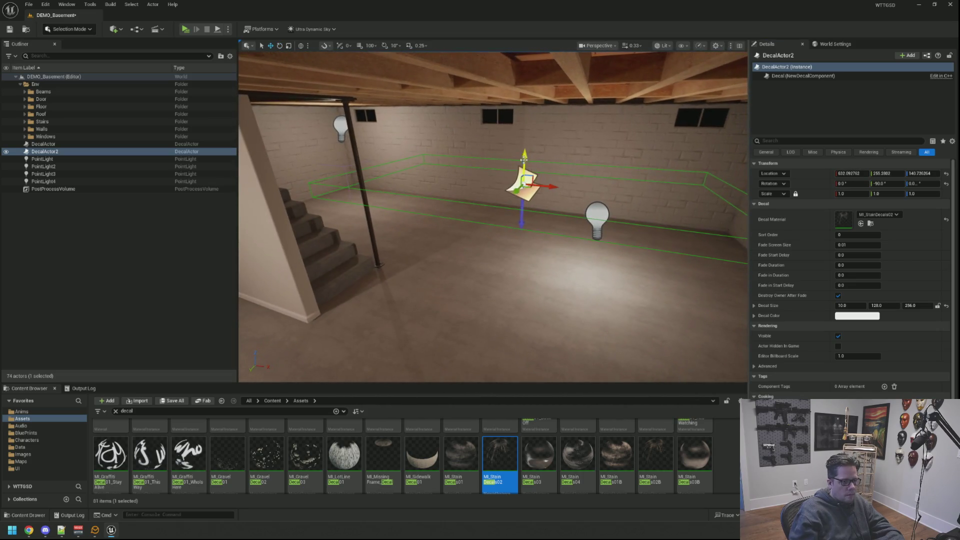
key(f)
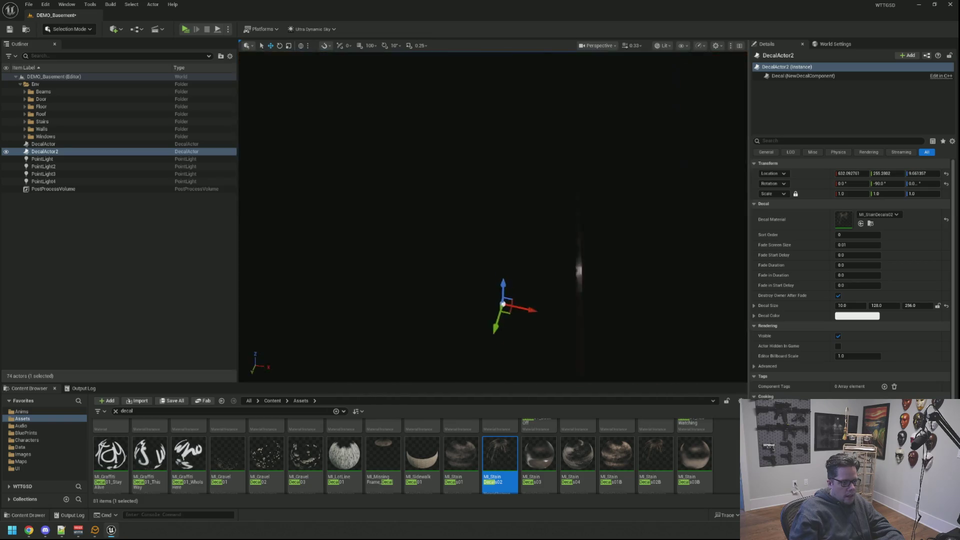
scroll(493, 217, down, 5)
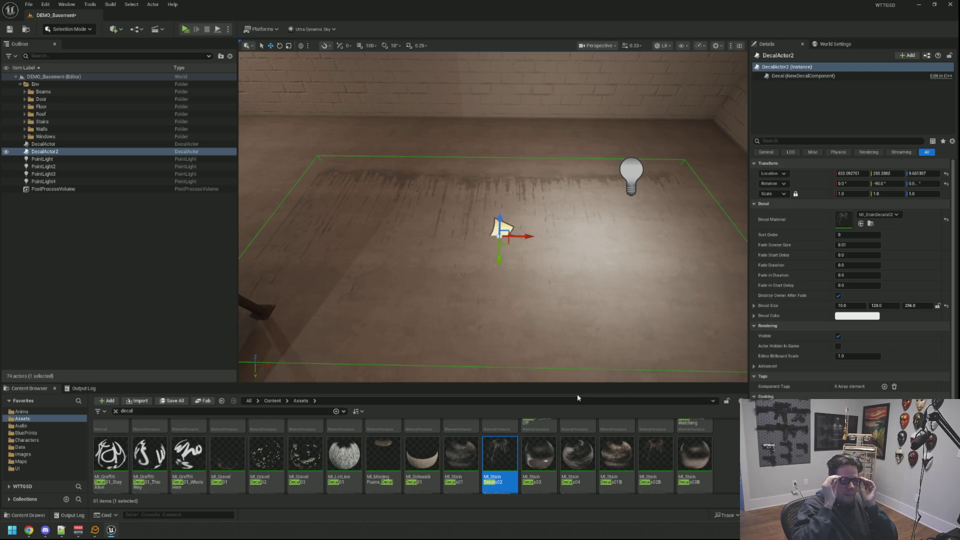
Assign MI_StainDecals03, then MI_StainDecals01, as the floor decal's material
mouse_move(576, 371)
mouse_down()
mouse_move(575, 338)
mouse_move(575, 355)
mouse_up()
drag(528, 455, 858, 219)
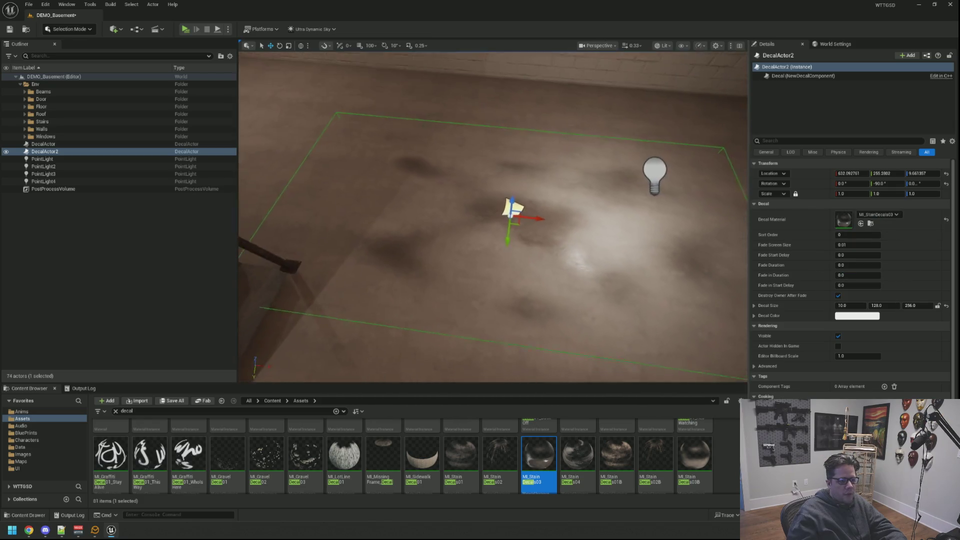
mouse_move(460, 456)
mouse_down()
mouse_move(555, 435)
mouse_move(850, 235)
mouse_move(840, 222)
mouse_up()
mouse_move(500, 225)
mouse_down()
mouse_move(507, 265)
mouse_move(528, 287)
mouse_up()
click(908, 305)
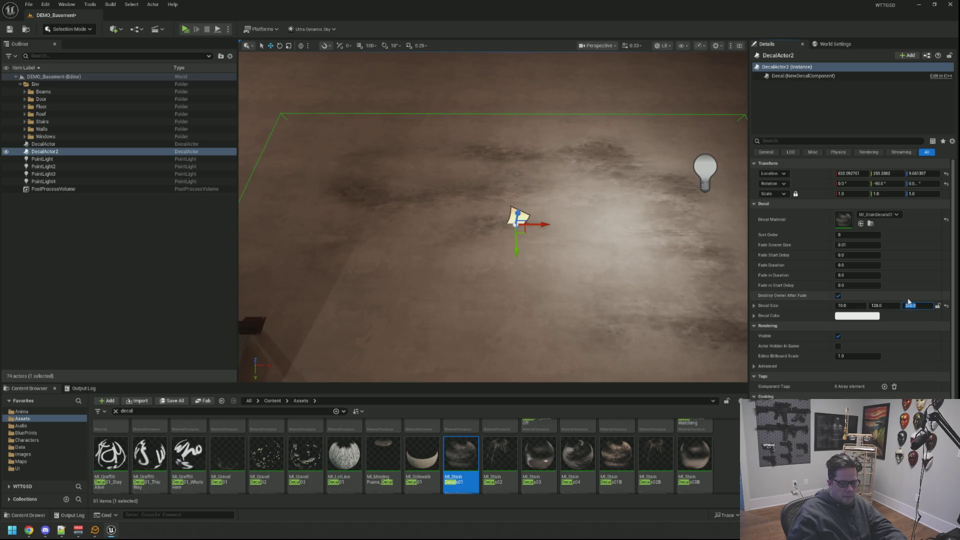
Set the decal's Decal Size Z to 128 and its yaw rotation to -90
text(128)
key(Return)
mouse_move(500, 225)
mouse_down()
mouse_move(495, 161)
mouse_move(410, 160)
mouse_move(724, 156)
mouse_move(625, 165)
mouse_move(482, 146)
mouse_move(523, 248)
mouse_move(479, 291)
mouse_up()
text(90)
key(Return)
Reset the decal's pitch to 0 so it projects onto the left brick wall
mouse_move(535, 192)
mouse_down()
mouse_move(570, 185)
mouse_move(593, 212)
mouse_up()
key(w)
key(e)
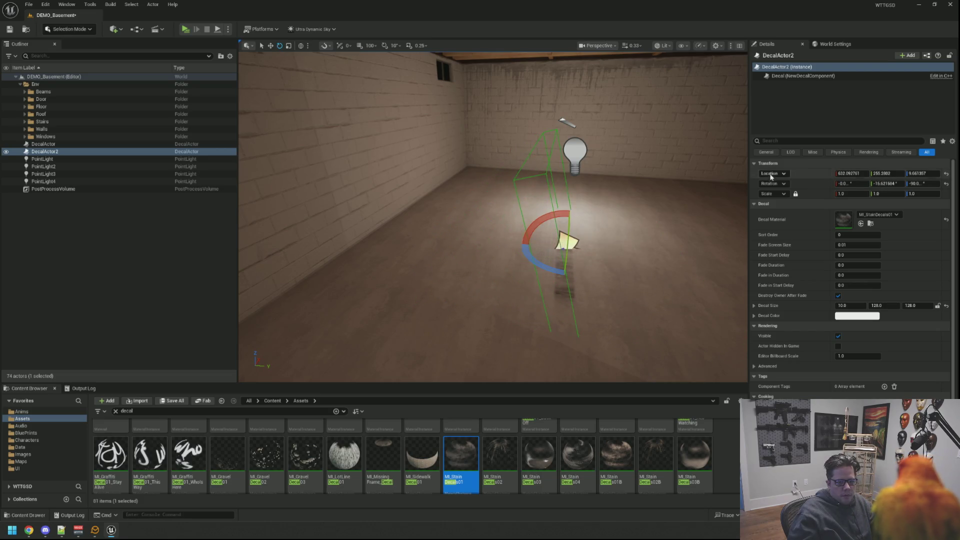
click(893, 184)
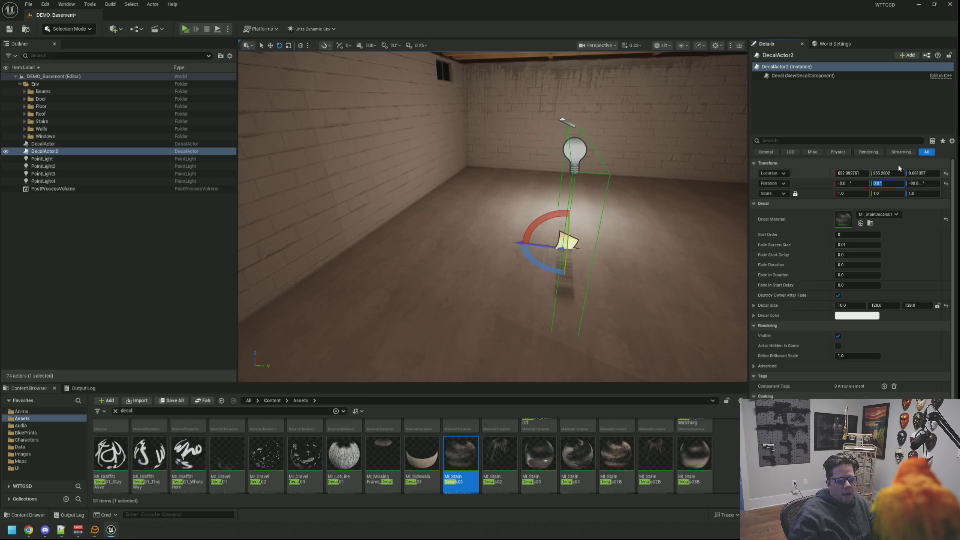
key(Return)
key(w)
mouse_move(556, 260)
mouse_down()
mouse_move(556, 282)
mouse_move(588, 182)
mouse_move(460, 203)
mouse_up()
Slide and raise DecalActor2 along the wall, then lower it to stain the corner floor
key(f)
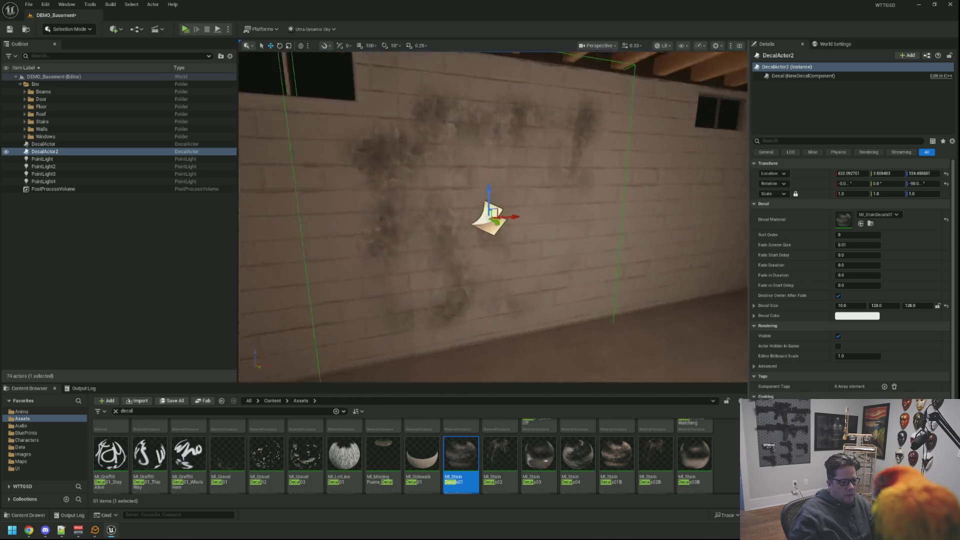
scroll(500, 225, down, 4)
drag(537, 256, 633, 259)
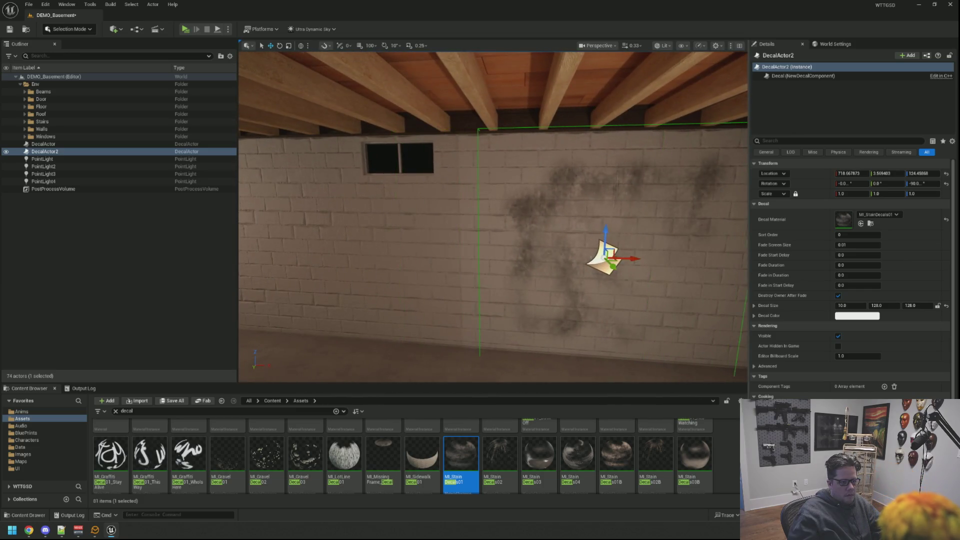
key(f)
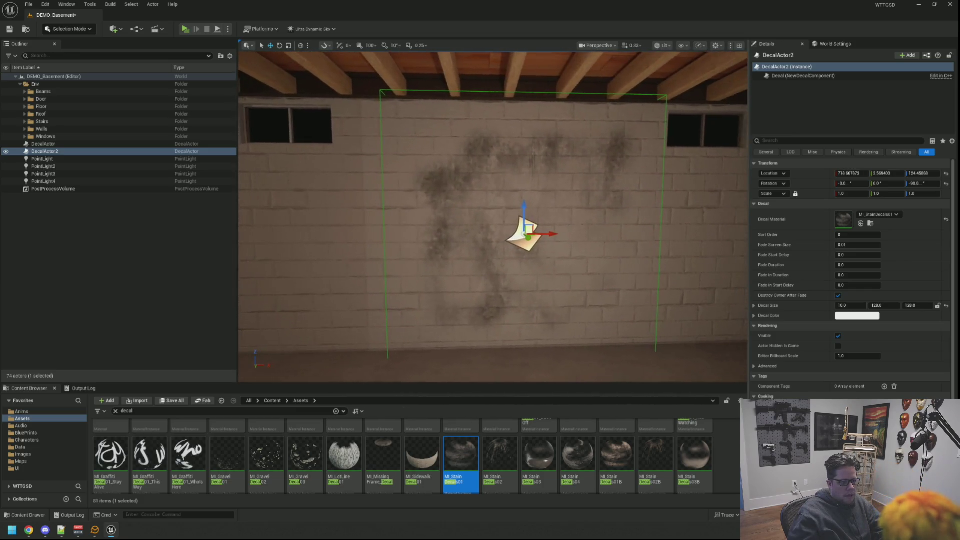
mouse_move(525, 199)
mouse_down()
mouse_move(525, 180)
mouse_move(524, 190)
mouse_move(684, 167)
mouse_move(673, 160)
mouse_move(923, 203)
mouse_up()
scroll(524, 200, down, 3)
scroll(524, 200, up, 2)
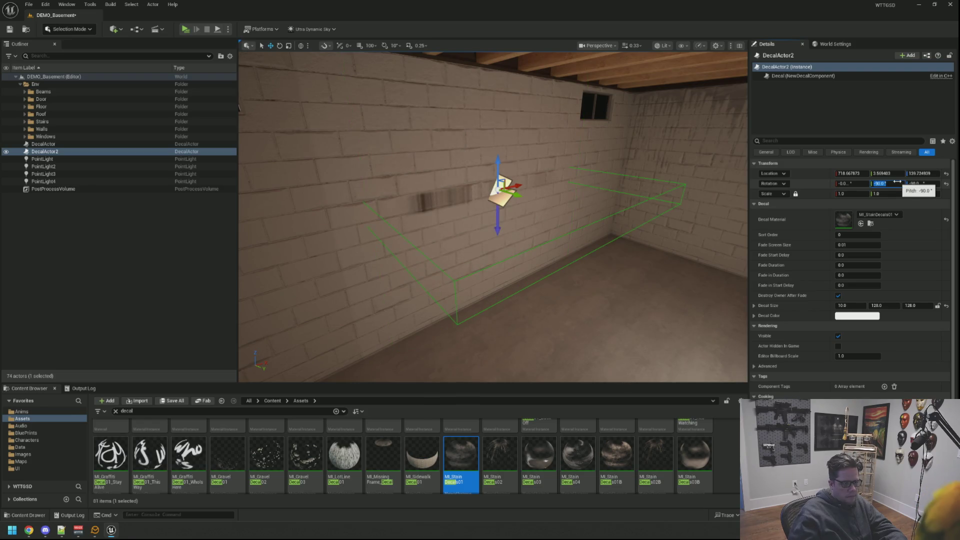
drag(494, 217, 557, 215)
mouse_move(508, 171)
mouse_down()
mouse_move(508, 210)
mouse_move(500, 171)
mouse_move(524, 173)
mouse_move(457, 156)
mouse_move(645, 150)
mouse_move(600, 170)
mouse_move(613, 129)
mouse_up()
drag(592, 257, 590, 262)
Slide the floor stain farther into the corner and scale it up slightly
key(f)
mouse_move(516, 230)
mouse_down()
mouse_move(653, 218)
mouse_move(522, 225)
mouse_move(568, 257)
mouse_move(502, 219)
mouse_up()
key(r)
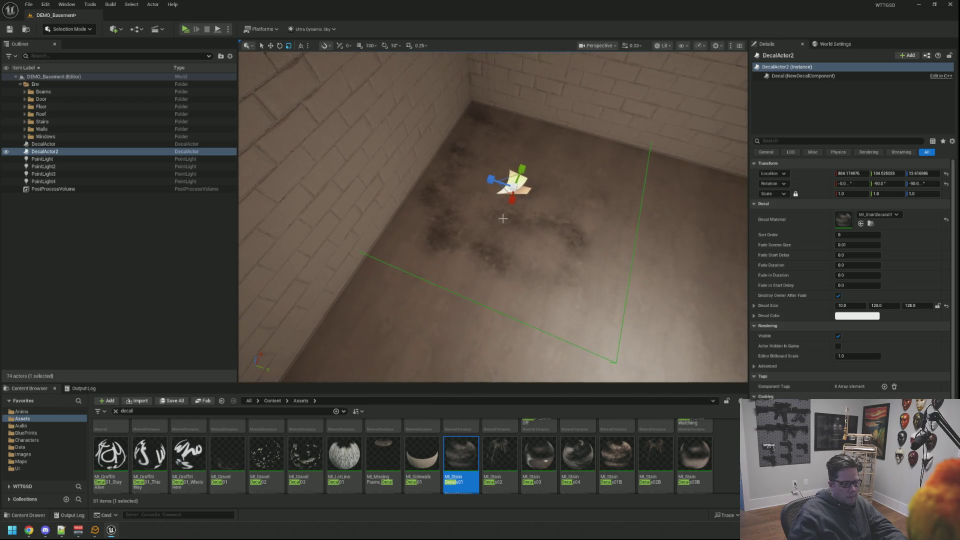
mouse_move(496, 185)
mouse_down()
mouse_move(487, 185)
mouse_move(551, 213)
mouse_up()
drag(445, 169, 469, 174)
mouse_move(520, 196)
mouse_down()
mouse_move(568, 185)
mouse_move(553, 205)
mouse_move(550, 195)
mouse_move(505, 203)
mouse_move(555, 212)
mouse_move(538, 167)
mouse_move(529, 197)
mouse_move(524, 187)
mouse_up()
key(Escape)
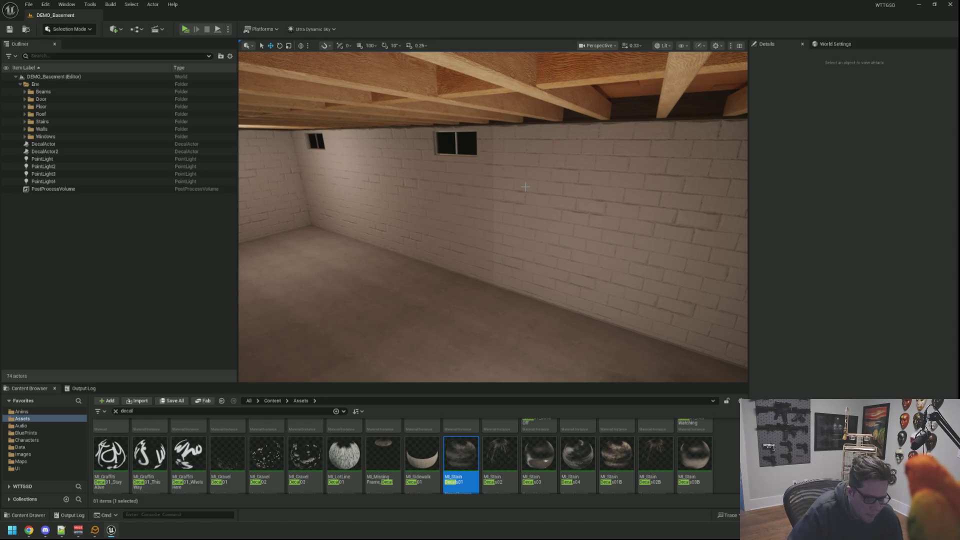
drag(485, 185, 475, 200)
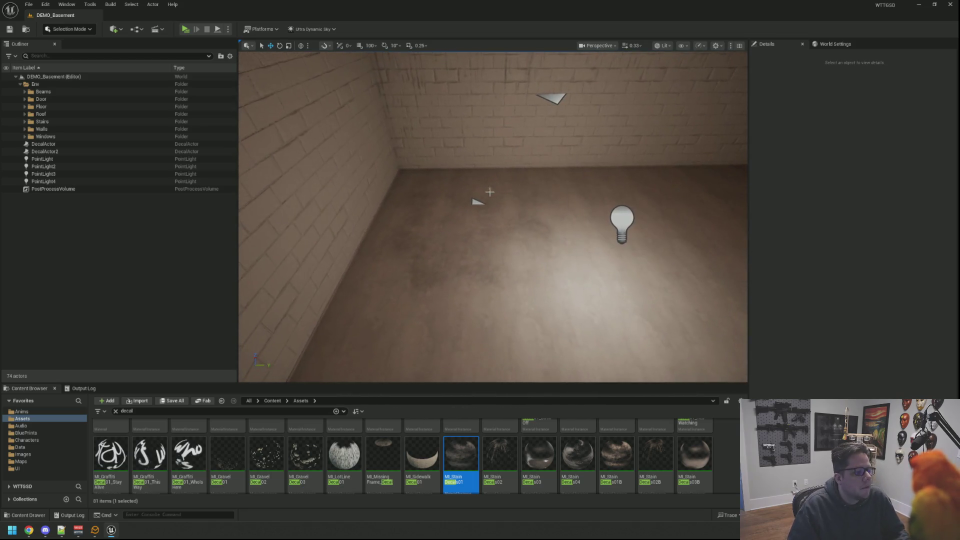
click(475, 200)
Duplicate the floor stain as DecalActor3, yaw it to about -45.45°, and slide it across the floor
drag(475, 233, 700, 205)
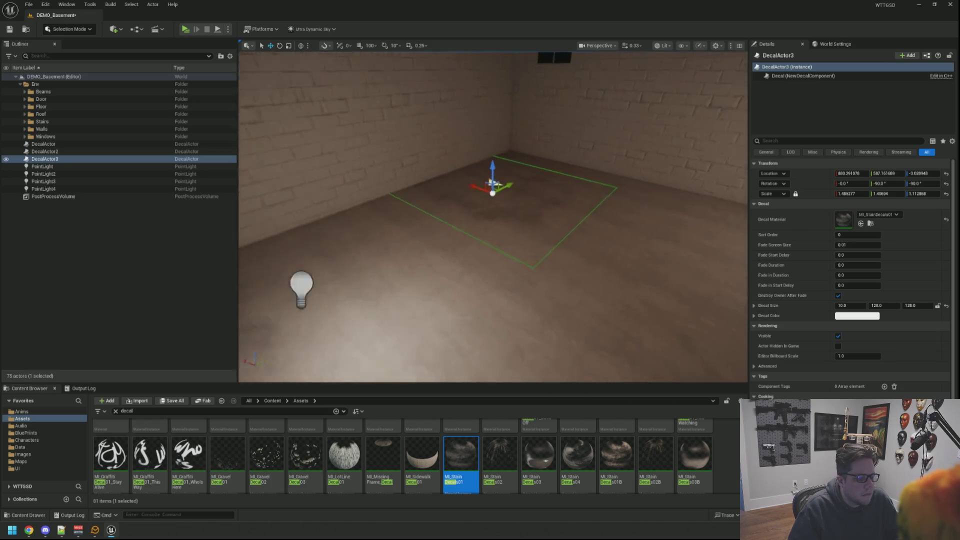
drag(557, 239, 556, 239)
key(e)
mouse_move(457, 220)
mouse_down()
mouse_move(500, 226)
mouse_move(500, 250)
mouse_up()
key(Return)
key(w)
mouse_move(416, 269)
mouse_down()
mouse_move(417, 260)
mouse_move(416, 269)
mouse_up()
drag(488, 270, 417, 270)
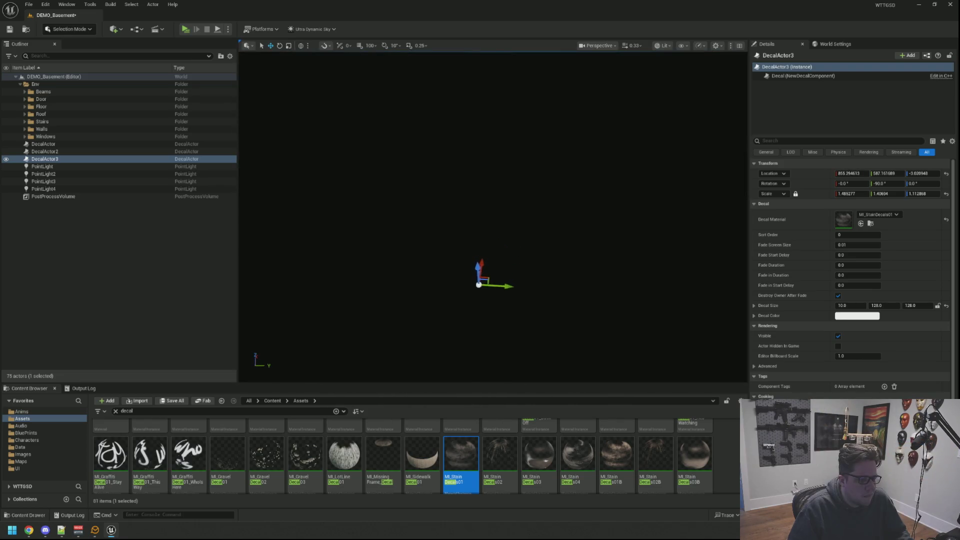
key(f)
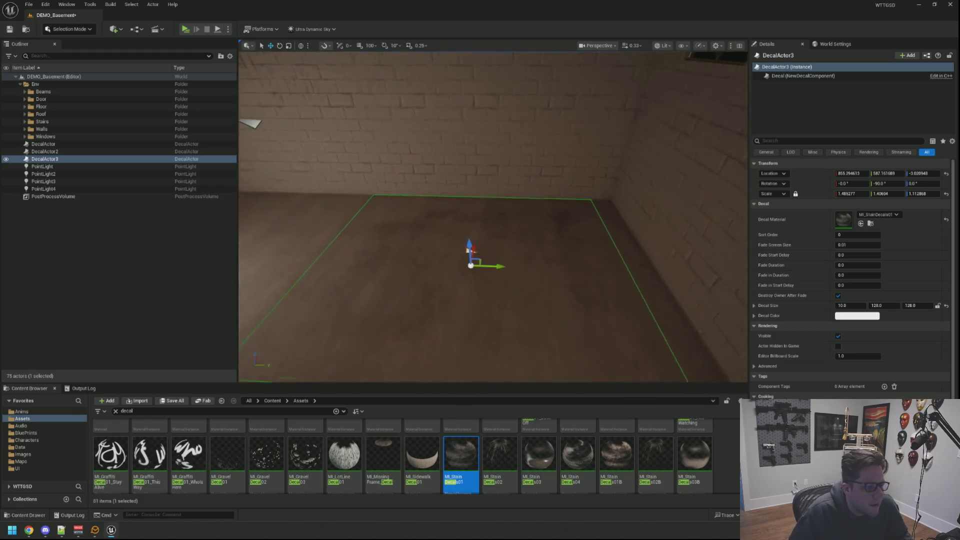
mouse_move(501, 280)
mouse_down()
mouse_move(524, 279)
mouse_move(470, 261)
mouse_move(484, 226)
mouse_move(432, 235)
mouse_move(482, 234)
mouse_up()
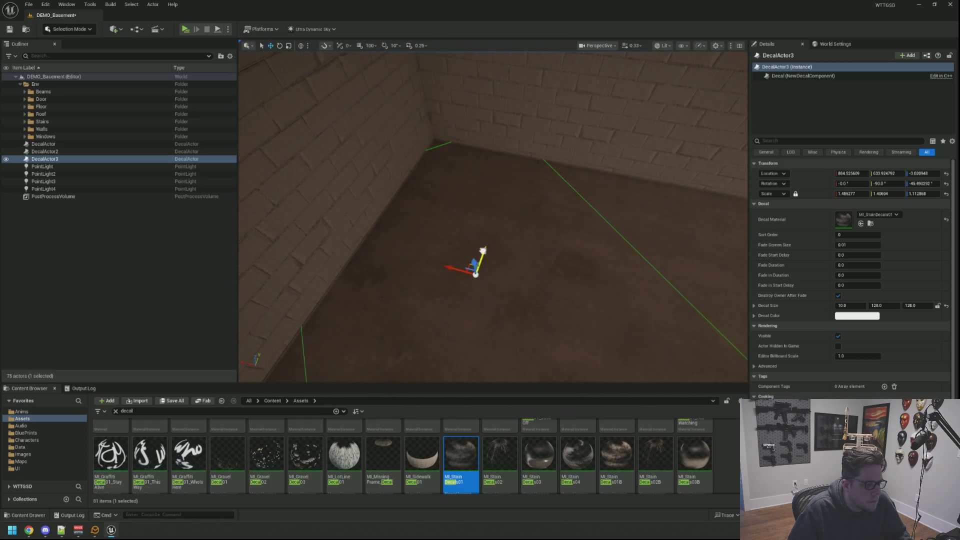
Select DecalActor3 and drag out a copy, DecalActor4, along the floor
click(503, 242)
mouse_move(504, 242)
mouse_down()
mouse_move(504, 208)
mouse_move(515, 249)
mouse_move(495, 242)
mouse_move(500, 255)
mouse_move(600, 233)
mouse_move(595, 211)
mouse_move(622, 206)
mouse_up()
click(582, 214)
drag(676, 272, 524, 211)
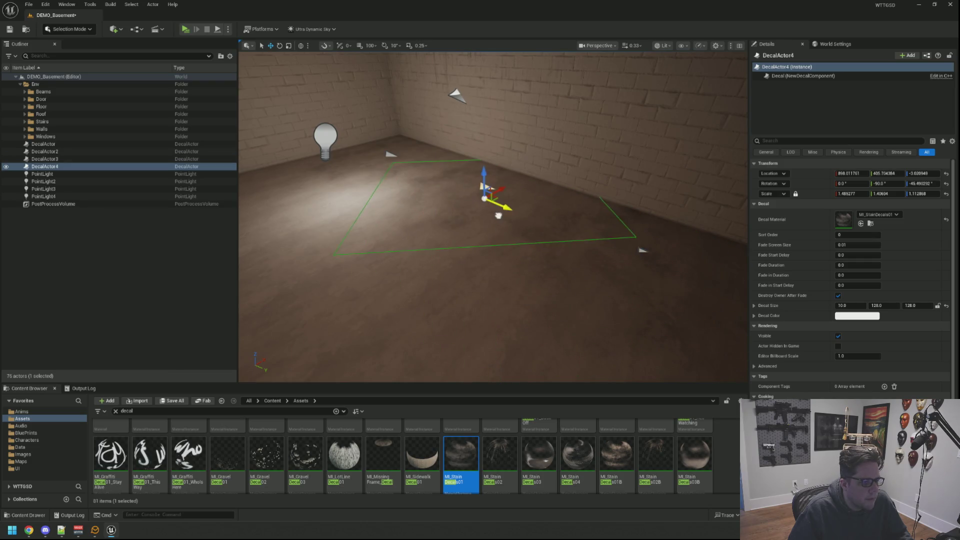
key(f)
drag(578, 279, 577, 278)
Rotate the copy about 44 degrees and undo the accidental resize
key(e)
drag(551, 223, 523, 225)
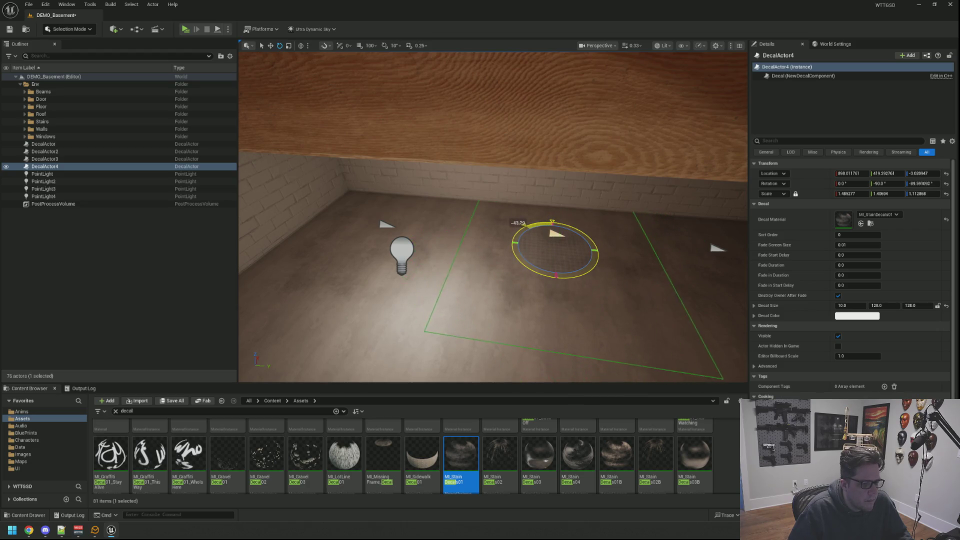
drag(524, 268, 523, 267)
key(w)
mouse_move(549, 222)
mouse_down()
mouse_move(500, 196)
mouse_move(509, 186)
mouse_move(445, 199)
mouse_move(358, 248)
mouse_move(507, 226)
mouse_up()
key(ctrl+z)
key(w)
Move DecalActor4 farther across the floor and save the basement level
mouse_move(371, 149)
mouse_down()
mouse_move(503, 214)
mouse_move(390, 150)
mouse_move(350, 140)
mouse_move(384, 147)
mouse_move(387, 185)
mouse_move(377, 176)
mouse_up()
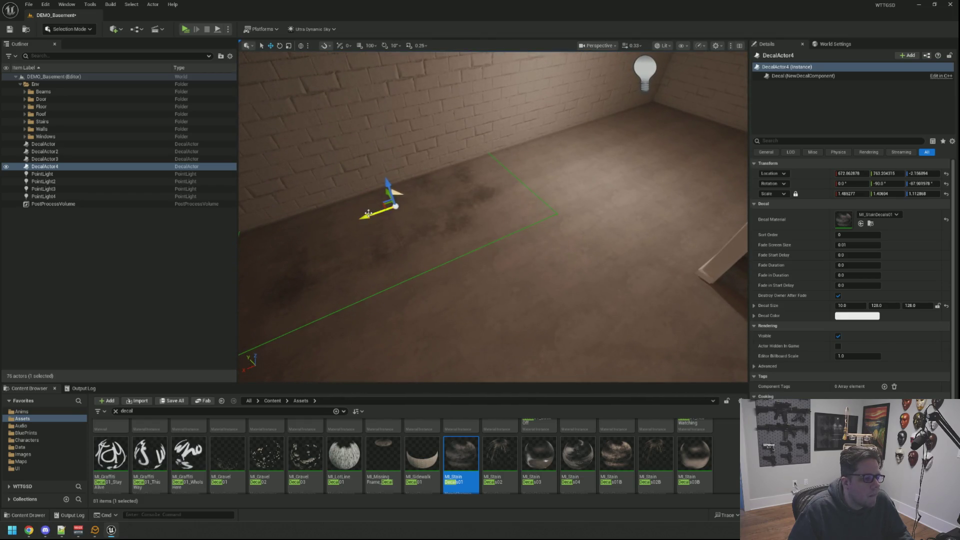
drag(368, 214, 587, 171)
mouse_move(550, 135)
mouse_down()
mouse_move(578, 155)
mouse_move(530, 155)
mouse_move(575, 155)
mouse_move(550, 145)
mouse_move(563, 133)
mouse_up()
key(Escape)
key(ctrl+s)
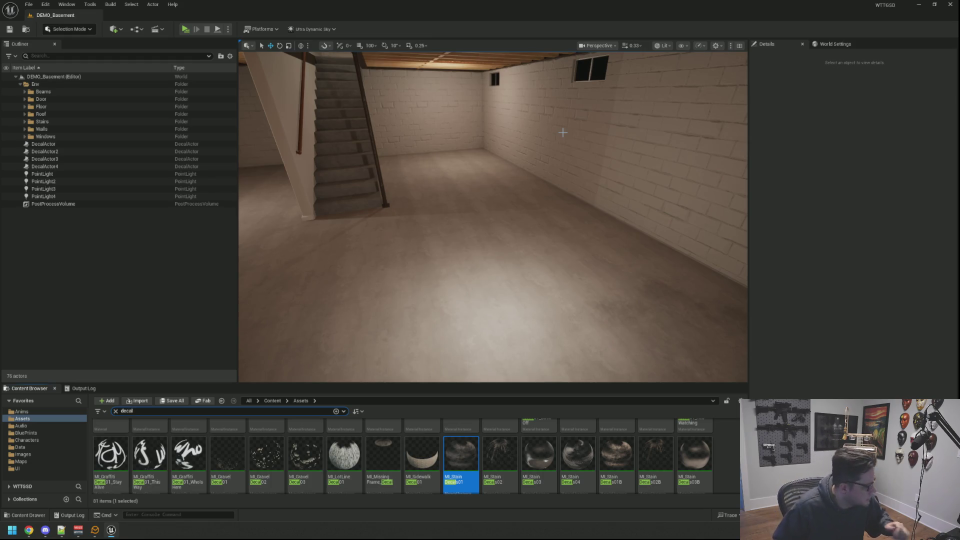
Duplicate the third floor stain decal with Ctrl+D to create DecalActor5
mouse_move(333, 76)
mouse_down()
mouse_move(333, 100)
mouse_move(290, 100)
mouse_move(260, 95)
mouse_move(260, 75)
mouse_move(300, 120)
mouse_move(320, 110)
mouse_move(310, 125)
mouse_move(350, 115)
mouse_move(345, 100)
mouse_move(345, 130)
mouse_move(370, 130)
mouse_move(335, 128)
mouse_move(341, 150)
mouse_move(325, 145)
mouse_up()
click(625, 234)
key(ctrl+d)
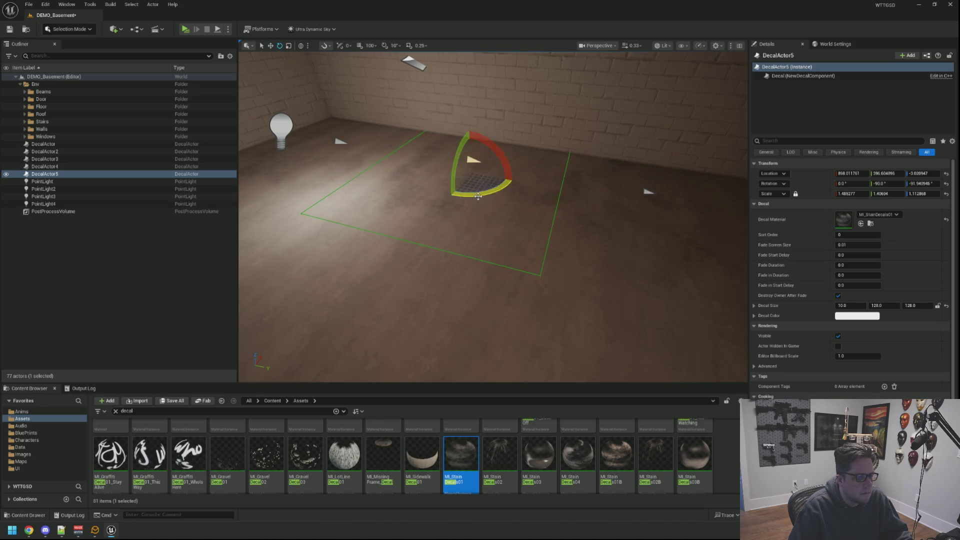
key(Escape)
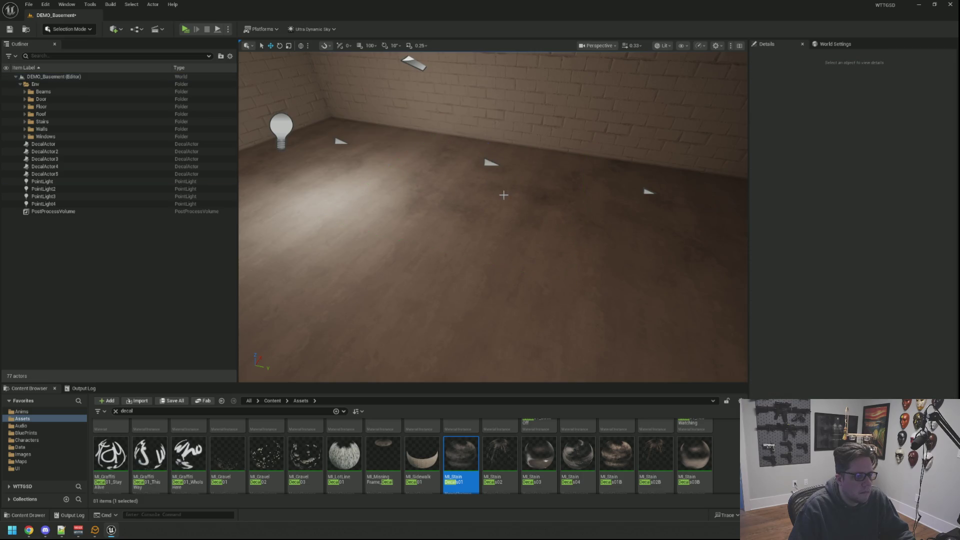
Alt-drag the fourth stain decal into DecalActor6 near the far wall, yawed about -104.2°
scroll(535, 193, down, 5)
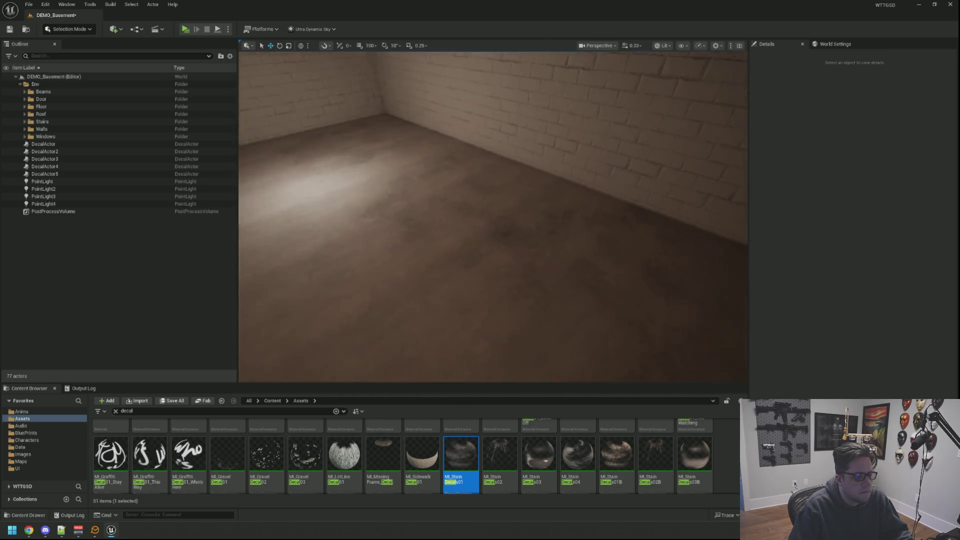
mouse_move(493, 217)
mouse_down()
mouse_move(435, 224)
mouse_move(475, 220)
mouse_move(450, 226)
mouse_move(443, 243)
mouse_move(440, 182)
mouse_move(445, 200)
mouse_move(480, 220)
mouse_move(549, 166)
mouse_up()
click(476, 208)
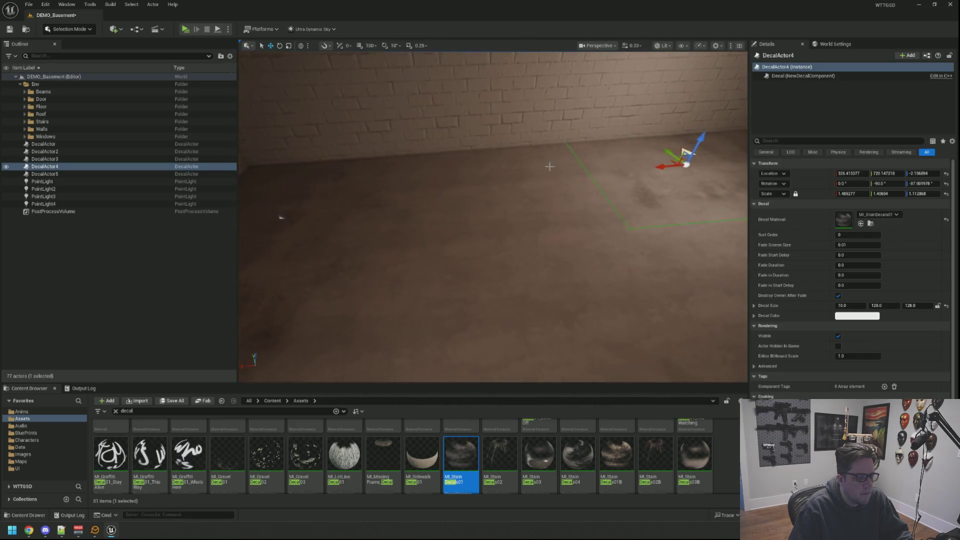
alt+drag(661, 165, 661, 165)
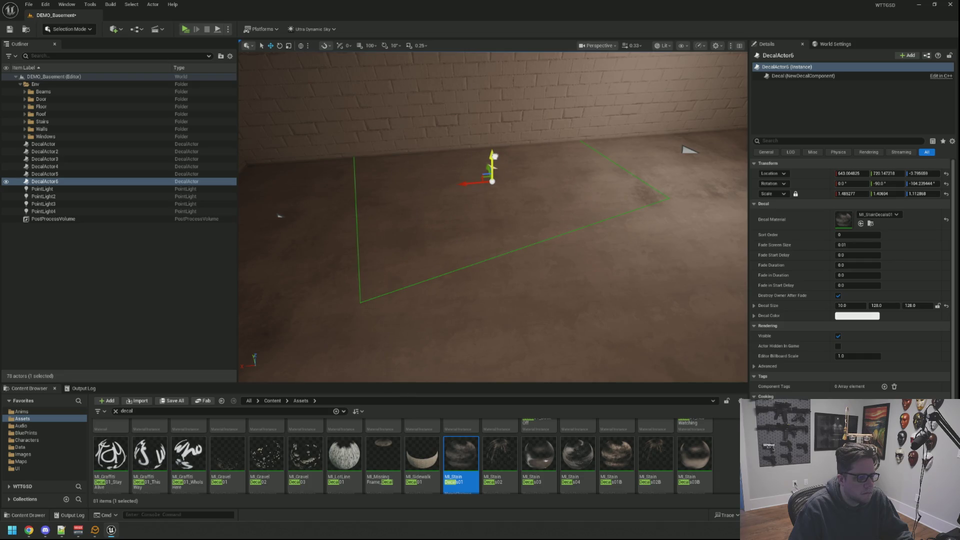
Move the copied stain decal DecalActor7, yawed about -146.5°, toward the foot of the stairs
key(Escape)
mouse_move(690, 150)
mouse_down()
mouse_move(730, 155)
mouse_move(690, 160)
mouse_move(650, 190)
mouse_move(645, 175)
mouse_move(620, 165)
mouse_move(650, 165)
mouse_move(607, 198)
mouse_move(537, 179)
mouse_up()
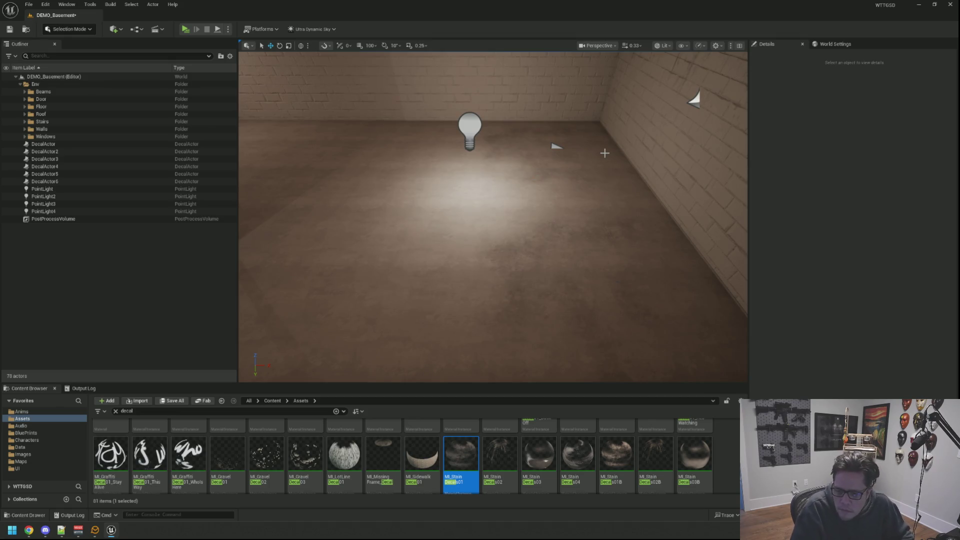
mouse_move(614, 190)
mouse_down()
mouse_move(670, 193)
mouse_move(595, 194)
mouse_move(615, 200)
mouse_move(605, 175)
mouse_move(618, 176)
mouse_move(586, 185)
mouse_up()
mouse_move(425, 215)
mouse_down()
mouse_move(467, 228)
mouse_move(480, 216)
mouse_move(470, 216)
mouse_move(478, 228)
mouse_up()
click(416, 212)
key(w)
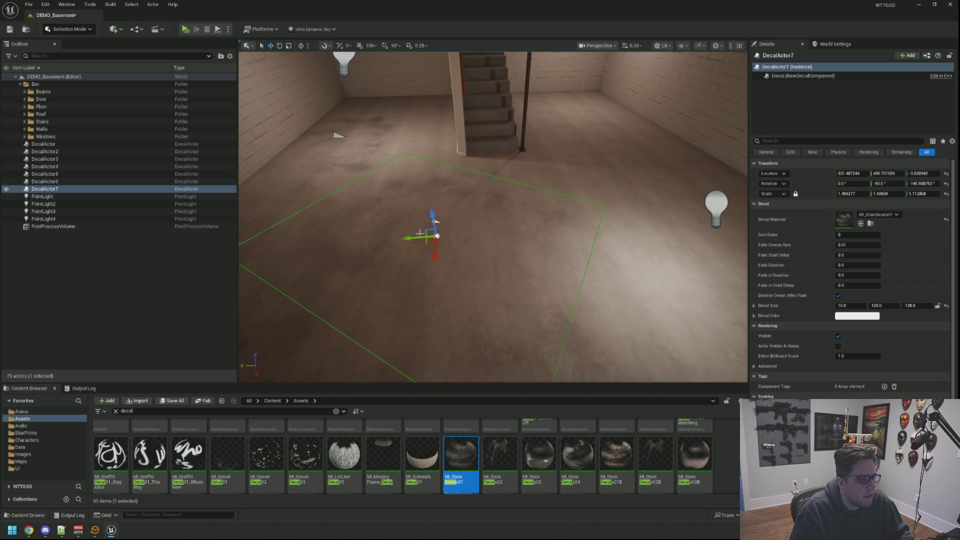
drag(431, 251, 428, 240)
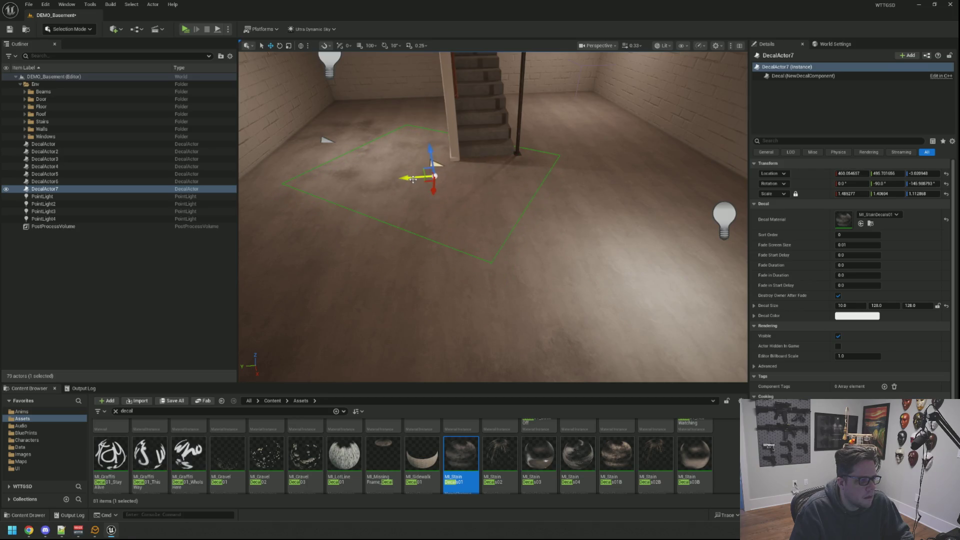
key(Escape)
mouse_move(418, 182)
mouse_down()
mouse_move(443, 161)
mouse_move(425, 170)
mouse_move(430, 180)
mouse_move(438, 175)
mouse_move(407, 167)
mouse_move(425, 180)
mouse_up()
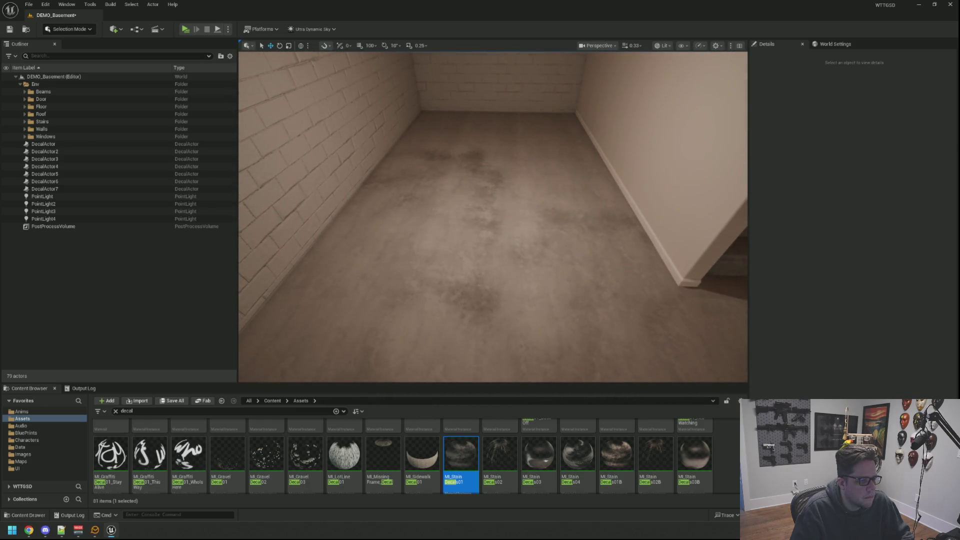
Slide the fourth stain decal farther along the narrow corridor floor
click(414, 178)
click(436, 165)
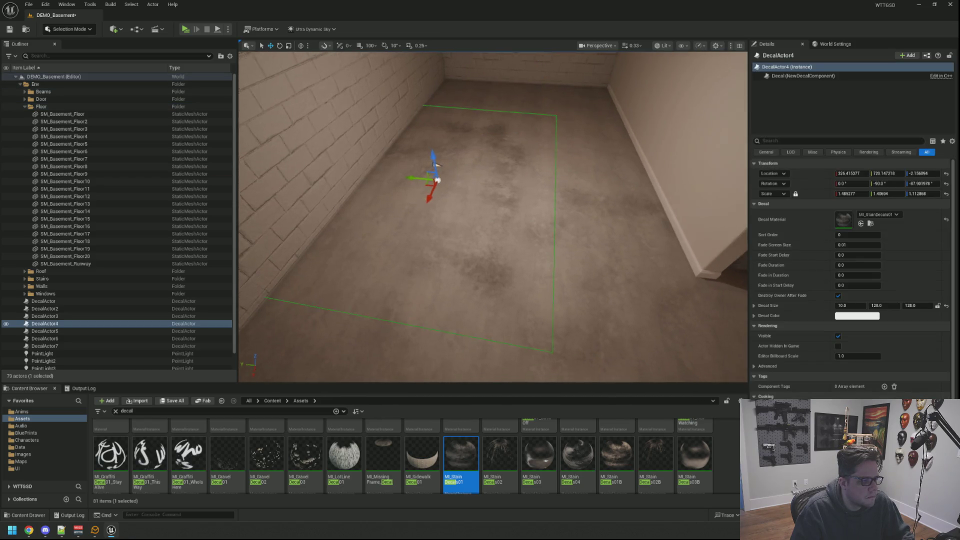
key(f)
drag(460, 219, 465, 160)
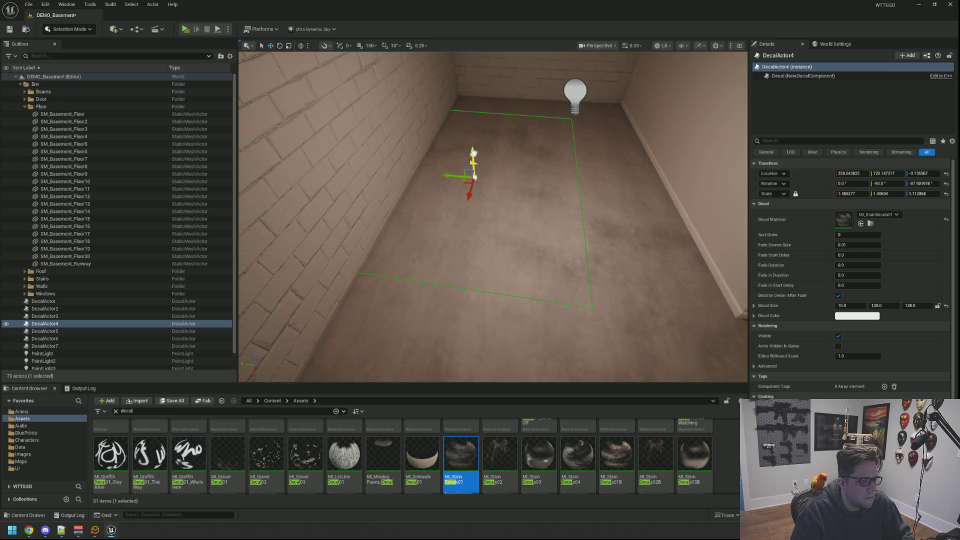
key(Escape)
mouse_move(493, 216)
mouse_down()
mouse_move(530, 270)
mouse_move(488, 230)
mouse_move(483, 215)
mouse_move(500, 200)
mouse_move(440, 208)
mouse_up()
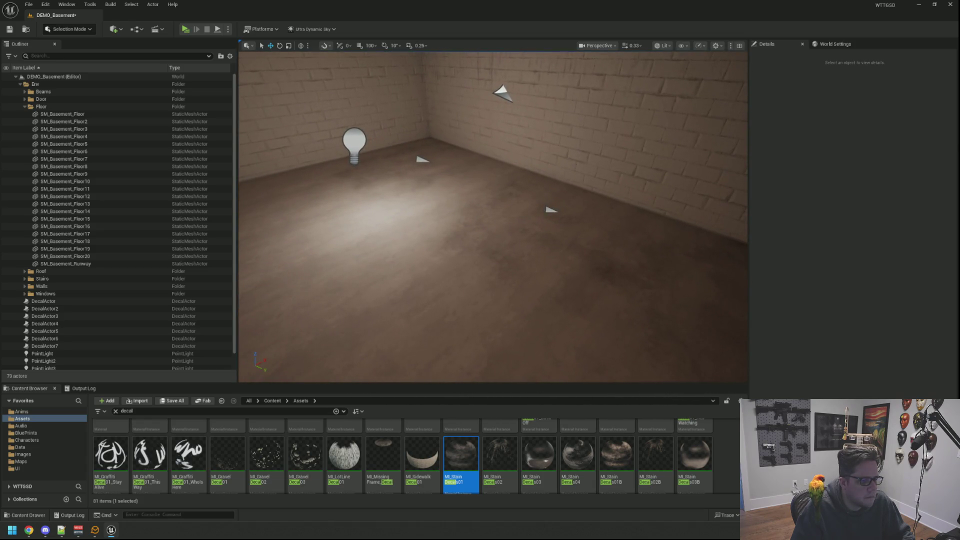
Check the fifth and third stain decals, then pick the fourth to copy for the left wall
click(551, 209)
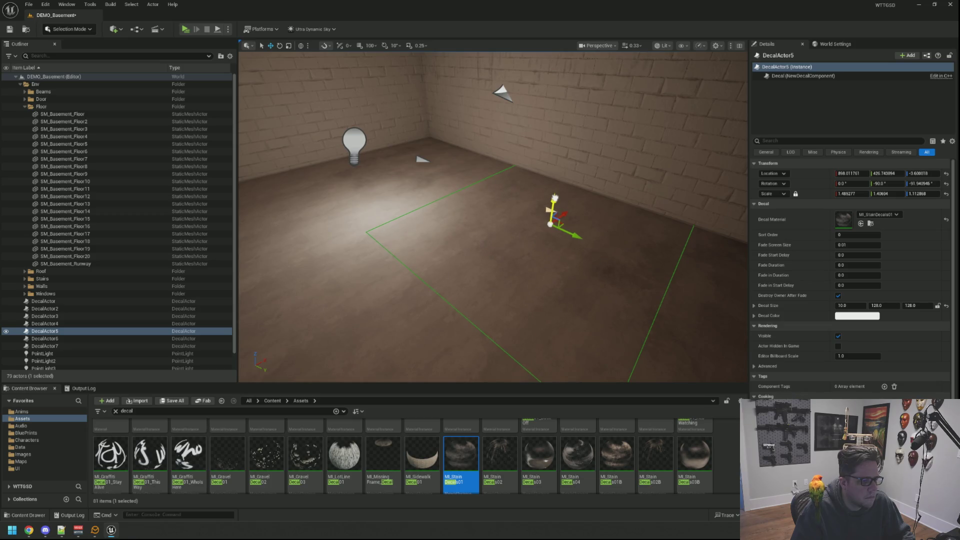
key(Escape)
mouse_move(553, 198)
mouse_down()
mouse_move(520, 201)
mouse_move(540, 200)
mouse_move(530, 210)
mouse_up()
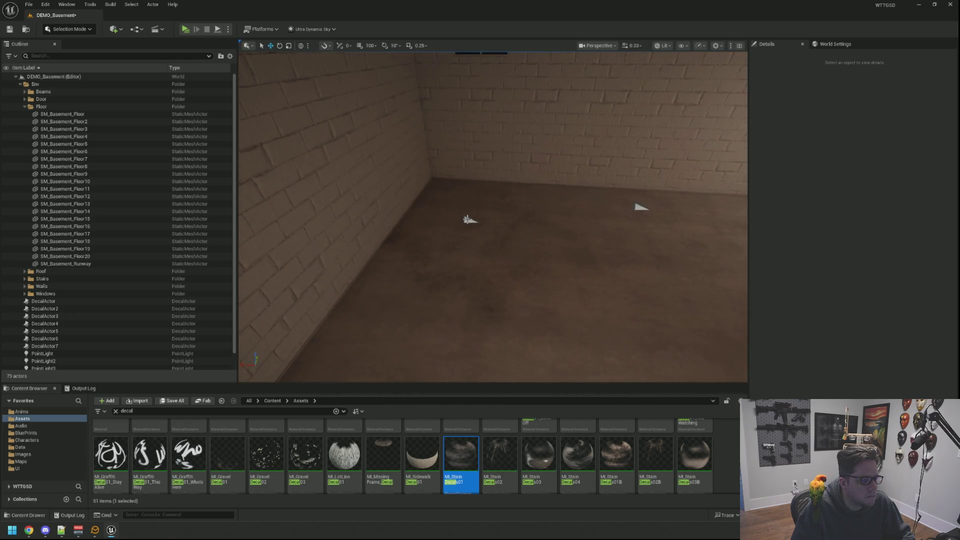
click(469, 215)
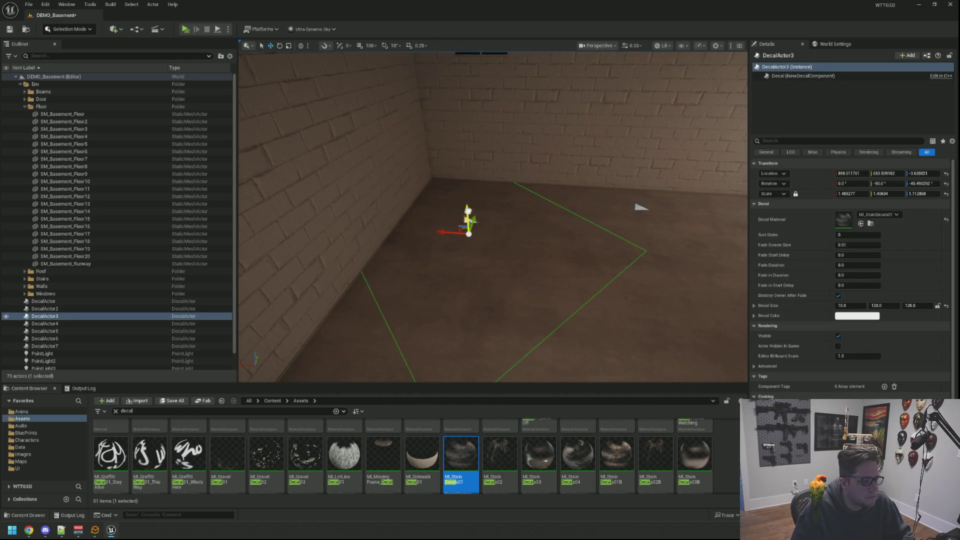
key(Escape)
drag(469, 214, 420, 214)
mouse_move(481, 240)
mouse_down()
mouse_move(475, 267)
mouse_move(523, 224)
mouse_move(524, 183)
mouse_move(601, 164)
mouse_up()
click(481, 239)
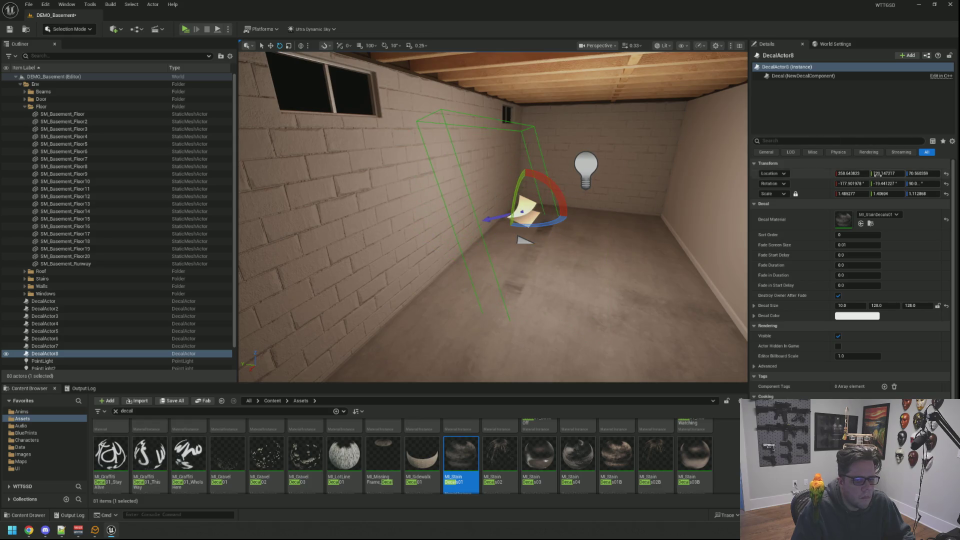
Set DecalActor8's rotation to 0 and raise it upright on the left wall below the window
text(0)
key(Return)
drag(520, 167, 521, 161)
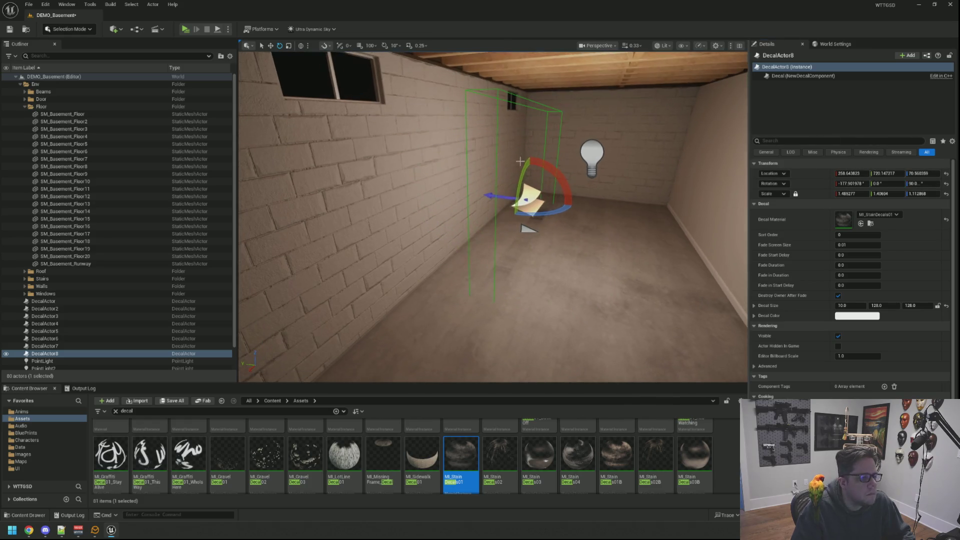
drag(501, 199, 464, 194)
drag(528, 229, 408, 226)
drag(555, 259, 556, 196)
drag(526, 228, 392, 238)
mouse_move(500, 215)
mouse_down()
mouse_move(470, 245)
mouse_move(501, 215)
mouse_move(486, 211)
mouse_up()
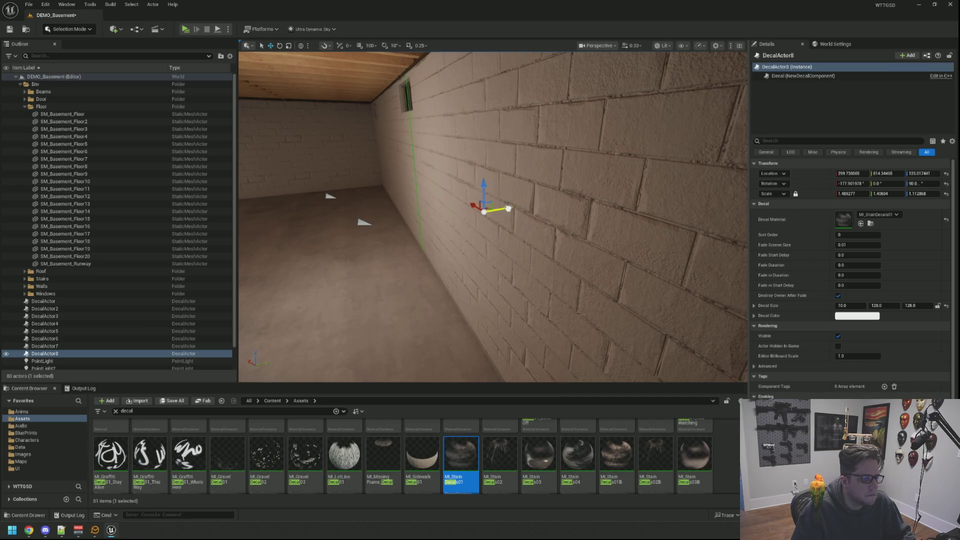
Alt-drag a copy, DecalActor9, rotate it and push it onto the brick wall between the windows
drag(492, 225, 543, 235)
drag(595, 194, 575, 233)
alt+drag(600, 186, 600, 186)
drag(380, 210, 555, 185)
key(e)
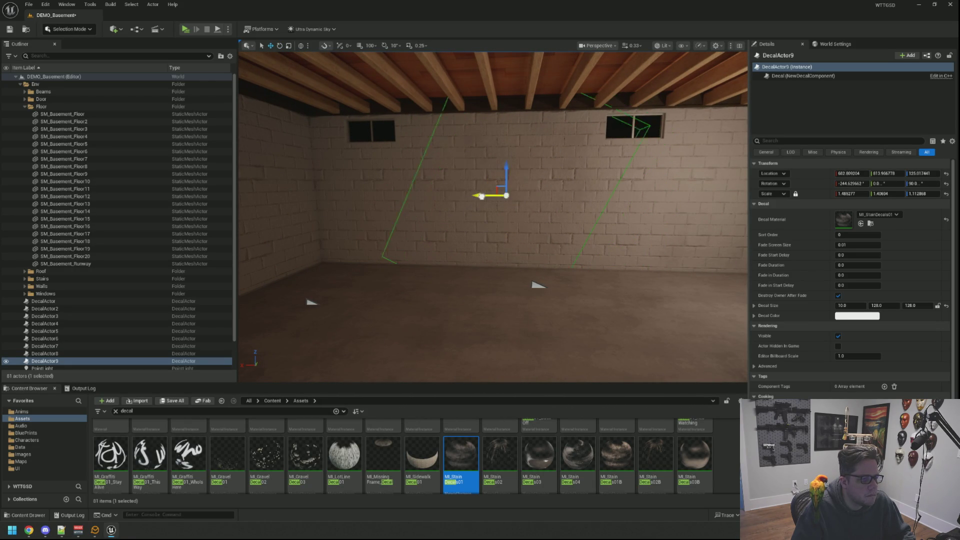
mouse_move(480, 215)
mouse_down()
mouse_move(470, 185)
mouse_move(500, 190)
mouse_move(550, 225)
mouse_move(740, 311)
mouse_move(396, 290)
mouse_move(454, 332)
mouse_move(561, 262)
mouse_move(560, 372)
mouse_move(555, 320)
mouse_move(650, 240)
mouse_move(538, 194)
mouse_up()
key(Escape)
click(510, 286)
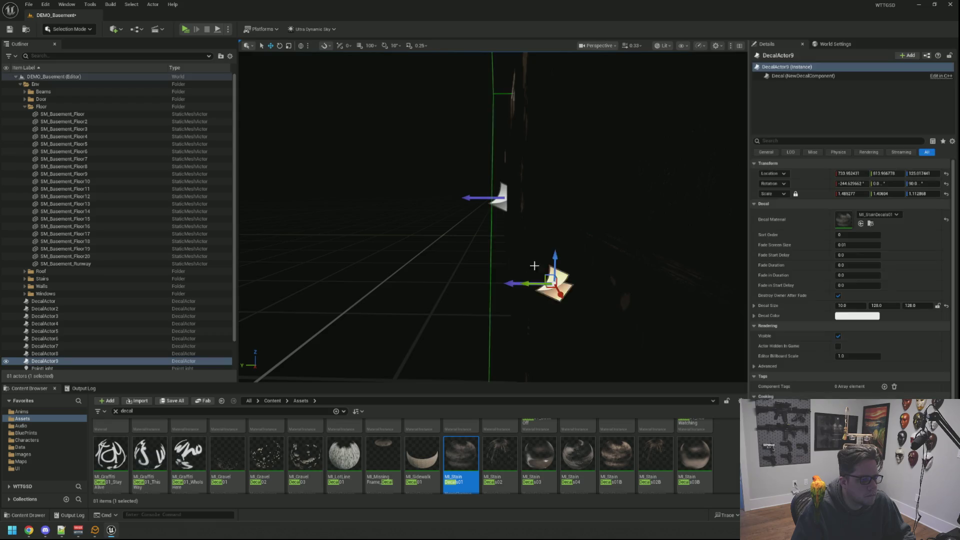
key(f)
mouse_move(523, 205)
mouse_down()
mouse_move(497, 214)
mouse_move(540, 334)
mouse_up()
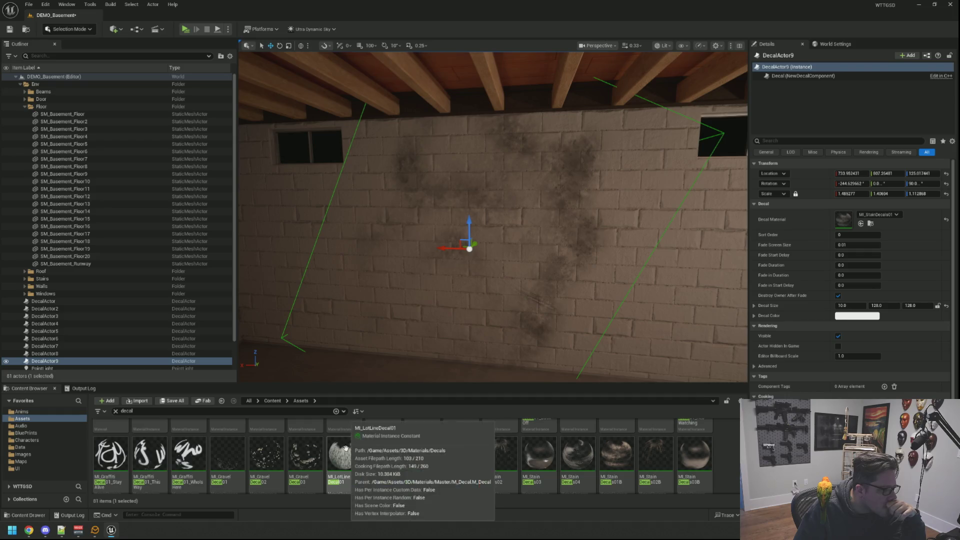
Apply MI_AsphaltDecals01_04 to the brick-wall decal and inspect the result
scroll(331, 462, up, 2)
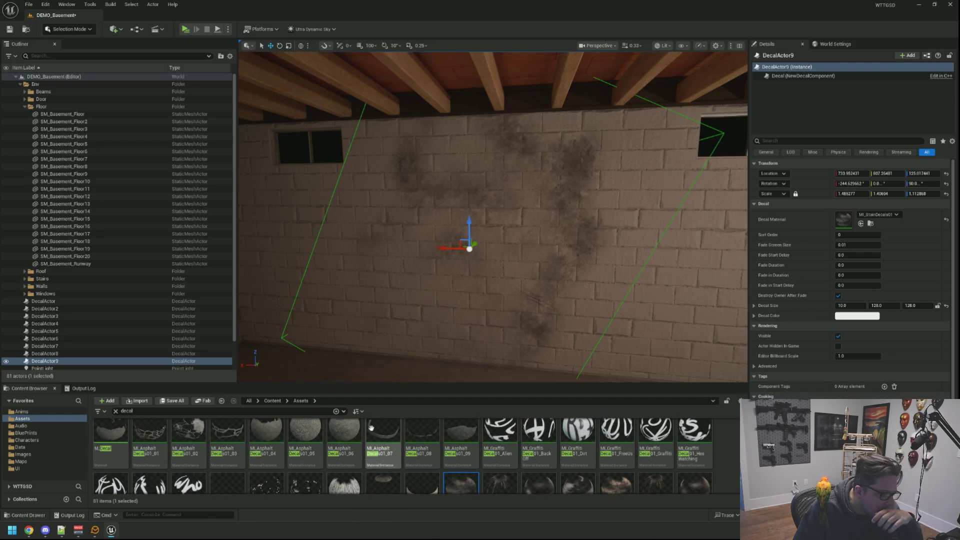
mouse_move(267, 434)
mouse_down()
mouse_move(790, 300)
mouse_move(858, 267)
mouse_move(843, 218)
mouse_up()
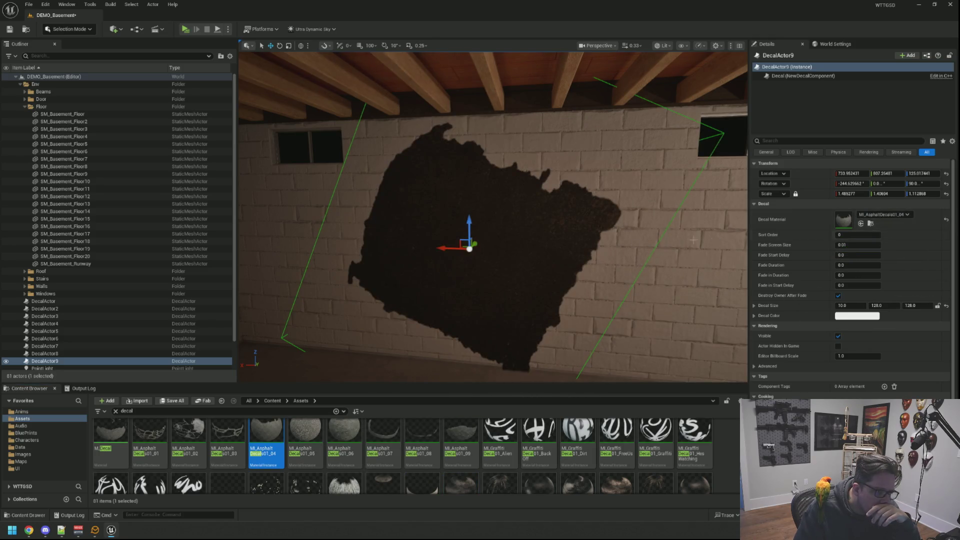
drag(529, 289, 529, 289)
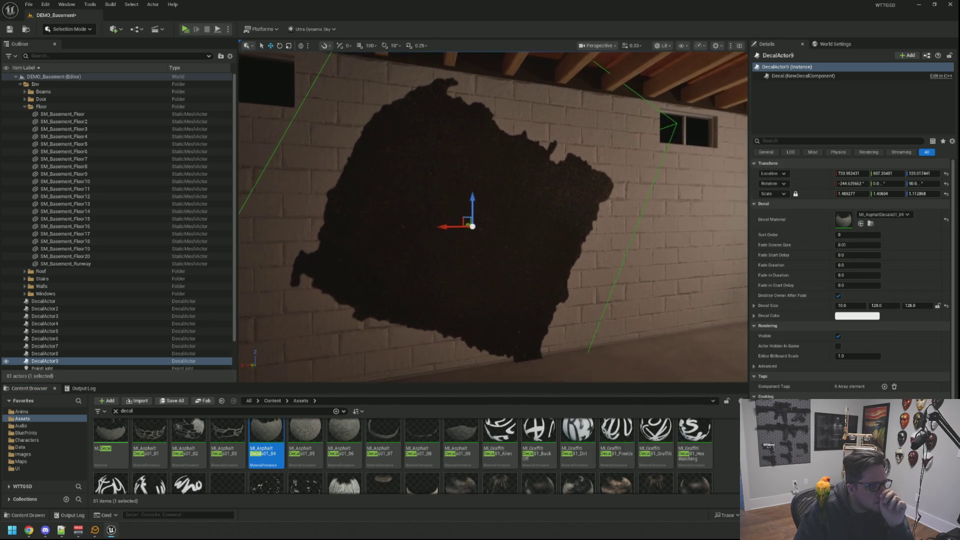
scroll(332, 447, up, 1)
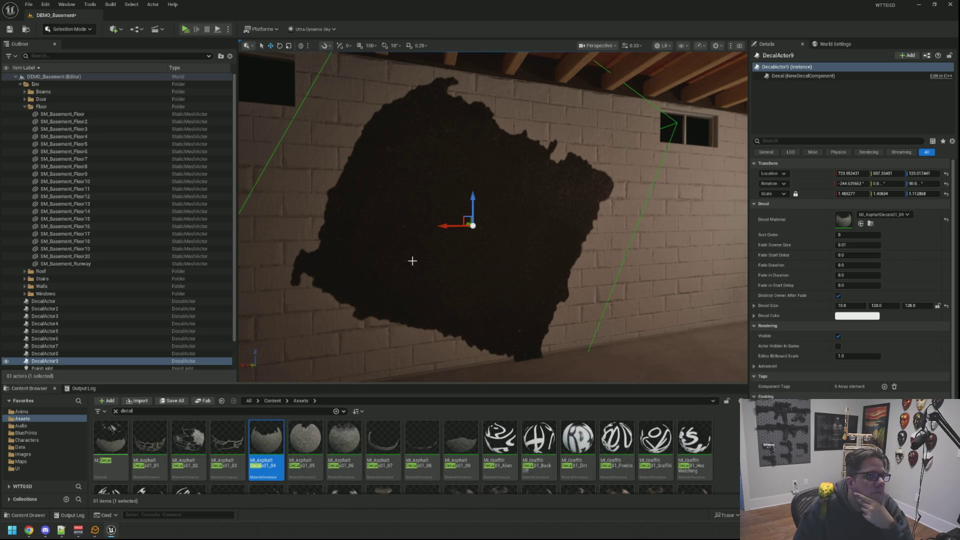
drag(481, 244, 481, 245)
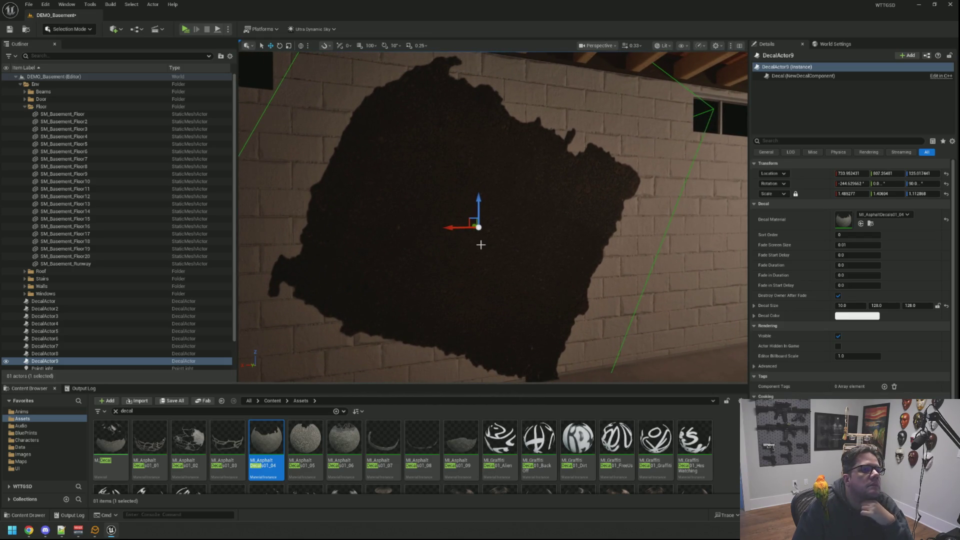
mouse_move(501, 264)
mouse_down()
mouse_move(519, 238)
mouse_move(528, 240)
mouse_up()
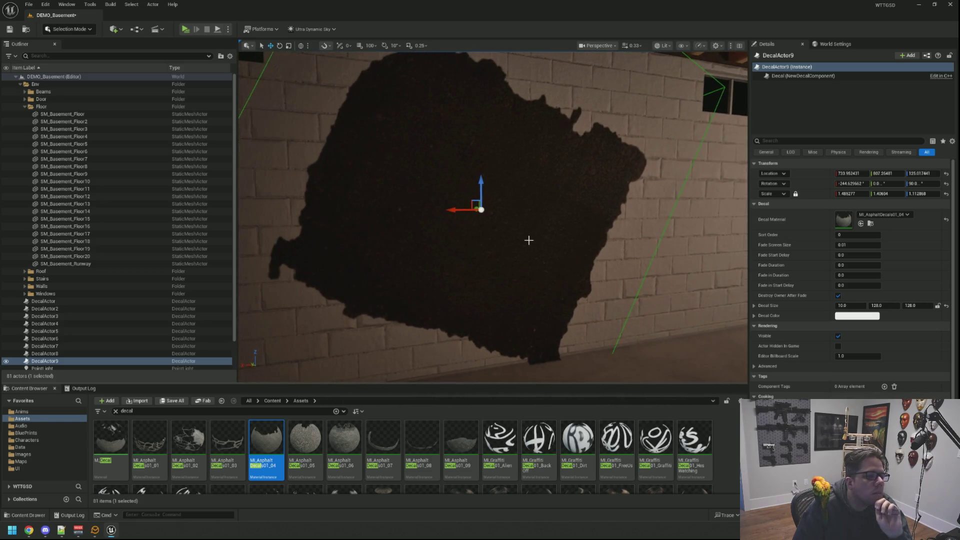
scroll(530, 324, up, 2)
drag(494, 346, 508, 308)
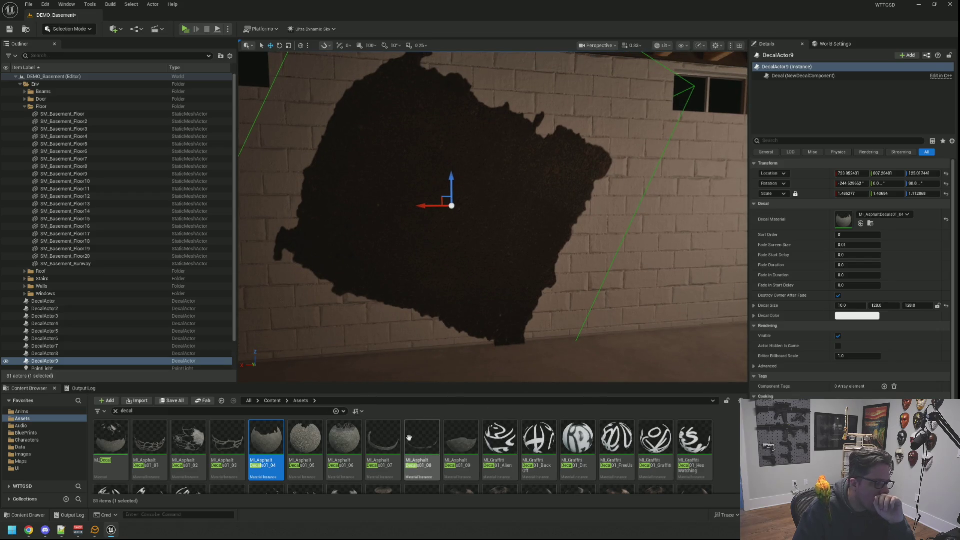
scroll(409, 438, down, 1)
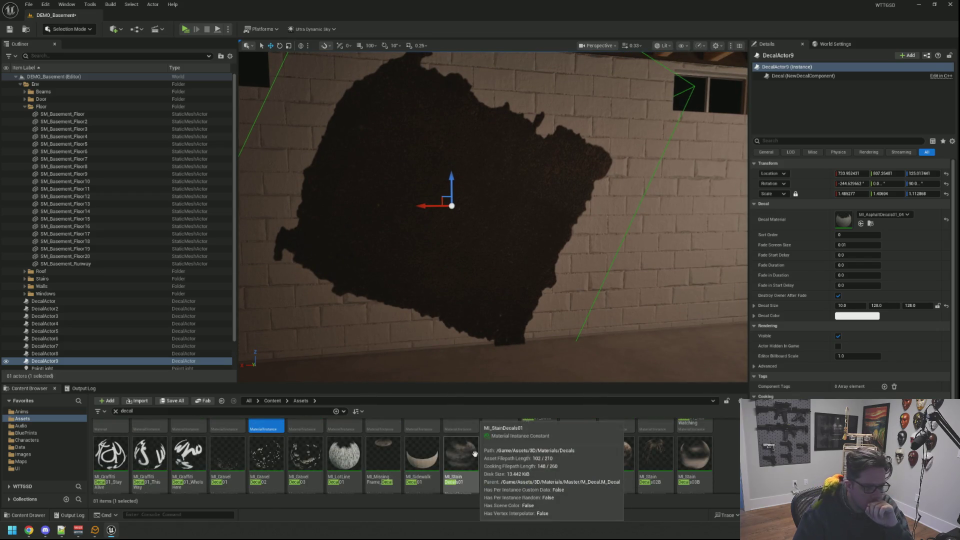
Try MI_StainDecals03 and MI_StainDecals04 on the decal, settling on MI_StainDecals01B
mouse_move(474, 453)
mouse_down()
mouse_move(493, 457)
mouse_move(605, 403)
mouse_move(832, 216)
mouse_move(842, 220)
mouse_up()
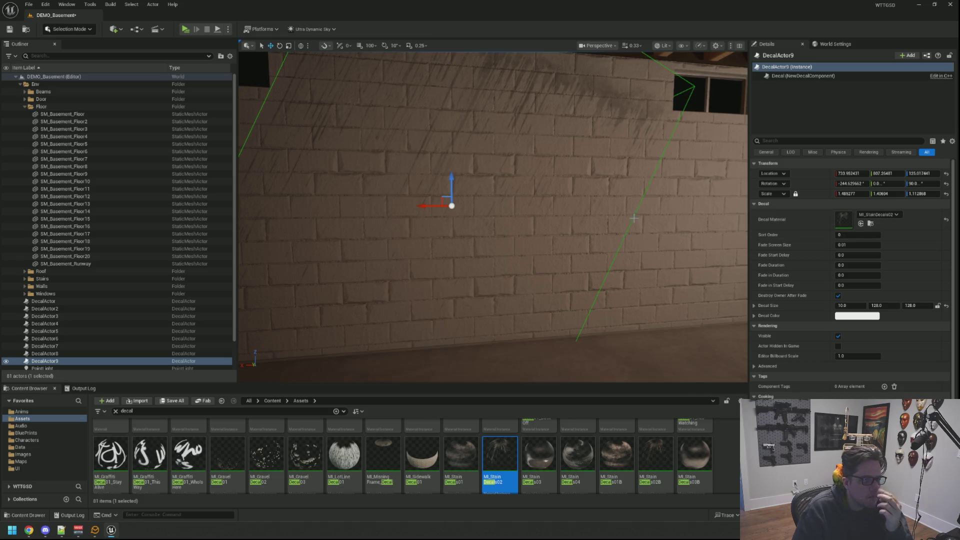
mouse_move(548, 450)
mouse_down()
mouse_move(725, 240)
mouse_move(844, 219)
mouse_up()
mouse_move(548, 239)
mouse_down()
mouse_move(555, 223)
mouse_move(569, 238)
mouse_up()
mouse_move(580, 461)
mouse_down()
mouse_move(835, 297)
mouse_move(846, 218)
mouse_up()
drag(569, 238, 554, 228)
drag(600, 450, 841, 219)
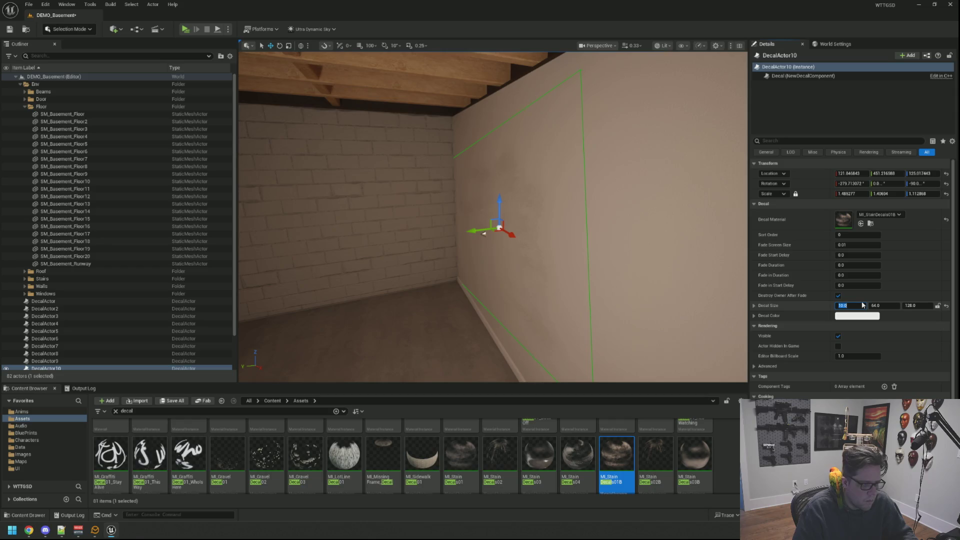
Rotate DecalActor10 into place on the plaster wall
mouse_move(483, 233)
mouse_down()
mouse_move(470, 211)
mouse_move(480, 214)
mouse_up()
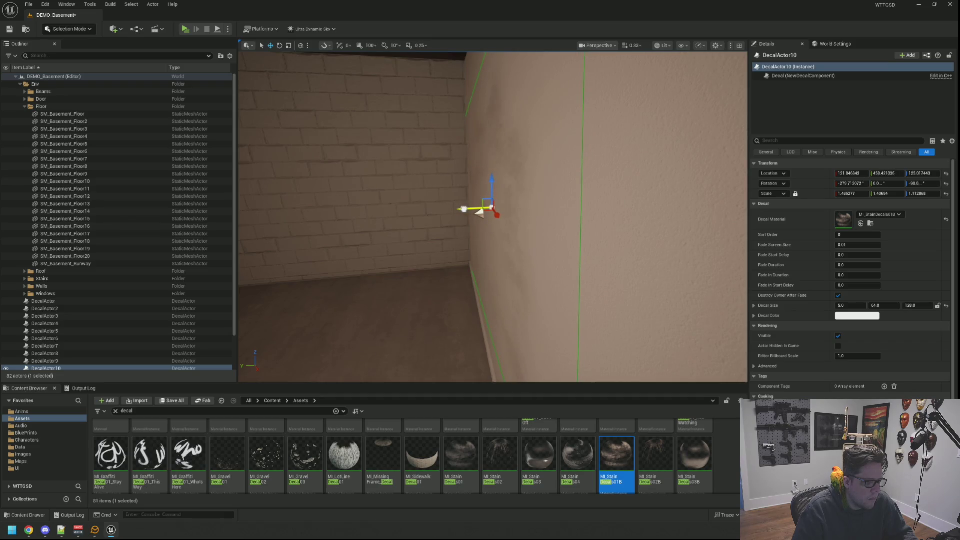
mouse_move(479, 213)
mouse_down()
mouse_move(457, 208)
mouse_move(489, 278)
mouse_move(508, 279)
mouse_move(411, 260)
mouse_move(420, 250)
mouse_move(435, 270)
mouse_move(440, 250)
mouse_up()
key(Escape)
mouse_move(547, 197)
mouse_down()
mouse_move(547, 230)
mouse_move(547, 220)
mouse_move(500, 235)
mouse_up()
mouse_move(558, 175)
mouse_down()
mouse_move(590, 178)
mouse_move(558, 176)
mouse_up()
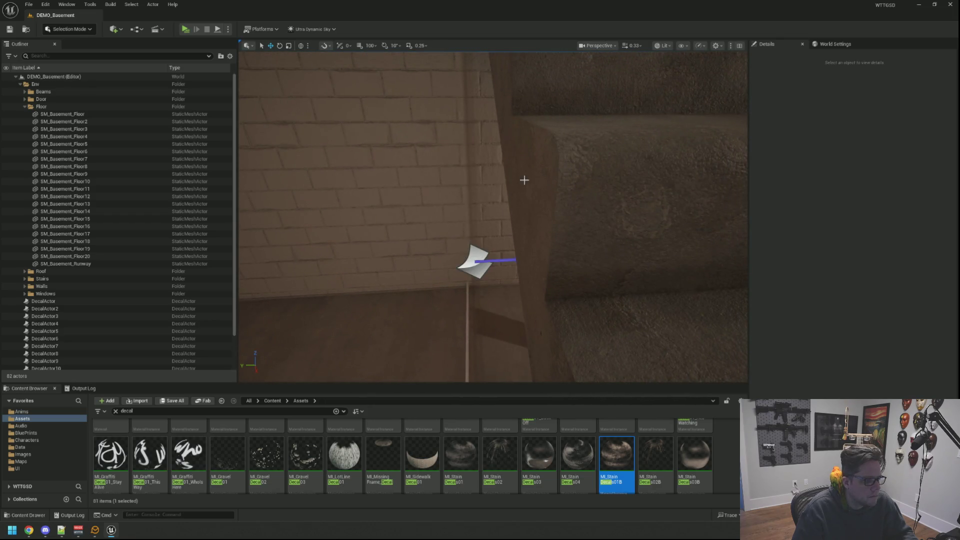
click(488, 238)
key(f)
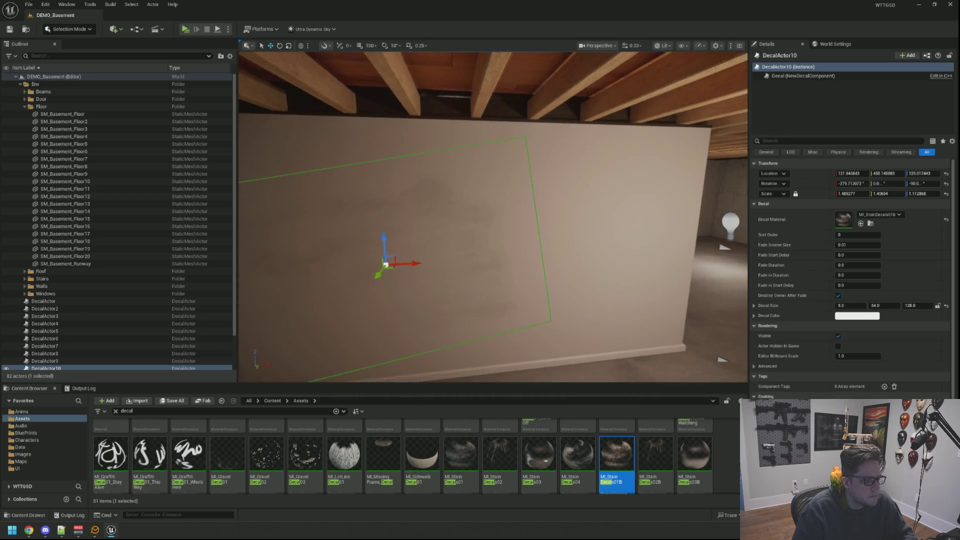
key(e)
drag(484, 226, 487, 230)
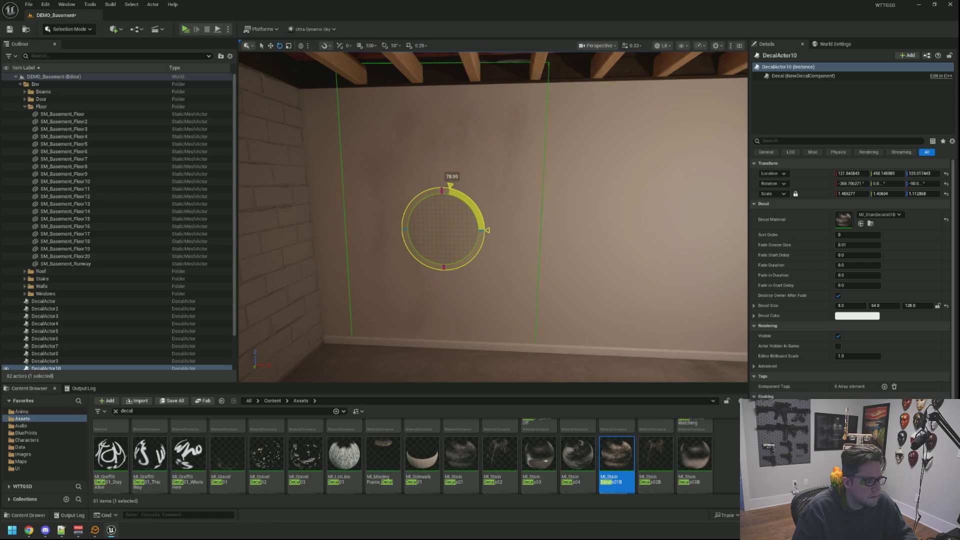
key(w)
key(f)
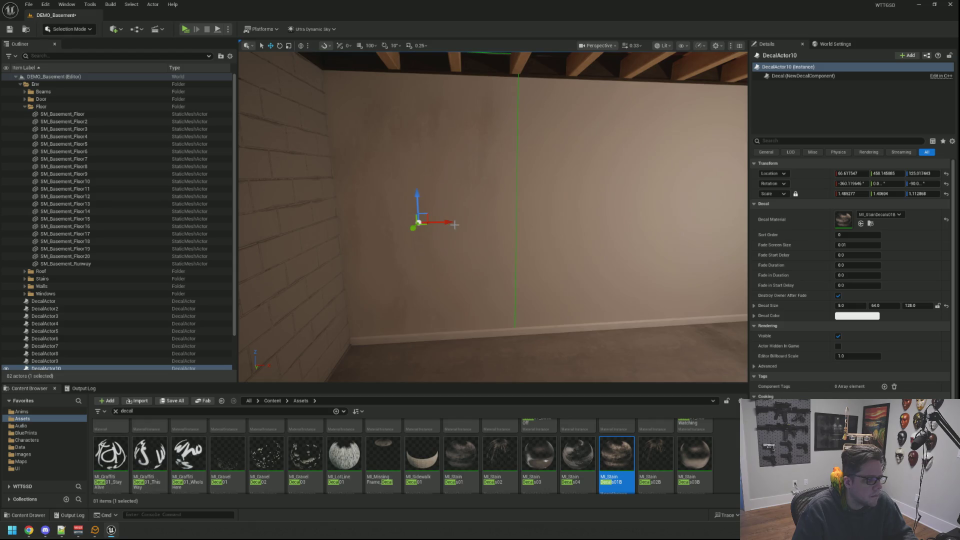
Alt-drag a duplicate DecalActor11 along the wall, then delete it
alt+drag(447, 224, 630, 230)
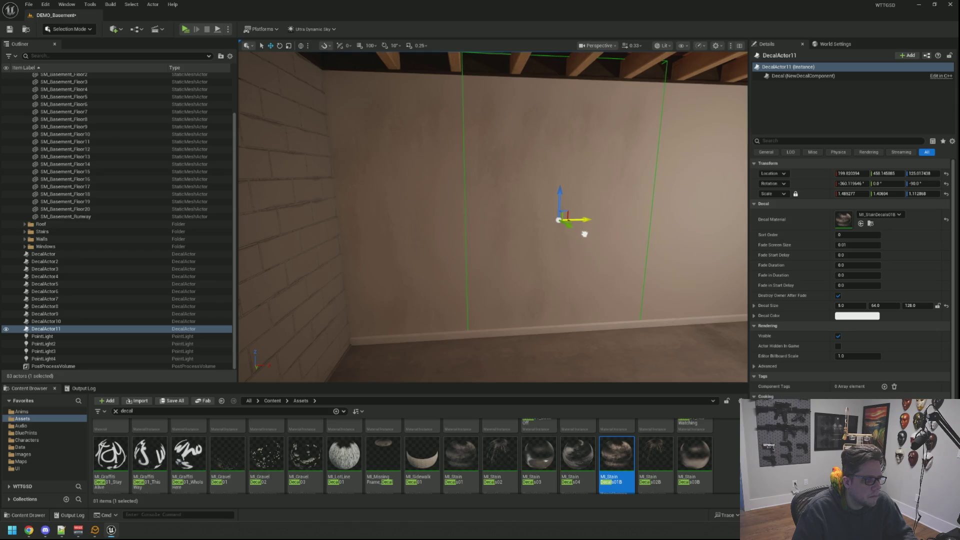
key(Escape)
scroll(584, 234, down, 10)
drag(745, 310, 690, 295)
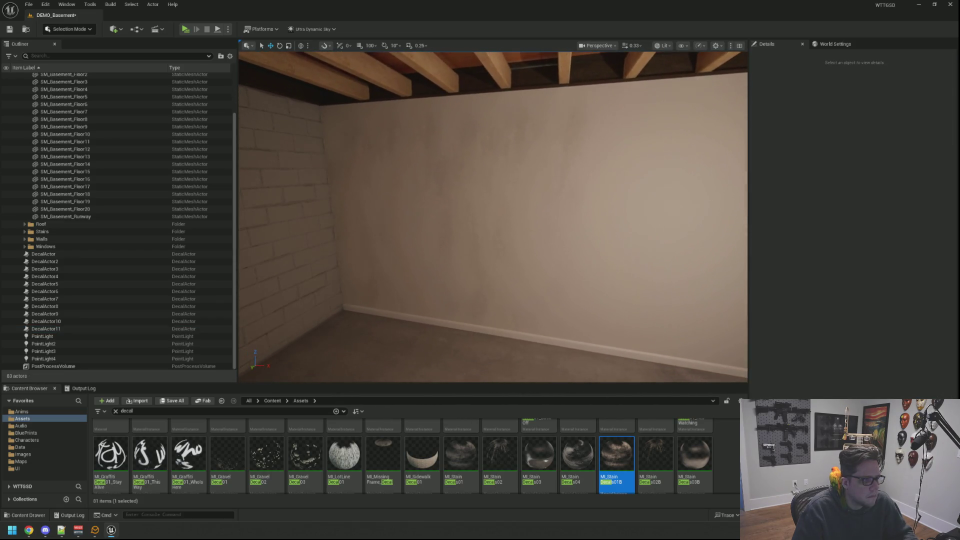
click(568, 230)
key(Delete)
scroll(568, 230, up, 2)
mouse_move(494, 217)
mouse_down()
mouse_move(480, 230)
mouse_move(491, 258)
mouse_move(494, 217)
mouse_up()
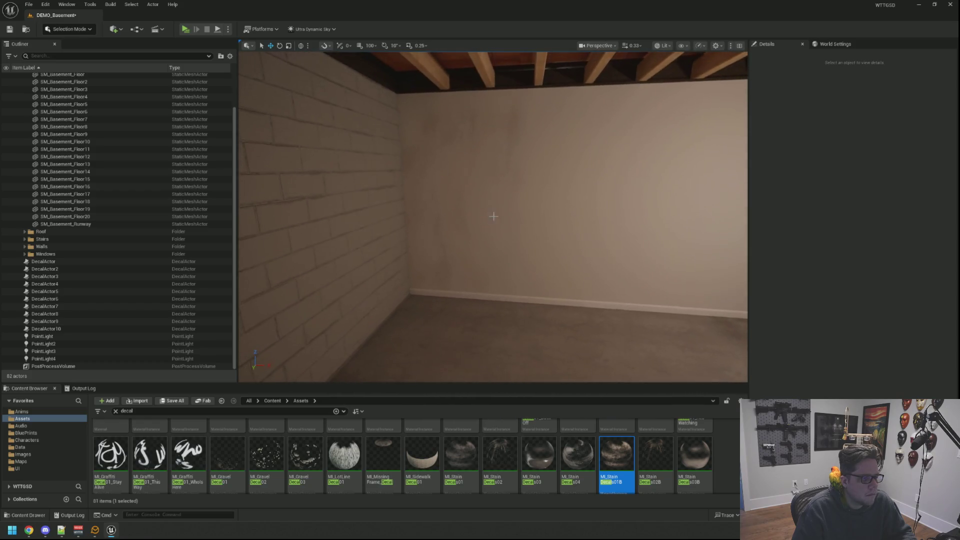
Move DecalActor10 to Y -95.58 higher on the wall and set its scale to 1.0
click(418, 217)
drag(425, 215, 437, 214)
key(r)
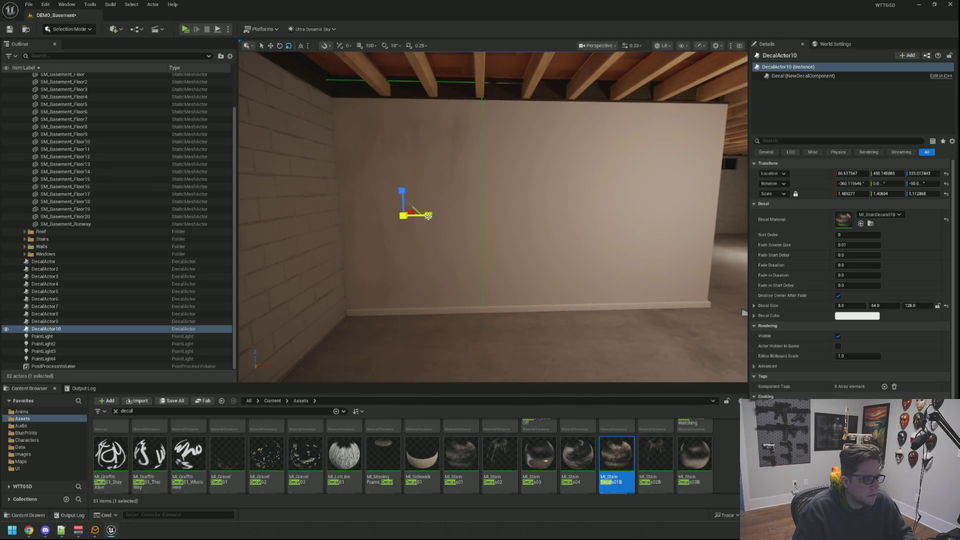
key(w)
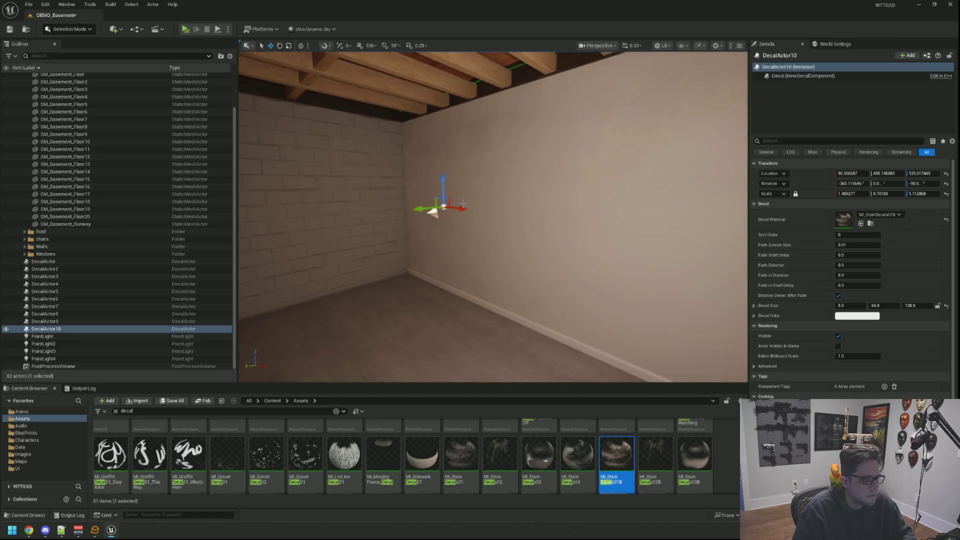
drag(424, 210, 426, 210)
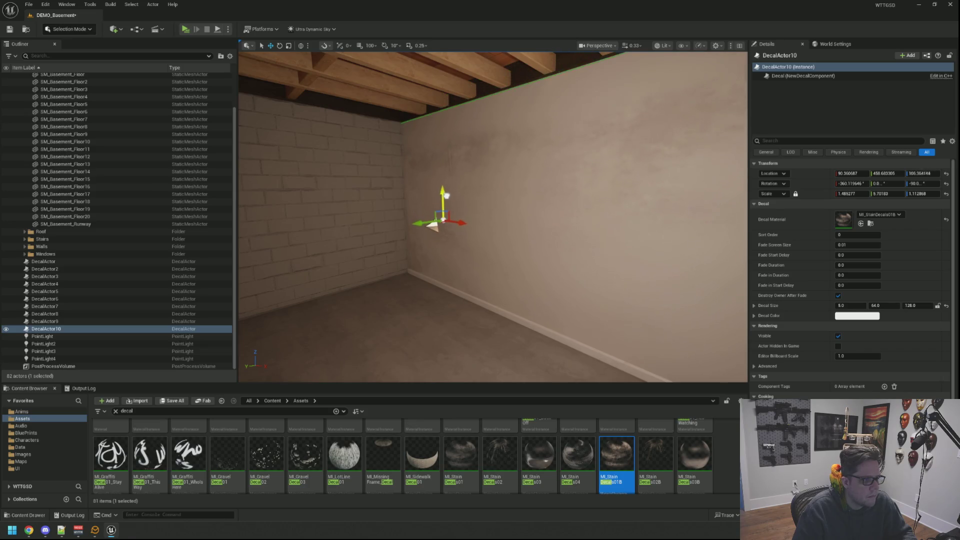
drag(446, 195, 446, 182)
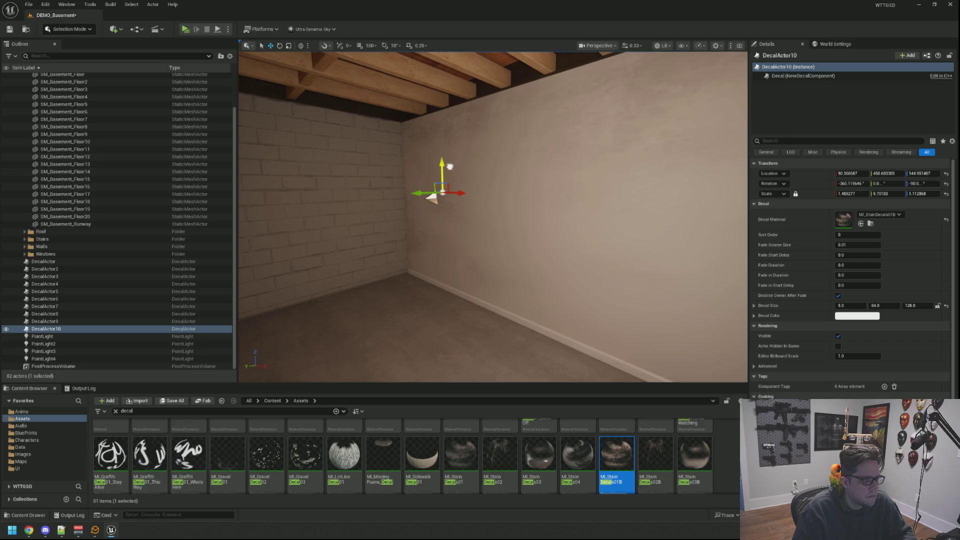
key(Escape)
mouse_move(428, 197)
mouse_down()
mouse_move(475, 205)
mouse_move(488, 245)
mouse_move(451, 240)
mouse_move(480, 230)
mouse_move(425, 235)
mouse_move(470, 233)
mouse_move(450, 240)
mouse_move(467, 178)
mouse_up()
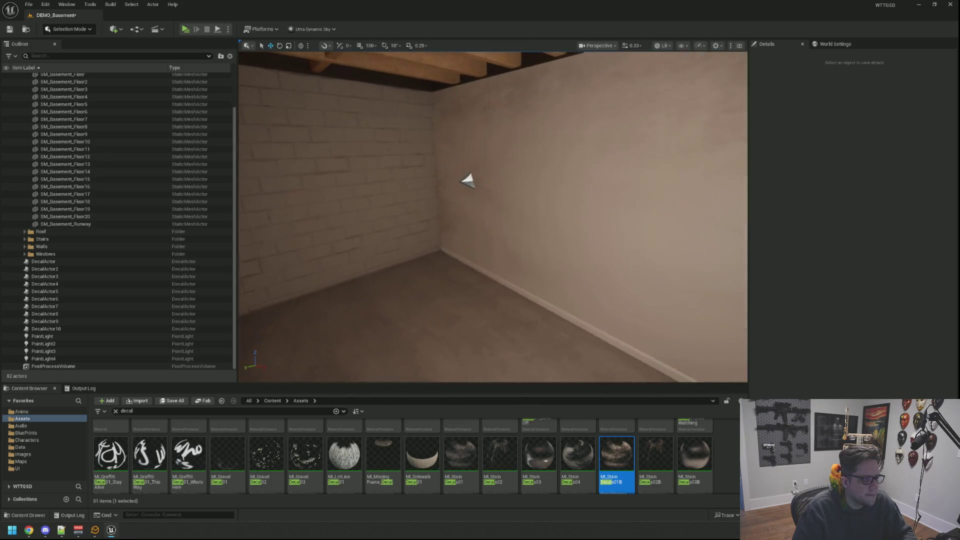
click(471, 182)
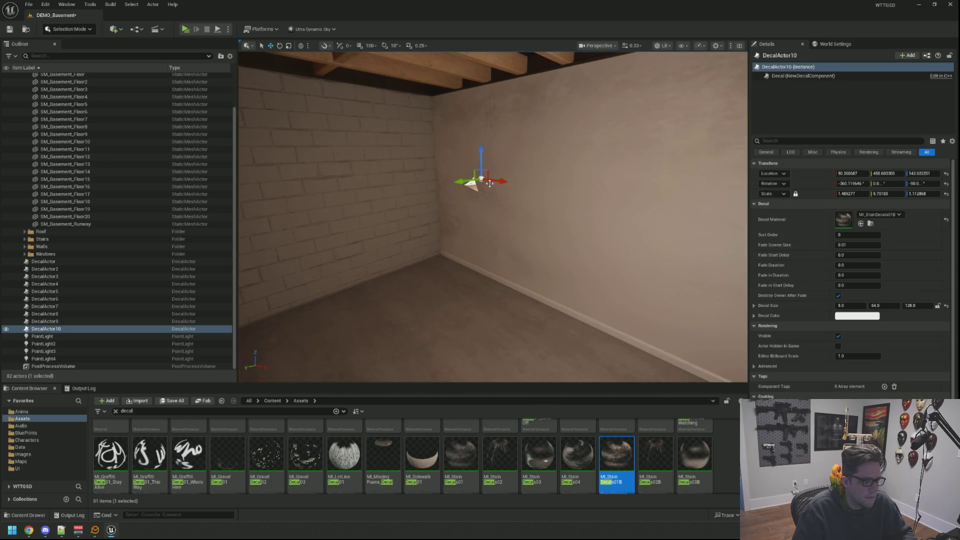
click(858, 194)
drag(858, 193, 851, 193)
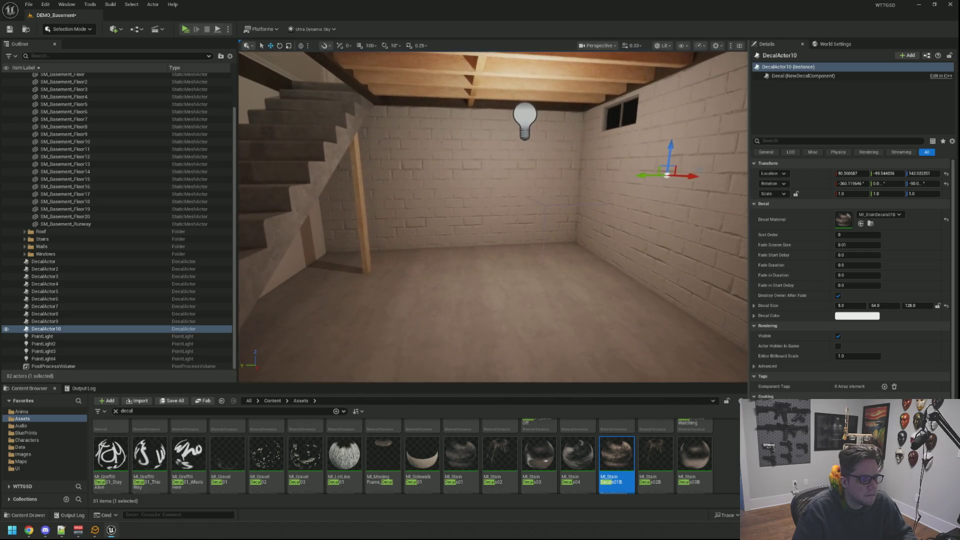
Slide DecalActor10 across the room and rotate it to -90.0 so it lies flat
drag(648, 177, 420, 181)
key(e)
mouse_move(443, 131)
mouse_down()
mouse_move(473, 143)
mouse_move(485, 173)
mouse_up()
click(885, 184)
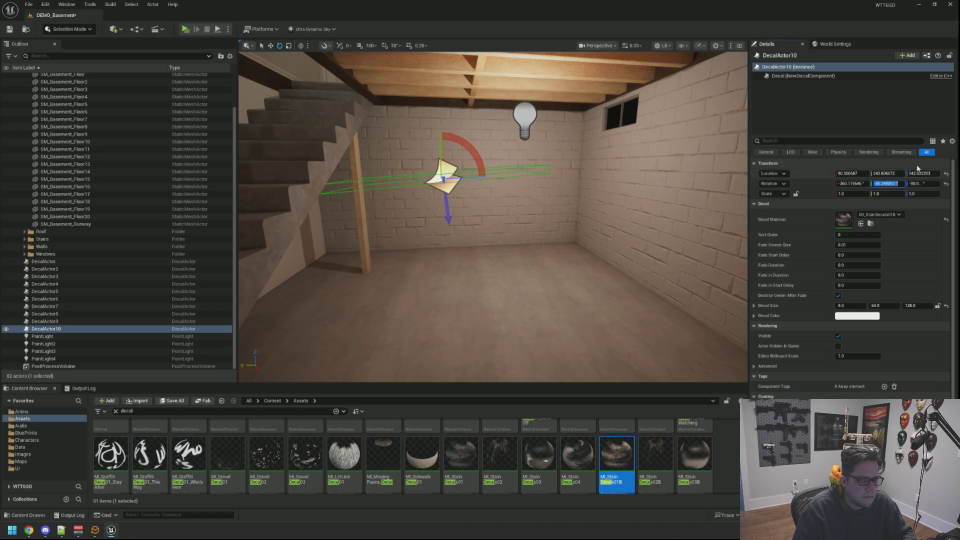
text(-90.0)
click(853, 184)
Lower the stain onto the floor, set Decal Size Y to 128, and shift it toward the stairs
drag(600, 275, 531, 320)
mouse_move(523, 151)
mouse_down()
mouse_move(507, 250)
mouse_move(537, 238)
mouse_up()
drag(439, 259, 458, 262)
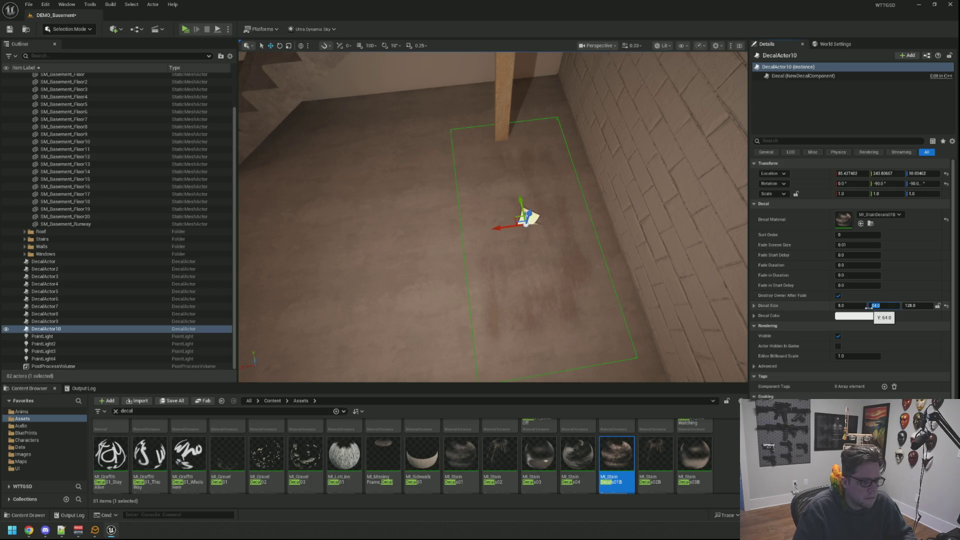
text(128)
key(Return)
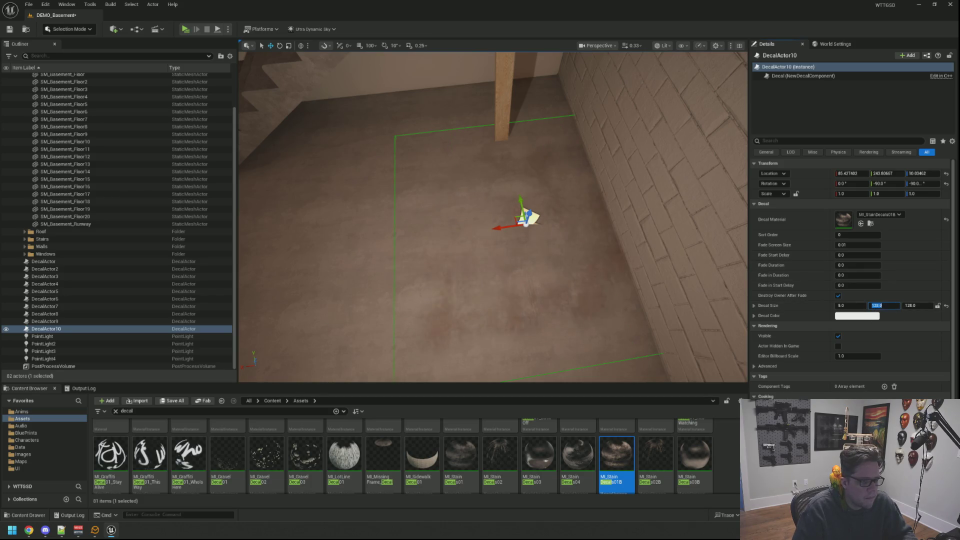
drag(550, 205, 501, 173)
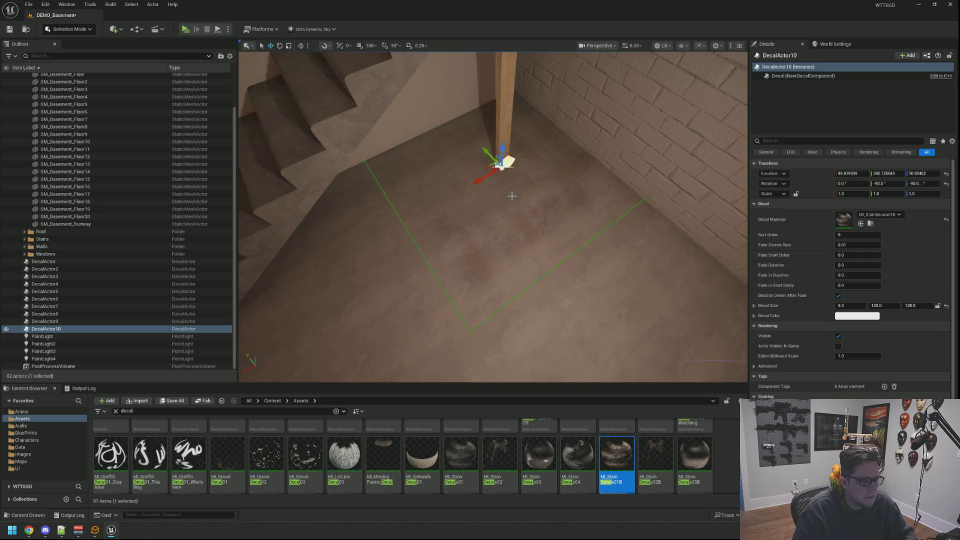
key(Escape)
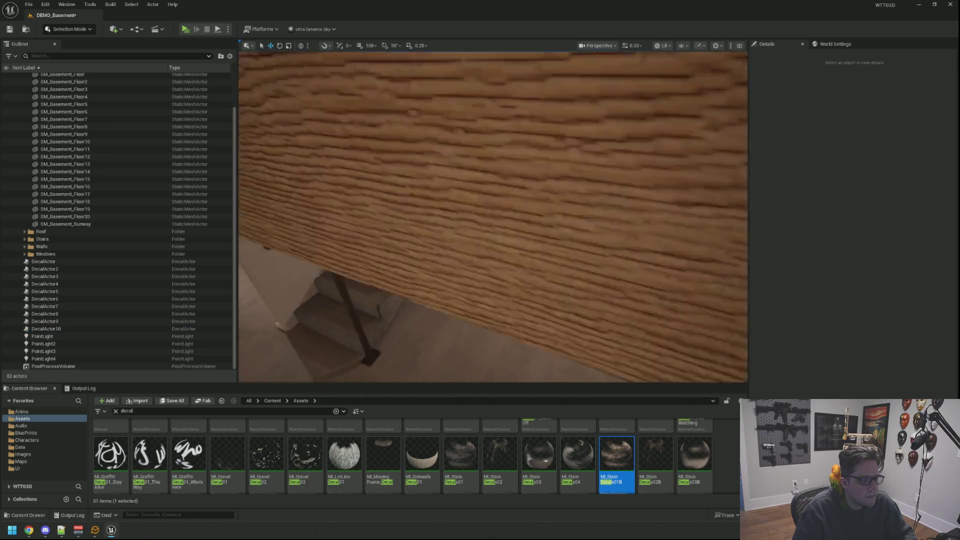
Review the floor stain beside the post, then collapse the Outliner's Floor folder
key(s)
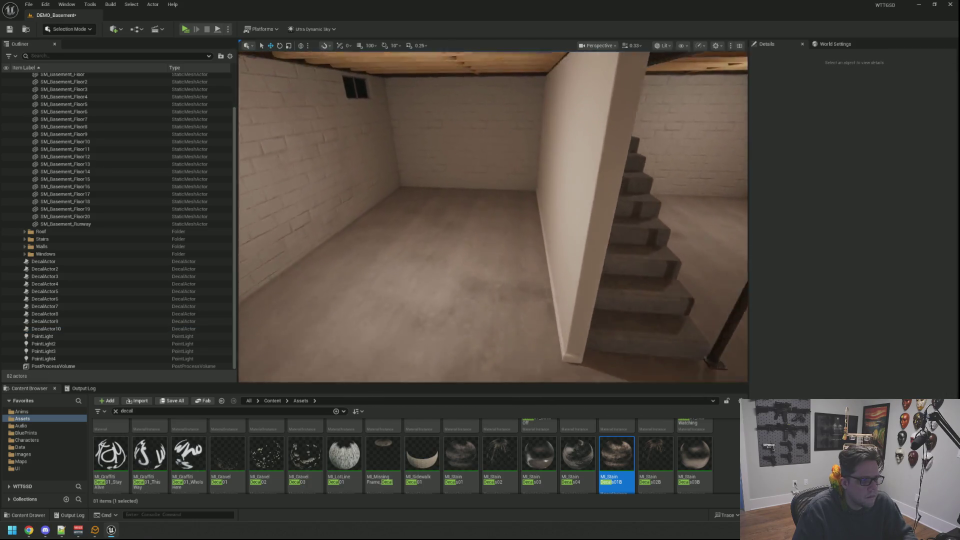
key(w)
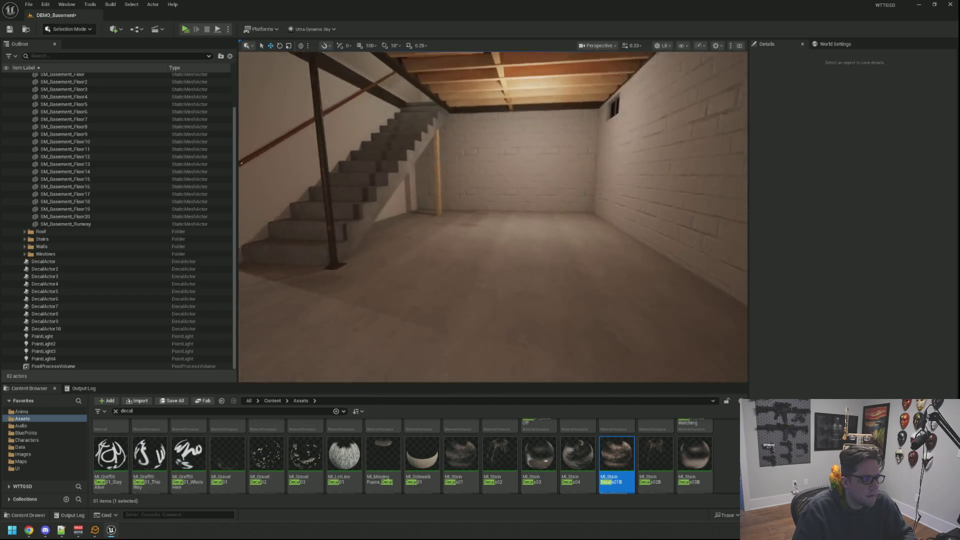
drag(536, 196, 541, 191)
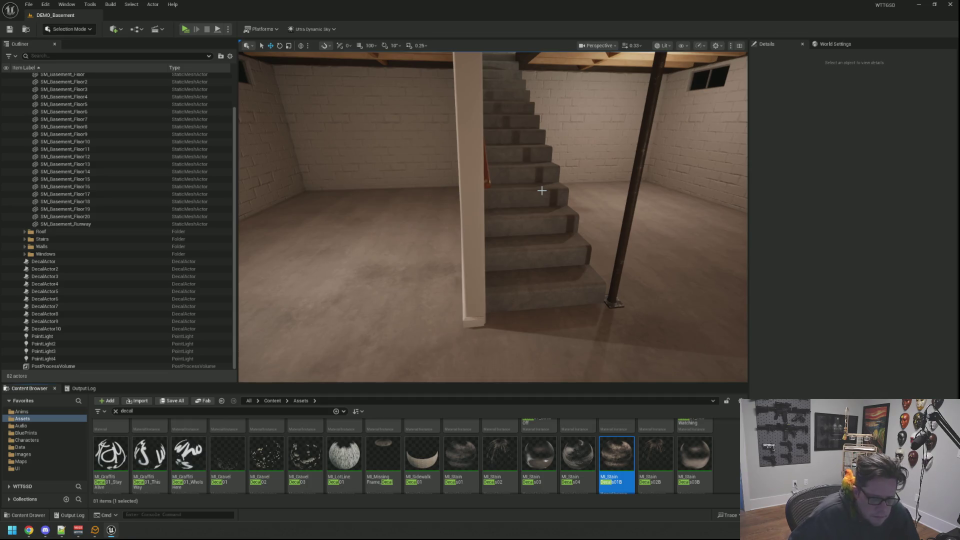
scroll(229, 187, up, 3)
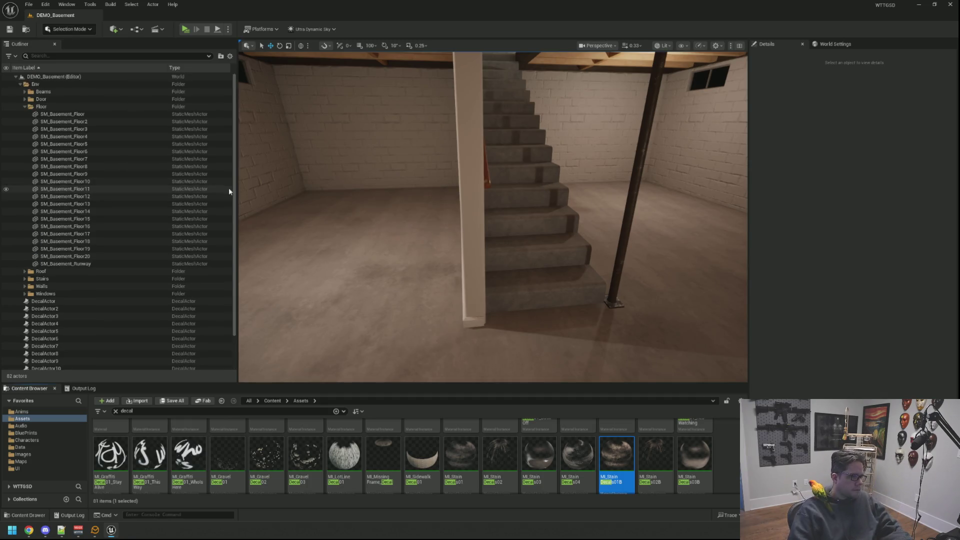
click(24, 107)
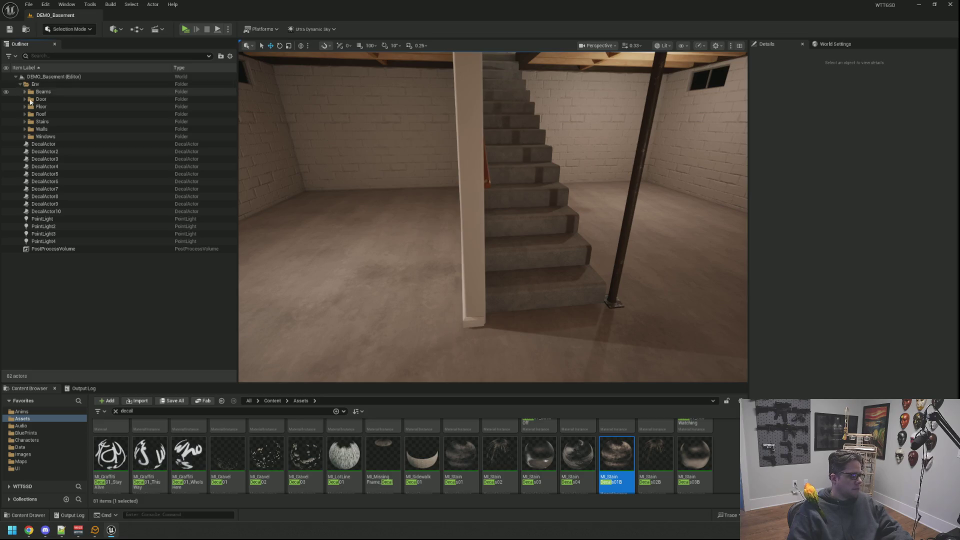
mouse_move(493, 217)
mouse_down()
mouse_move(493, 188)
mouse_move(475, 168)
mouse_move(485, 220)
mouse_move(418, 253)
mouse_move(441, 256)
mouse_up()
Alt-drag a copy of DecalActor10 and assign it MI_StainDecals02B
click(421, 265)
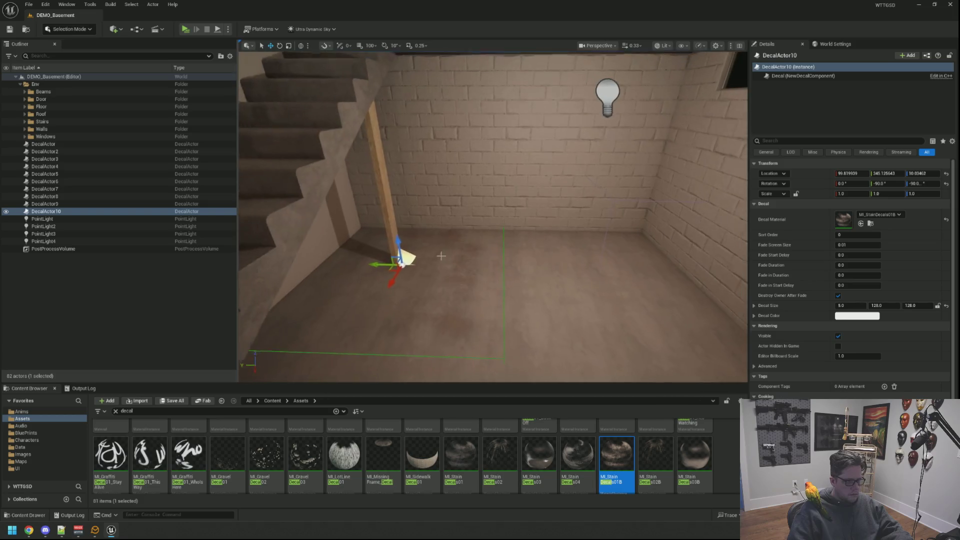
mouse_move(380, 264)
mouse_down()
mouse_move(537, 265)
mouse_move(492, 305)
mouse_move(515, 282)
mouse_up()
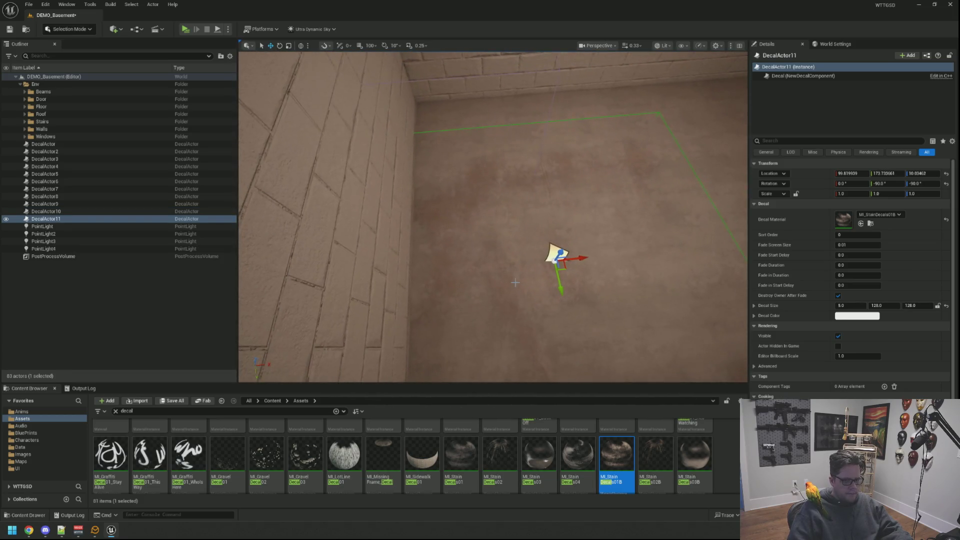
click(656, 455)
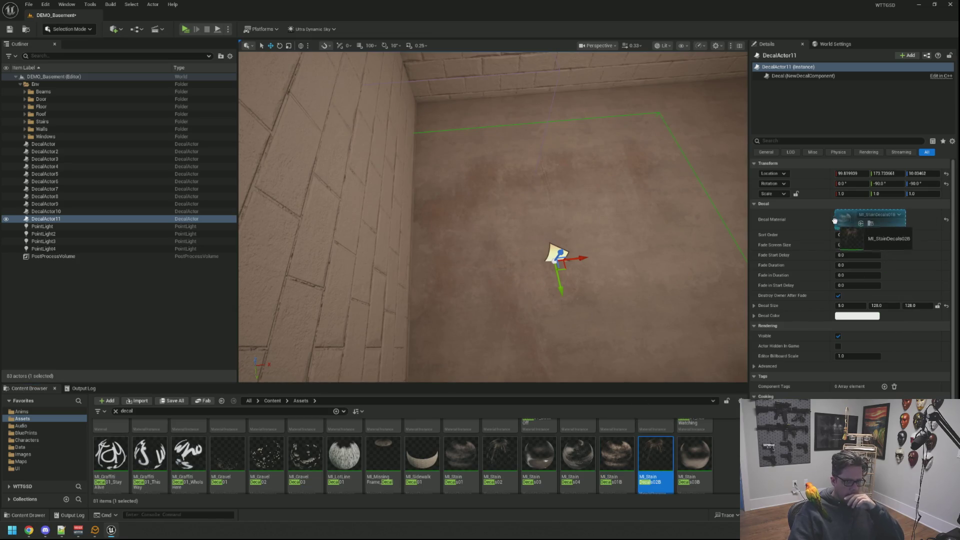
click(860, 224)
Set the copied decal's pitch to 0 so it faces the back brick wall
mouse_move(550, 225)
mouse_down()
mouse_move(530, 250)
mouse_move(510, 235)
mouse_move(500, 245)
mouse_up()
key(e)
mouse_move(563, 306)
mouse_down()
mouse_move(579, 373)
mouse_move(583, 351)
mouse_up()
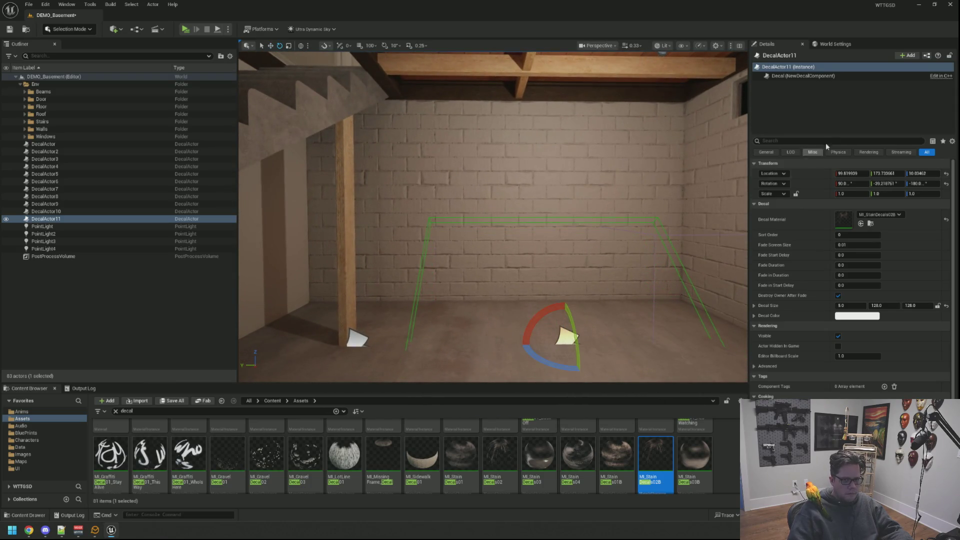
click(884, 184)
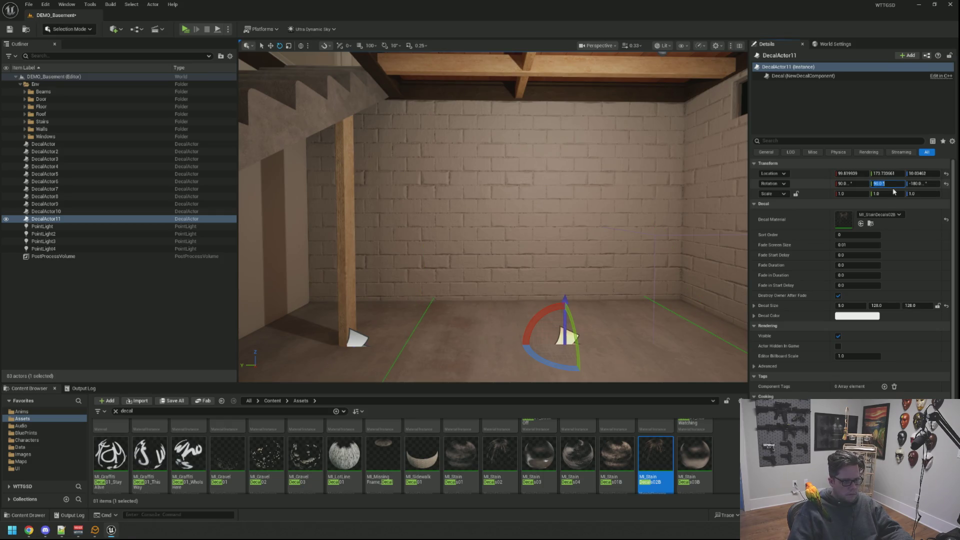
text(0)
key(Return)
Raise the wall stain decal off the floor and slide it sideways along the brick wall
mouse_move(540, 334)
mouse_down()
mouse_move(565, 328)
mouse_move(540, 334)
mouse_up()
key(w)
drag(522, 297, 522, 205)
mouse_move(600, 250)
mouse_down()
mouse_move(585, 210)
mouse_move(582, 272)
mouse_move(476, 252)
mouse_move(488, 249)
mouse_move(484, 196)
mouse_up()
mouse_move(462, 229)
mouse_down()
mouse_move(503, 228)
mouse_move(516, 240)
mouse_move(543, 193)
mouse_move(492, 203)
mouse_move(493, 178)
mouse_up()
key(Escape)
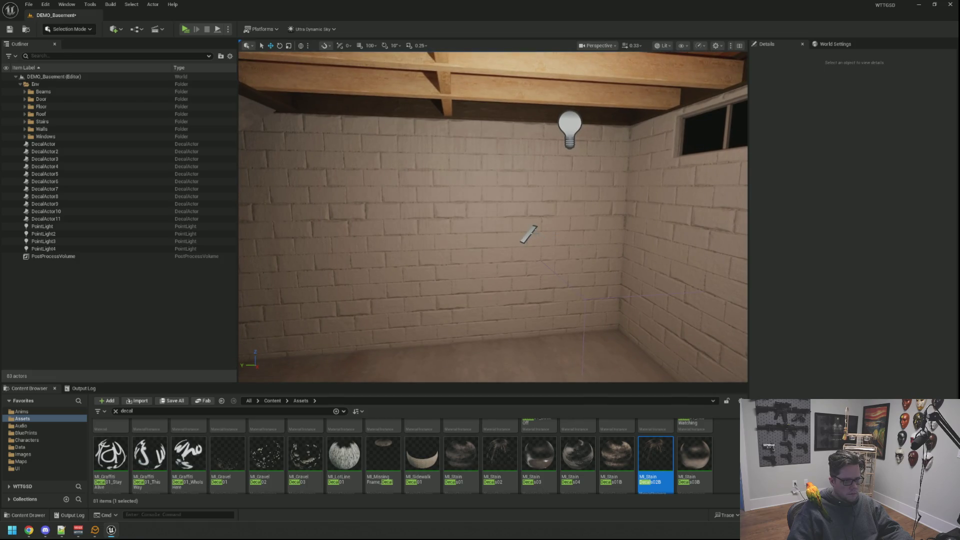
Alt-drag DecalActor11 into DecalActor12 and check it near the brick-wall corner by the stairs
click(529, 234)
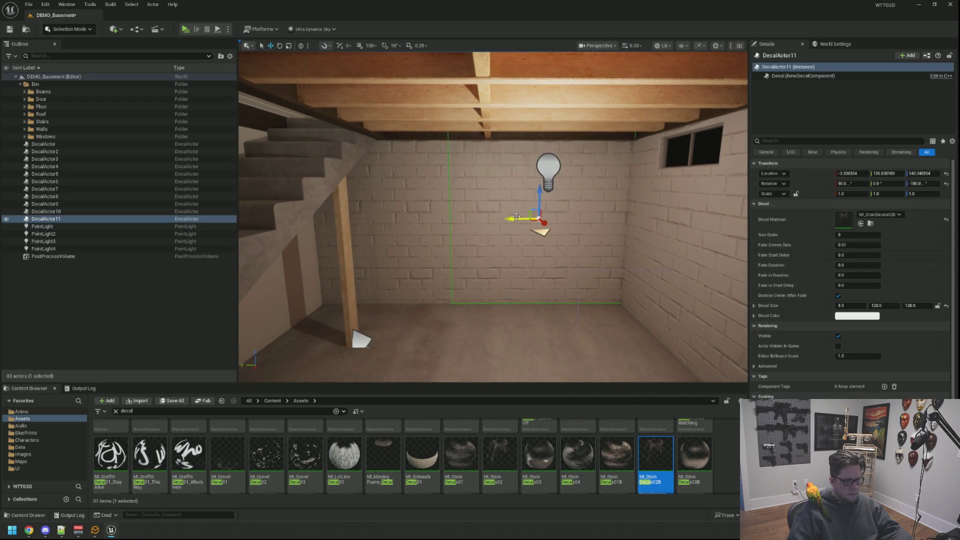
alt+drag(517, 217, 510, 219)
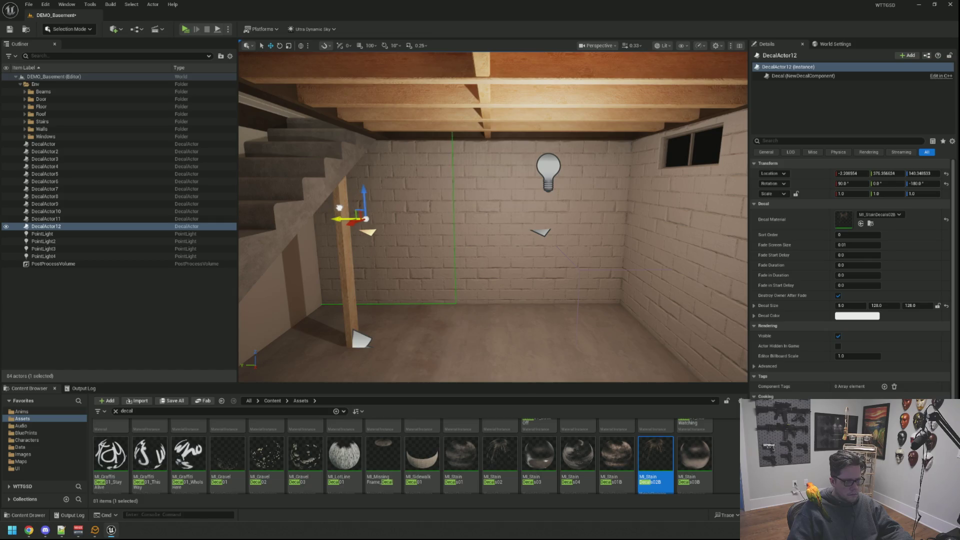
key(Escape)
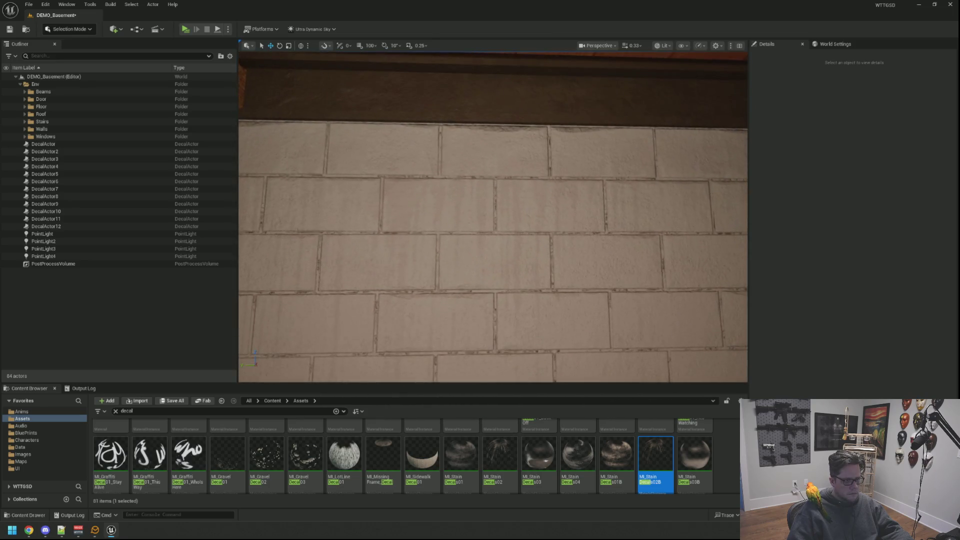
mouse_move(493, 216)
mouse_down()
mouse_move(439, 224)
mouse_move(452, 365)
mouse_move(450, 301)
mouse_up()
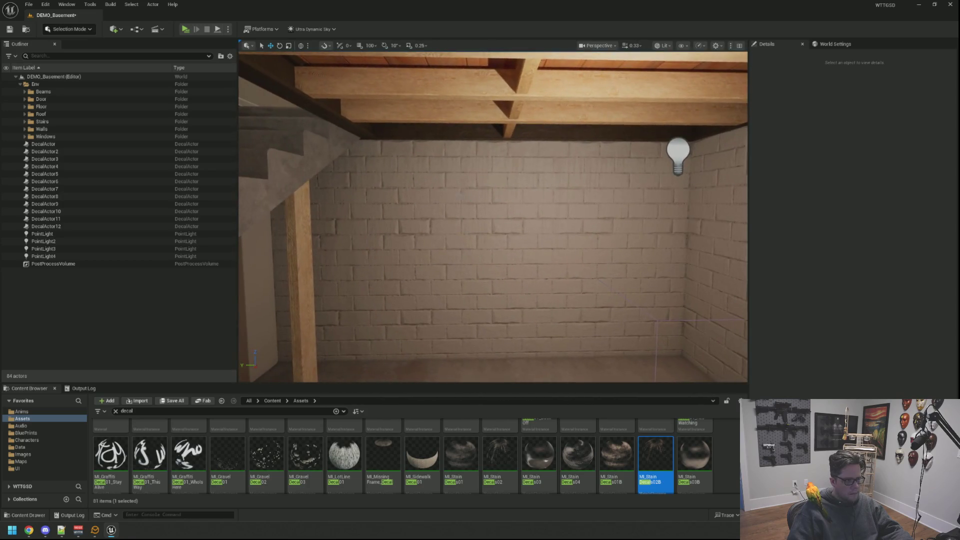
click(386, 230)
drag(453, 227, 433, 226)
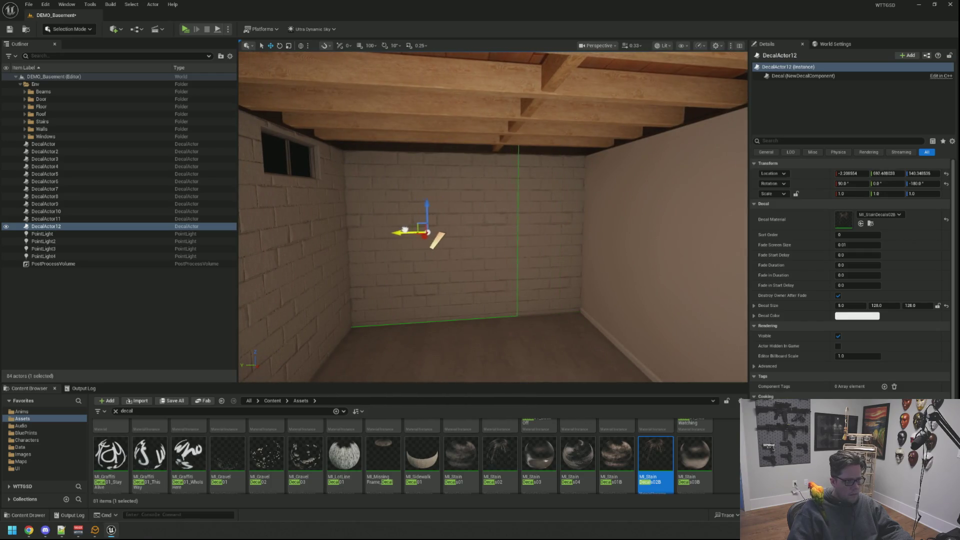
drag(422, 231, 495, 218)
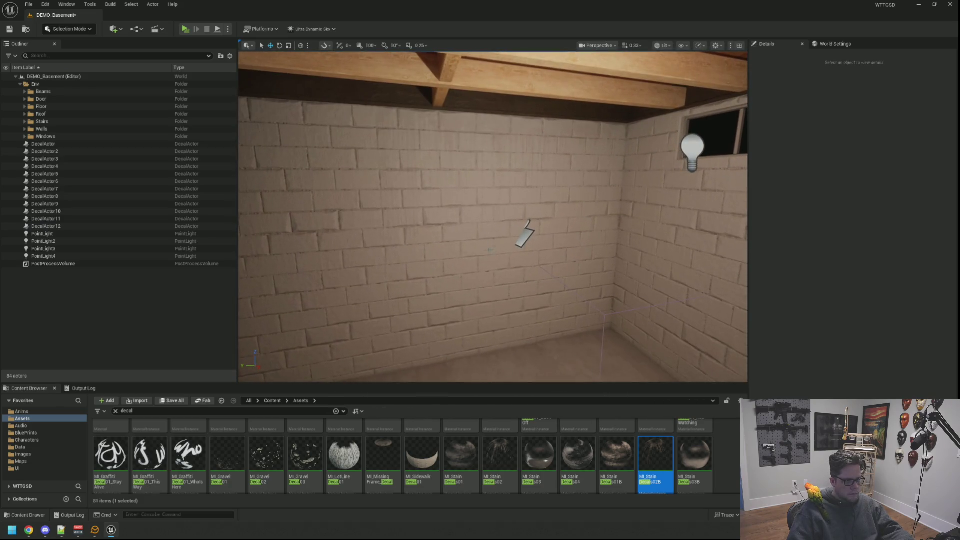
click(520, 226)
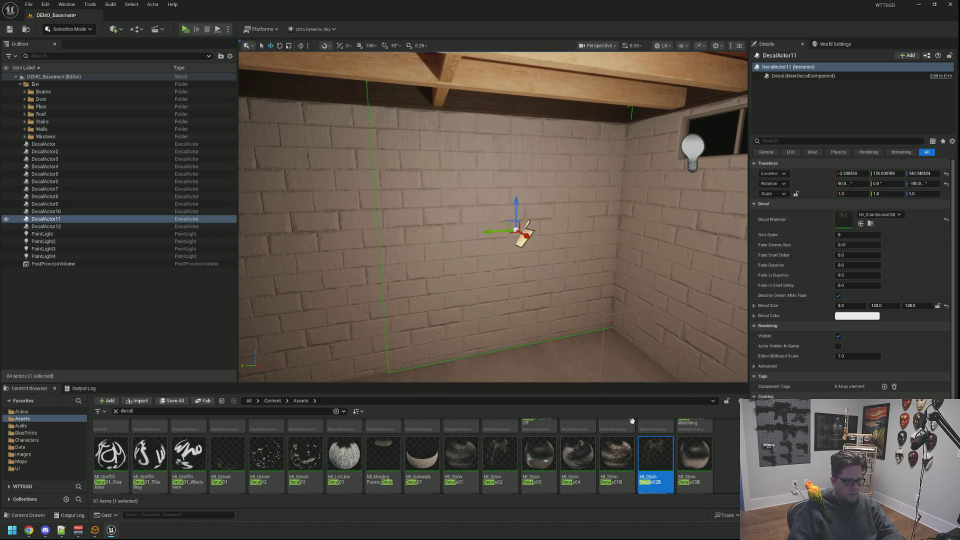
Swap the wall decal's material to MI_StainDecals03B, then to MI_StainDecals04B
mouse_move(695, 453)
mouse_down()
mouse_move(845, 270)
mouse_move(844, 220)
mouse_up()
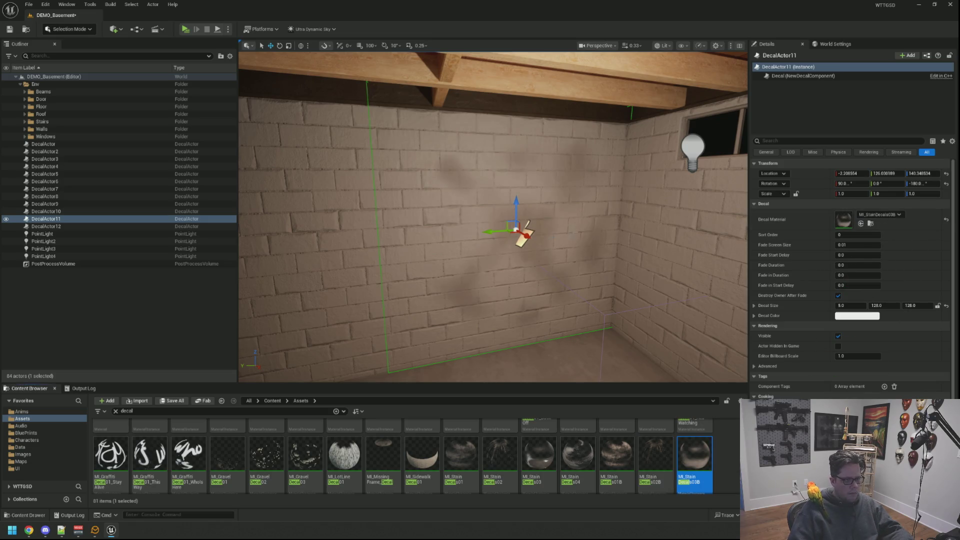
key(f)
scroll(552, 298, down, 8)
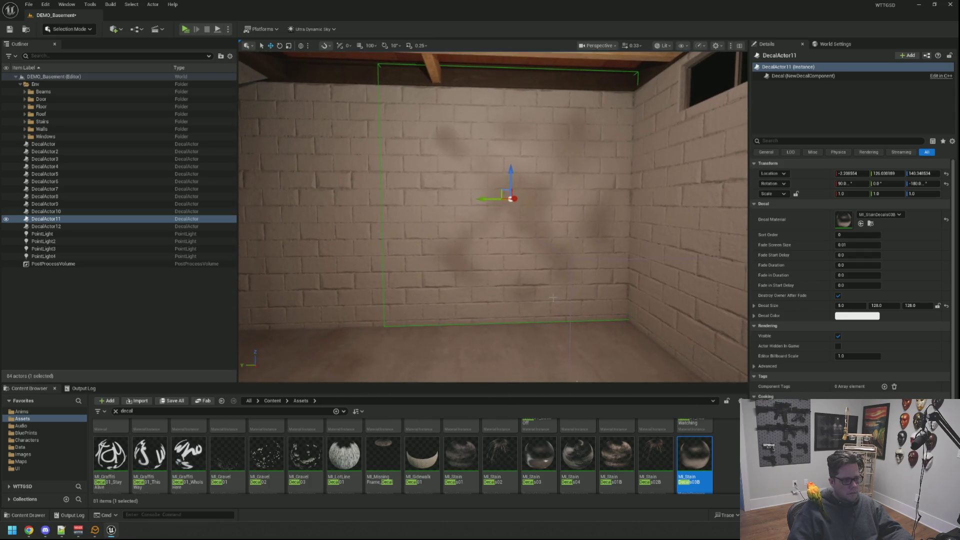
scroll(501, 455, down, 3)
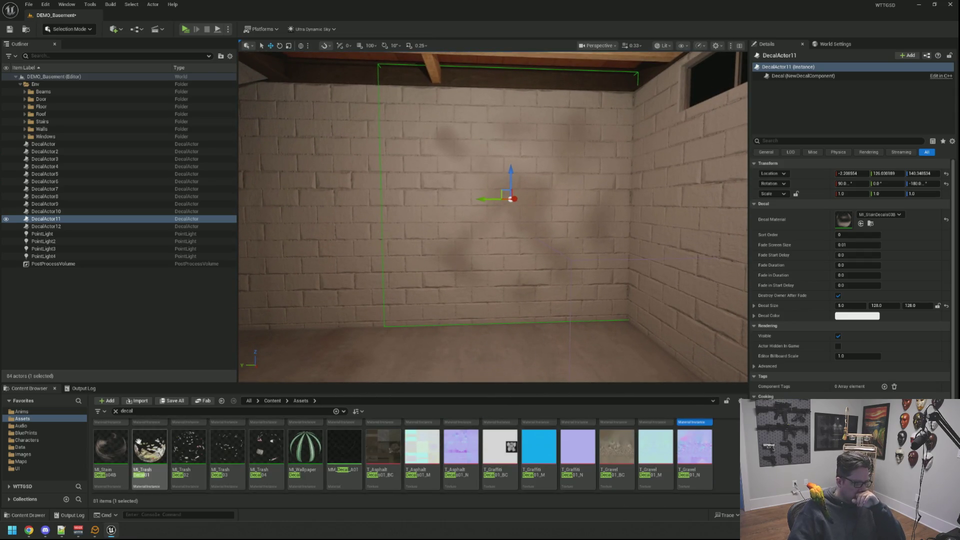
click(110, 450)
click(861, 224)
Slide the decal left along the back wall toward the beam and lower it slightly
drag(576, 269, 569, 237)
drag(520, 201, 292, 200)
mouse_move(378, 199)
mouse_down()
mouse_move(325, 199)
mouse_move(345, 199)
mouse_up()
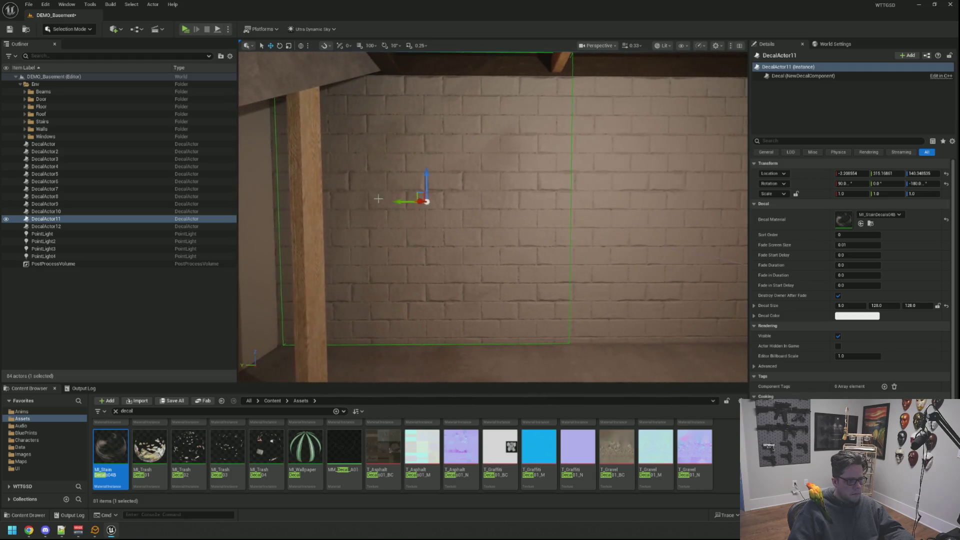
drag(421, 174, 422, 180)
Rotate the decal, settling its Z rotation at 90°
key(e)
mouse_move(644, 172)
mouse_down()
mouse_move(634, 187)
mouse_move(695, 189)
mouse_up()
text(0)
key(Return)
mouse_move(350, 220)
mouse_down()
mouse_move(240, 220)
mouse_move(260, 220)
mouse_up()
click(926, 184)
text(90)
key(Return)
Move the decal over onto the staircase wall
mouse_move(564, 210)
mouse_down()
mouse_move(564, 179)
mouse_move(540, 180)
mouse_up()
key(w)
drag(660, 155, 500, 166)
drag(614, 177, 497, 169)
Slide the decal along the stairwell wall under the handrail, then bring in the Milanote reference
key(f)
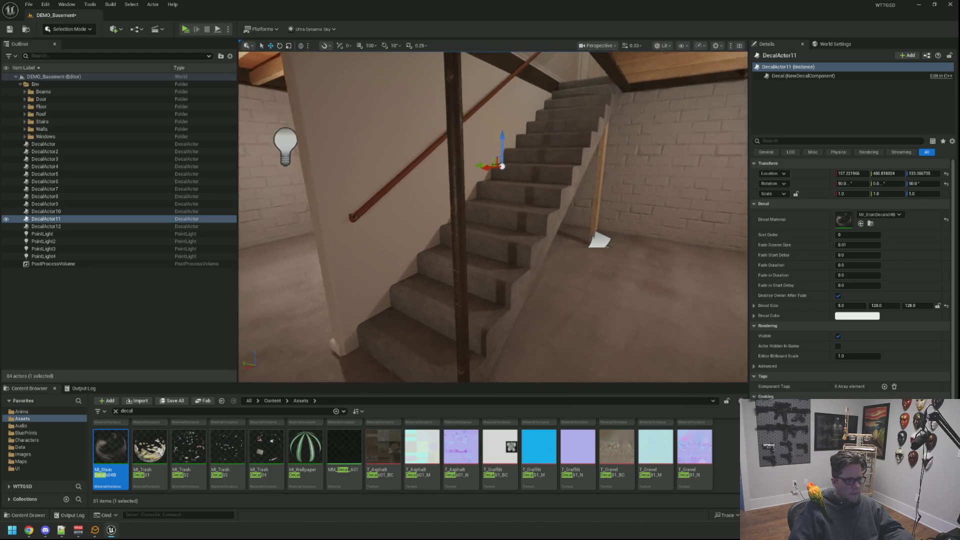
mouse_move(461, 192)
mouse_down()
mouse_move(540, 198)
mouse_move(494, 202)
mouse_up()
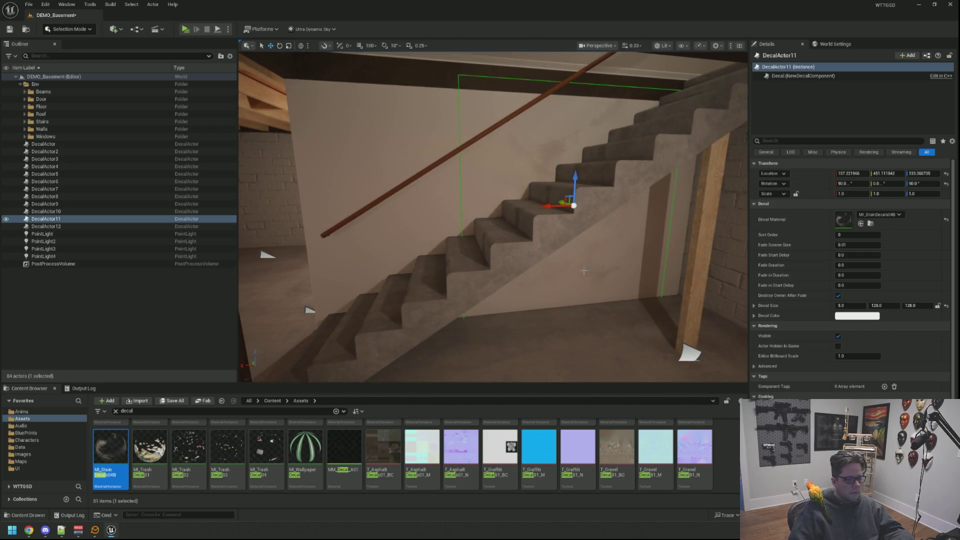
drag(484, 212, 382, 225)
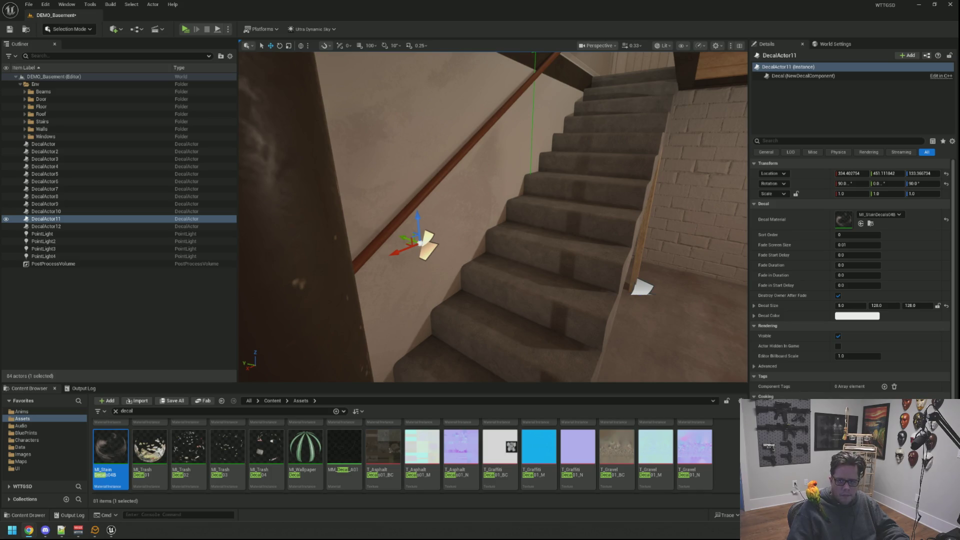
drag(959, 61, 437, 61)
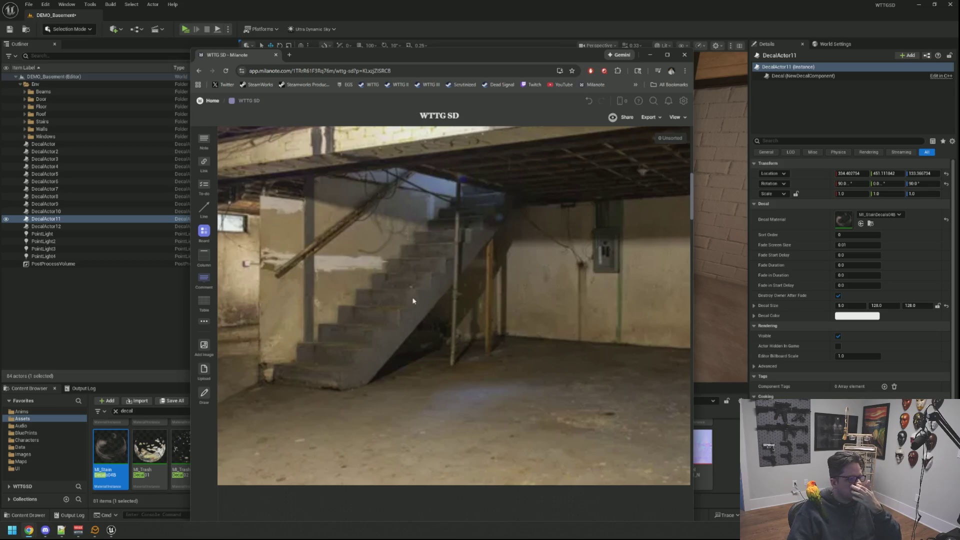
Move the Milanote reference window off the editor and swing the view back to the room
mouse_move(256, 58)
mouse_down()
mouse_move(647, 79)
mouse_move(959, 79)
mouse_up()
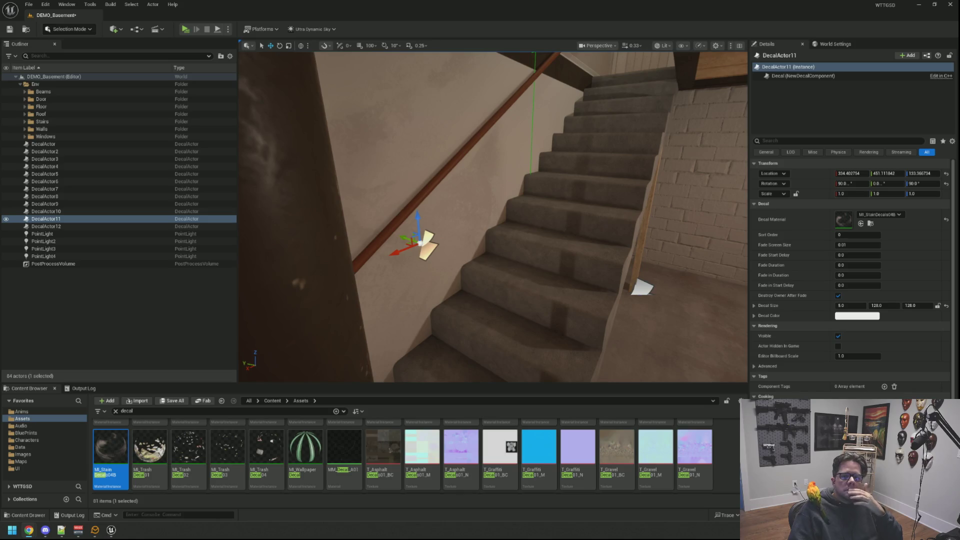
mouse_move(493, 215)
mouse_down()
mouse_move(365, 218)
mouse_move(295, 200)
mouse_move(415, 210)
mouse_move(320, 213)
mouse_move(425, 215)
mouse_up()
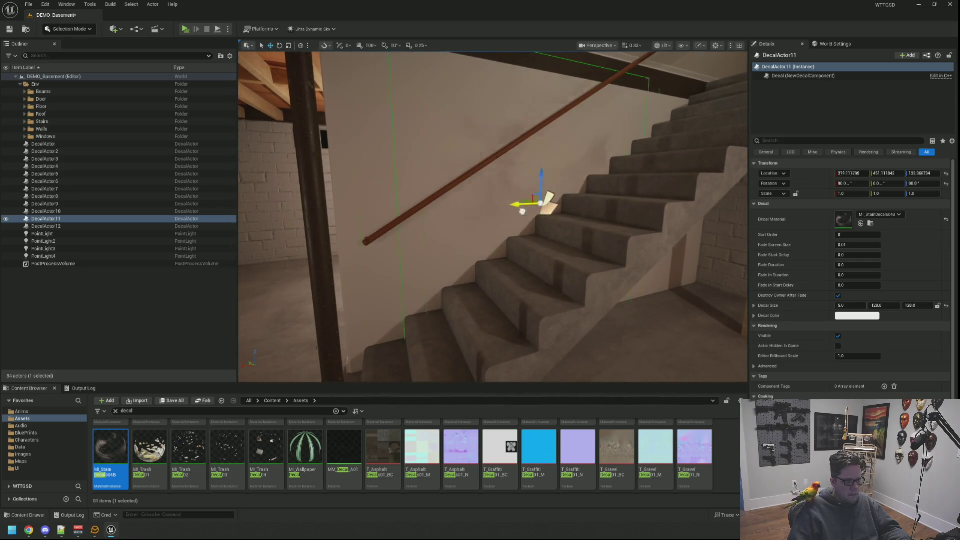
Turn DecalActor11 to face the brick wall with a 180° yaw
drag(640, 219, 670, 220)
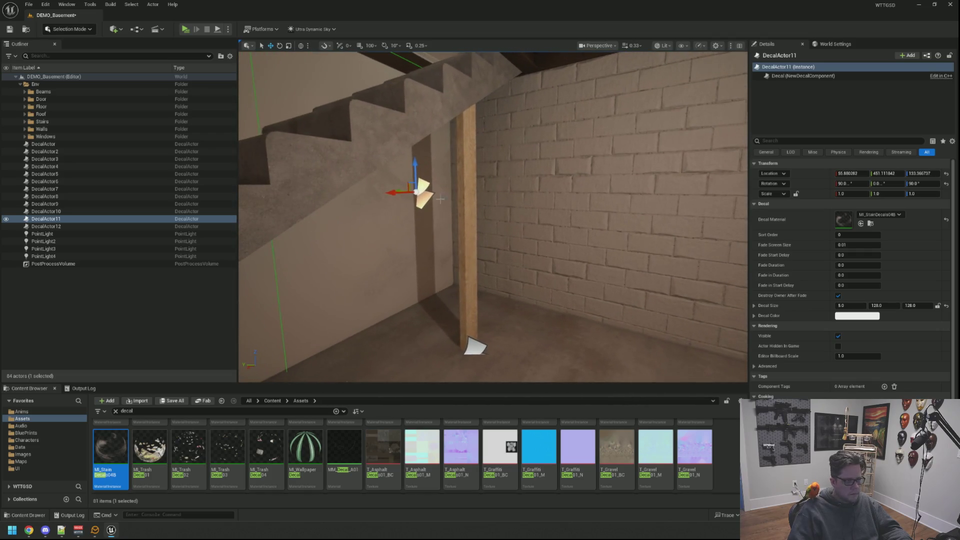
drag(465, 337, 518, 339)
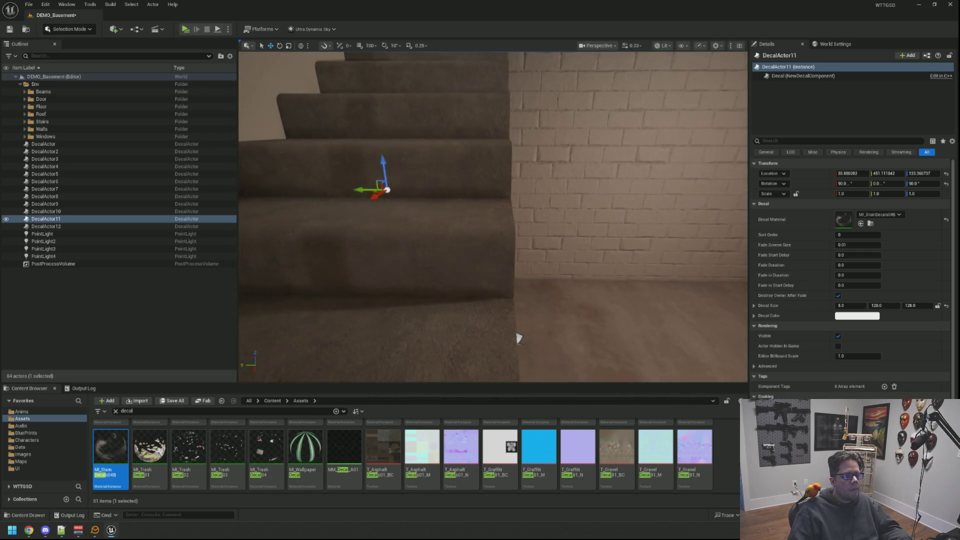
mouse_move(668, 214)
mouse_down()
mouse_move(635, 216)
mouse_move(633, 245)
mouse_up()
drag(528, 205, 495, 202)
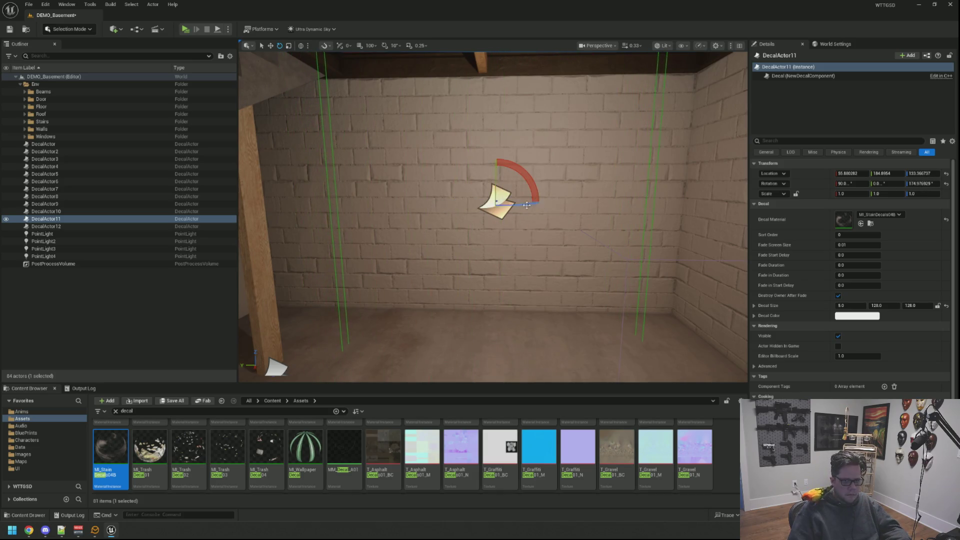
click(922, 183)
text(0)
key(Return)
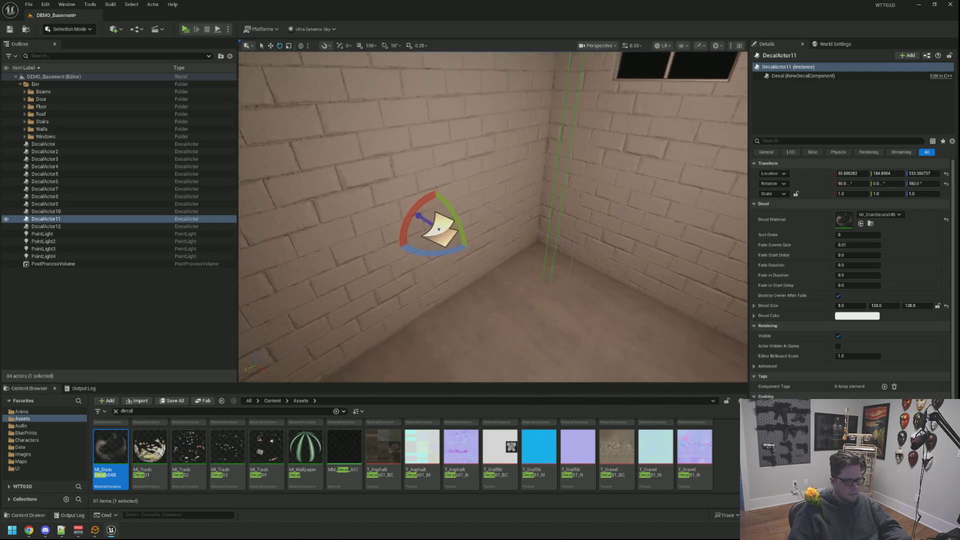
Move the decal left and down the brick wall to sit near the floor corner
key(w)
drag(461, 216, 446, 212)
key(f)
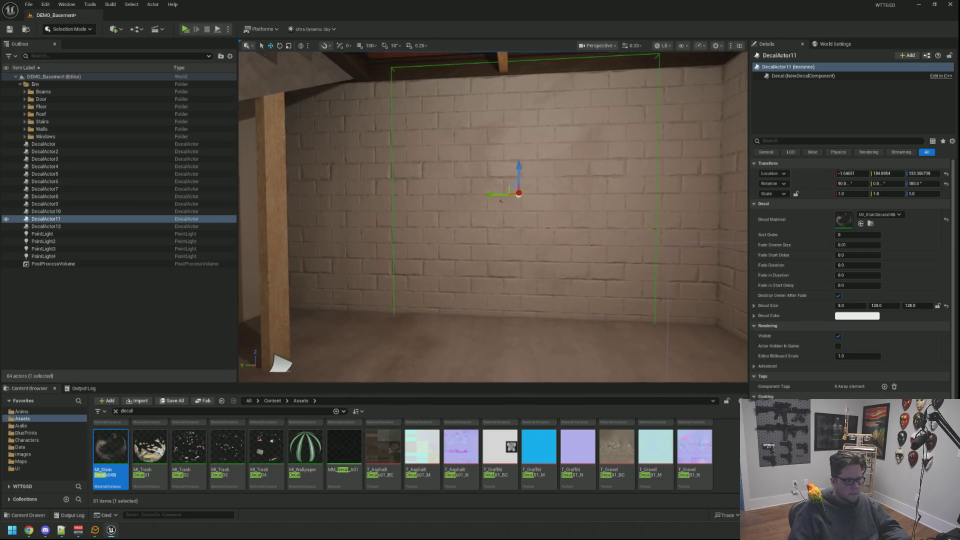
drag(519, 173, 520, 179)
drag(523, 278, 457, 274)
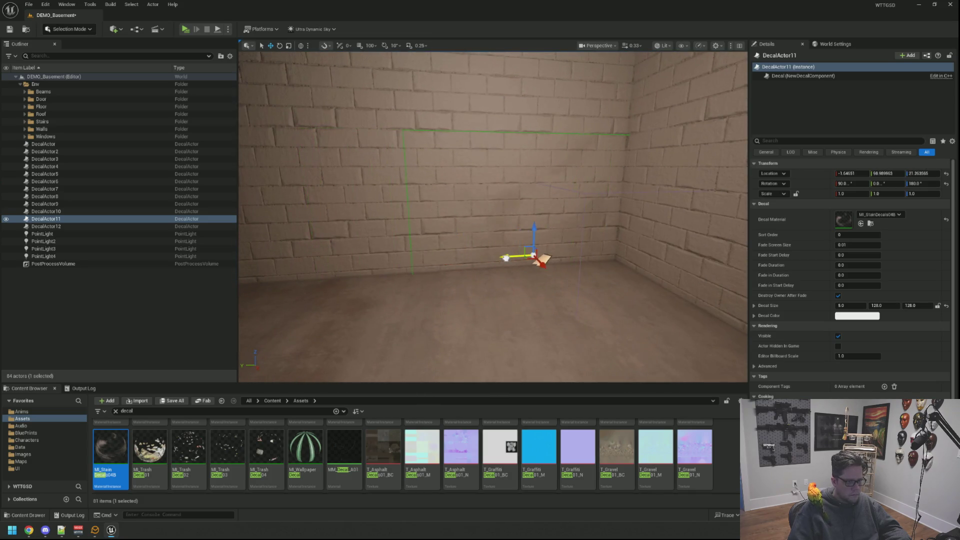
key(Escape)
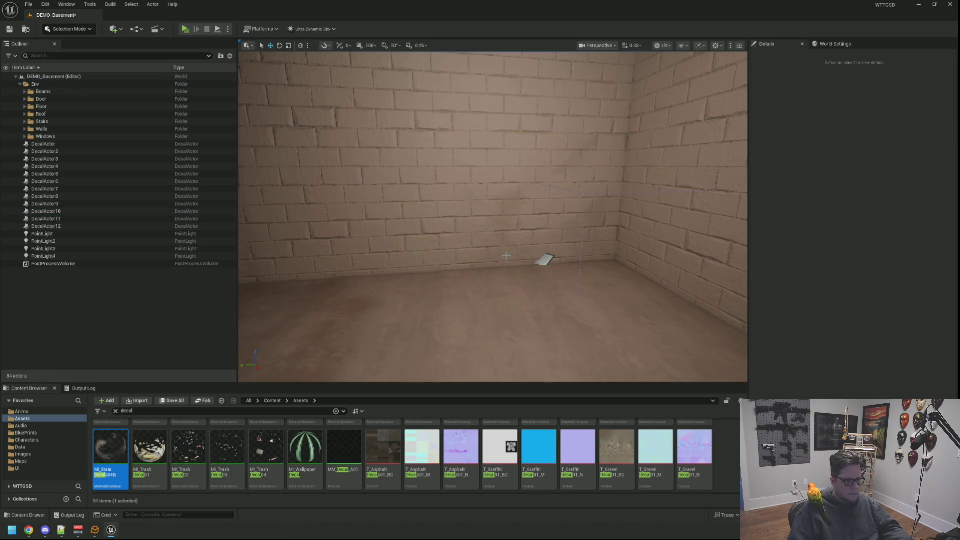
mouse_move(509, 258)
mouse_down()
mouse_move(450, 280)
mouse_move(492, 220)
mouse_move(478, 228)
mouse_move(501, 220)
mouse_up()
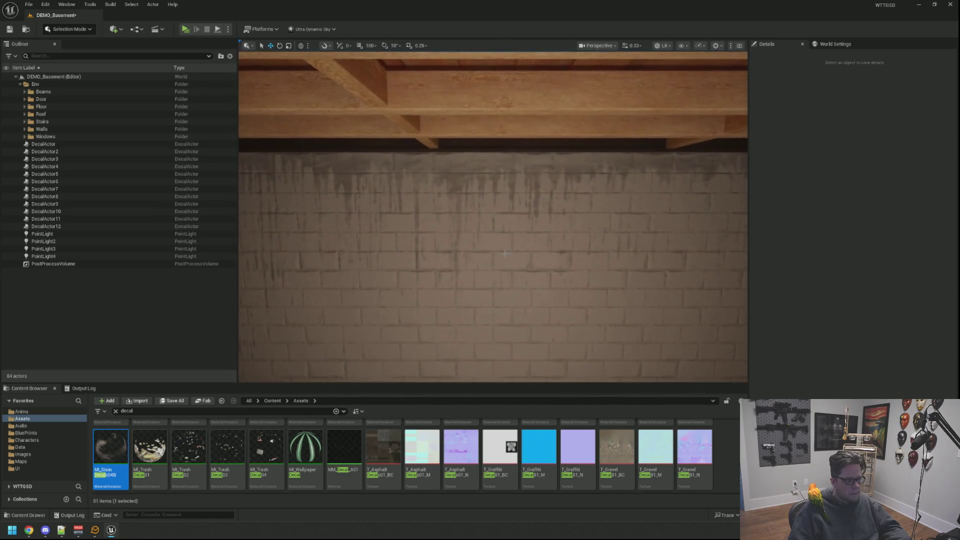
Switch to game view (G) and fly around the basement to review the stain decals
click(467, 266)
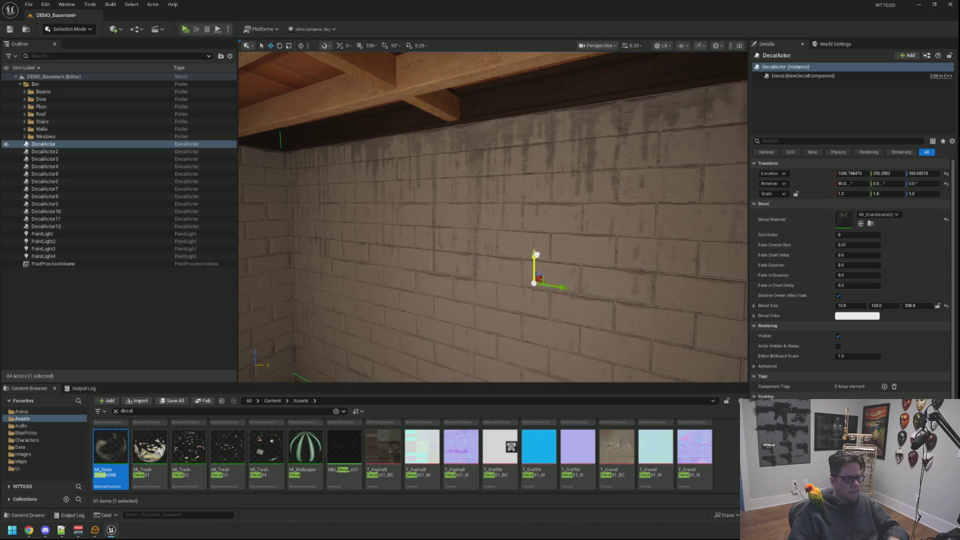
key(Escape)
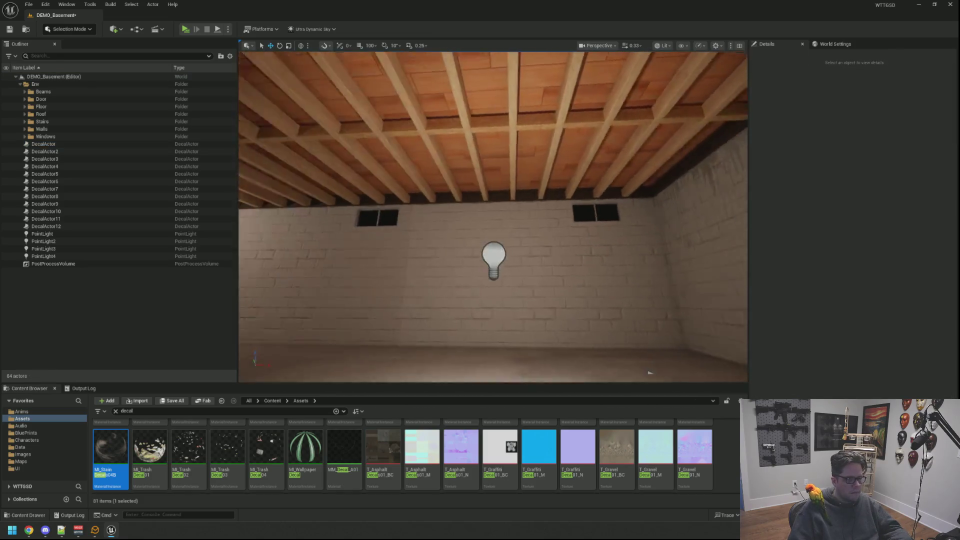
key(g)
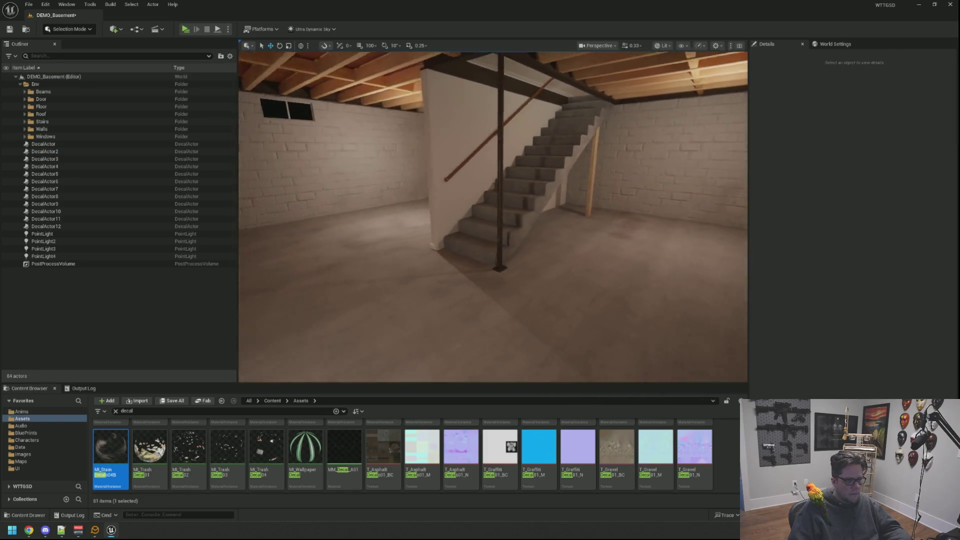
mouse_move(493, 217)
mouse_down()
mouse_move(470, 220)
mouse_move(550, 216)
mouse_move(490, 216)
mouse_move(500, 200)
mouse_move(500, 235)
mouse_move(471, 225)
mouse_up()
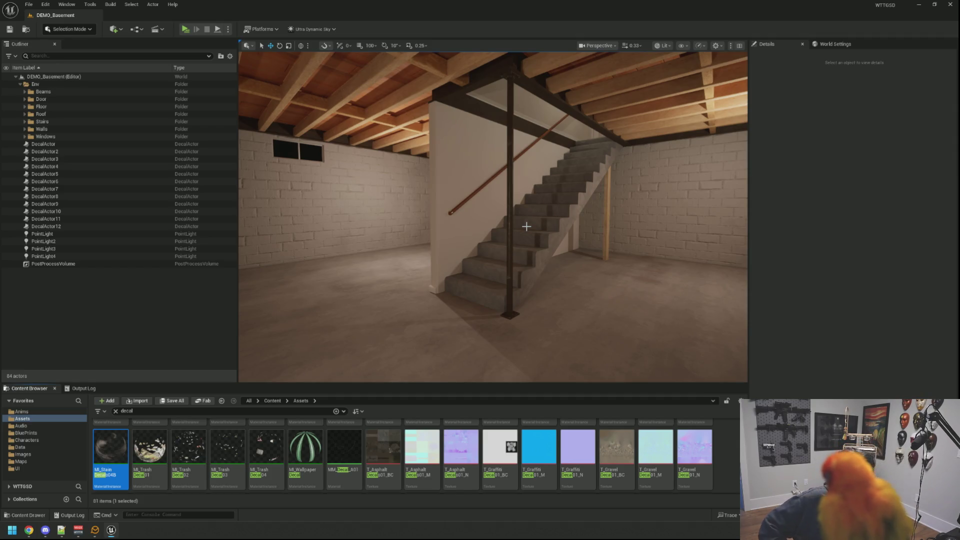
drag(584, 194, 525, 210)
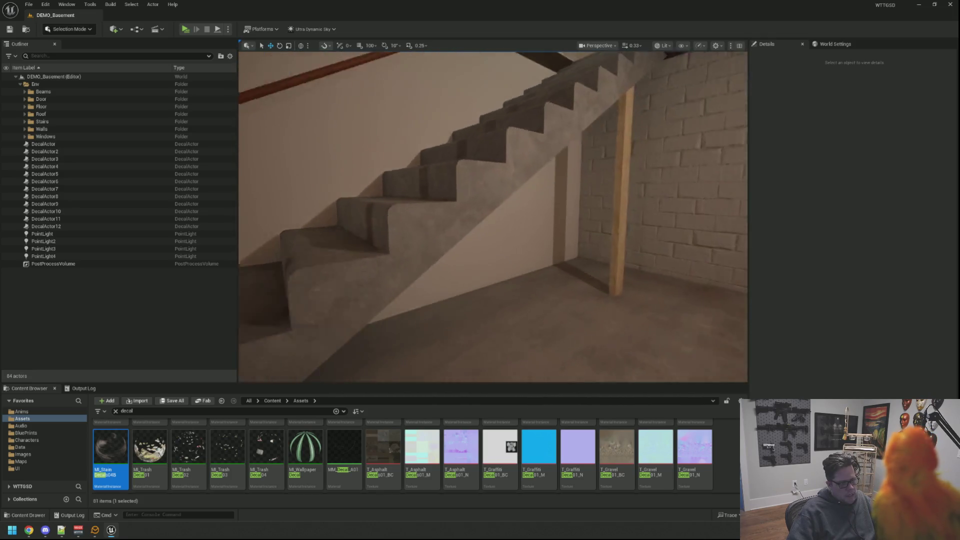
scroll(493, 217, up, 10)
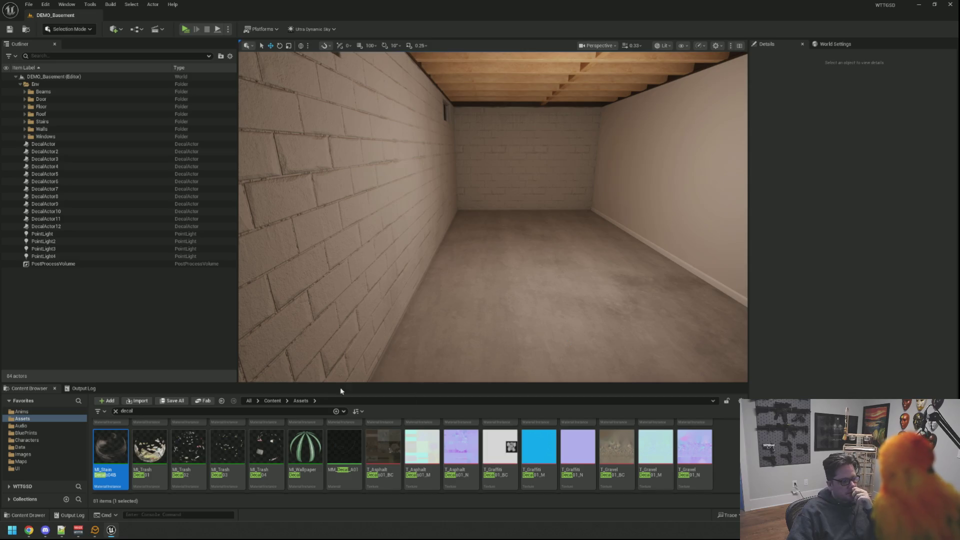
Clear the decal search and browse from Content to Assets > 3D > Models
click(287, 401)
click(272, 400)
click(115, 411)
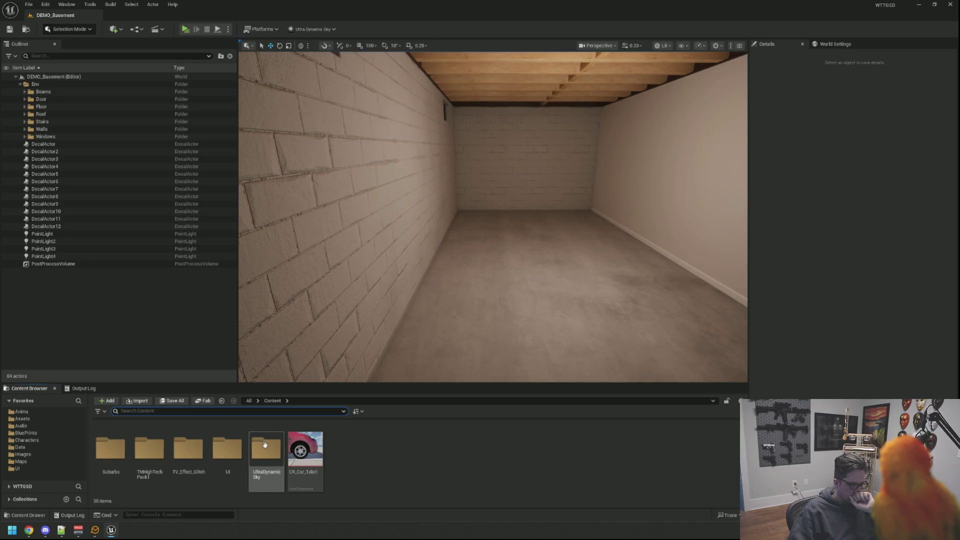
click(150, 445)
scroll(150, 445, up, 5)
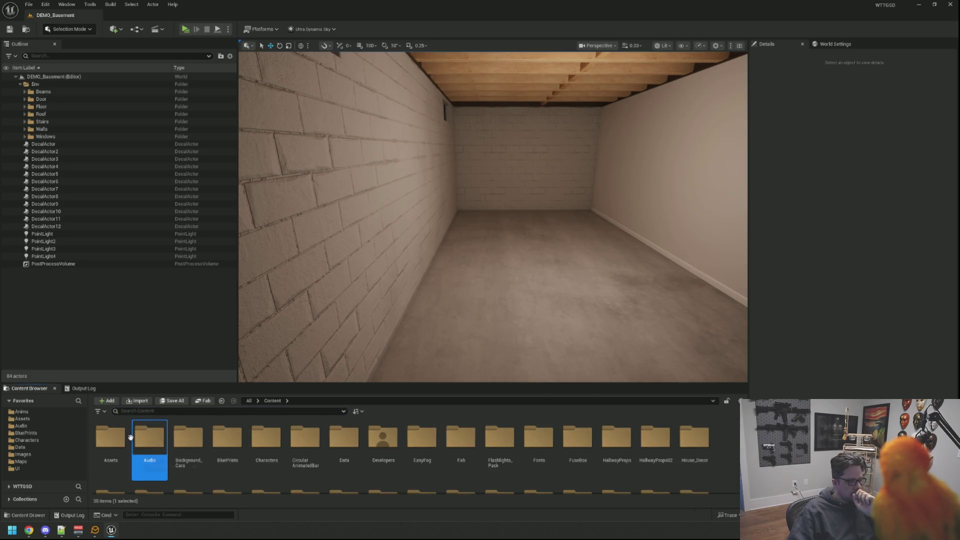
double_click(128, 438)
double_click(111, 438)
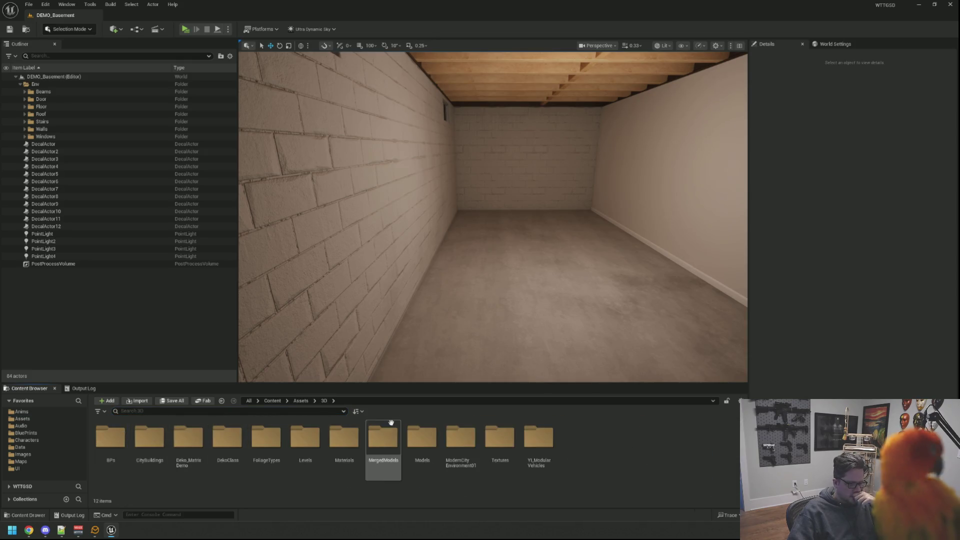
double_click(423, 437)
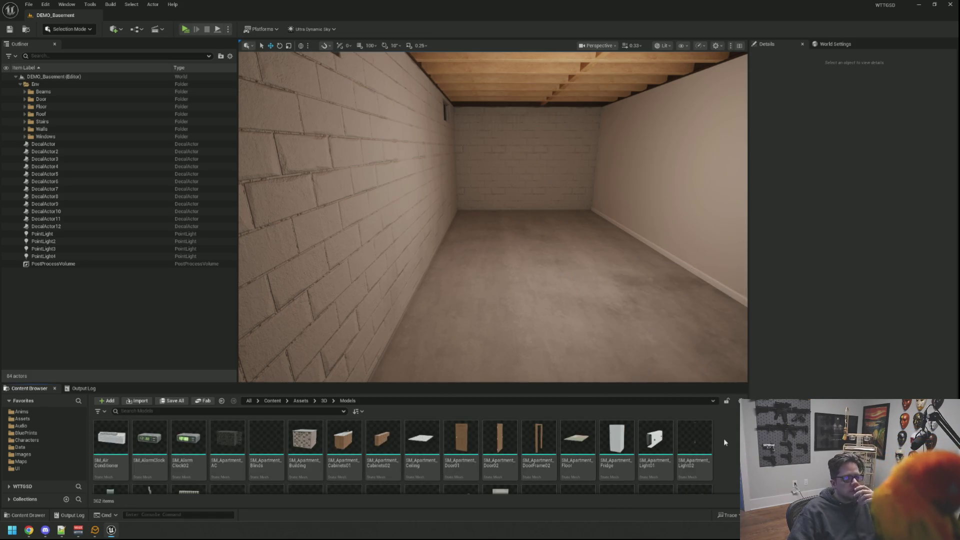
Scroll to the laundry meshes and drag SM_LaundryWasher into the basement
scroll(724, 440, down, 5)
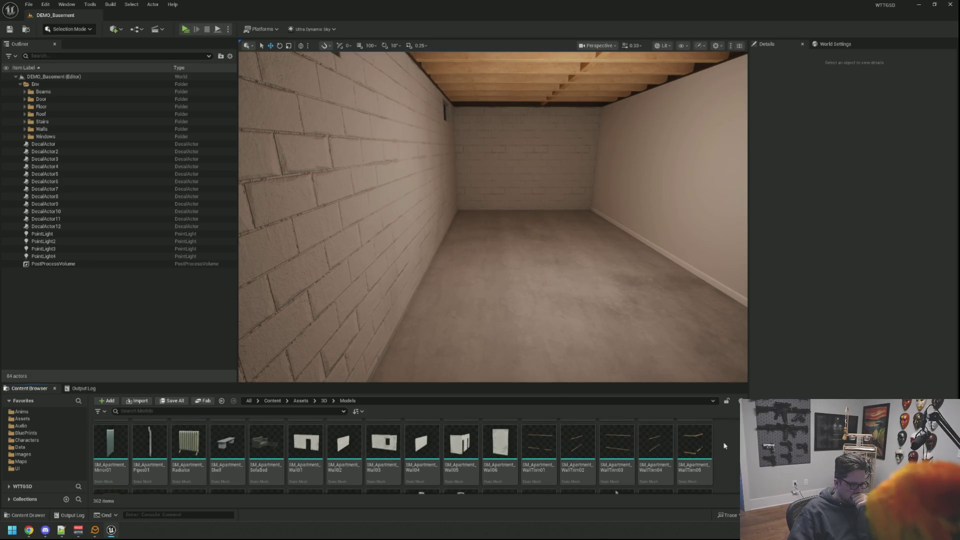
scroll(725, 443, down, 10)
scroll(723, 445, down, 2)
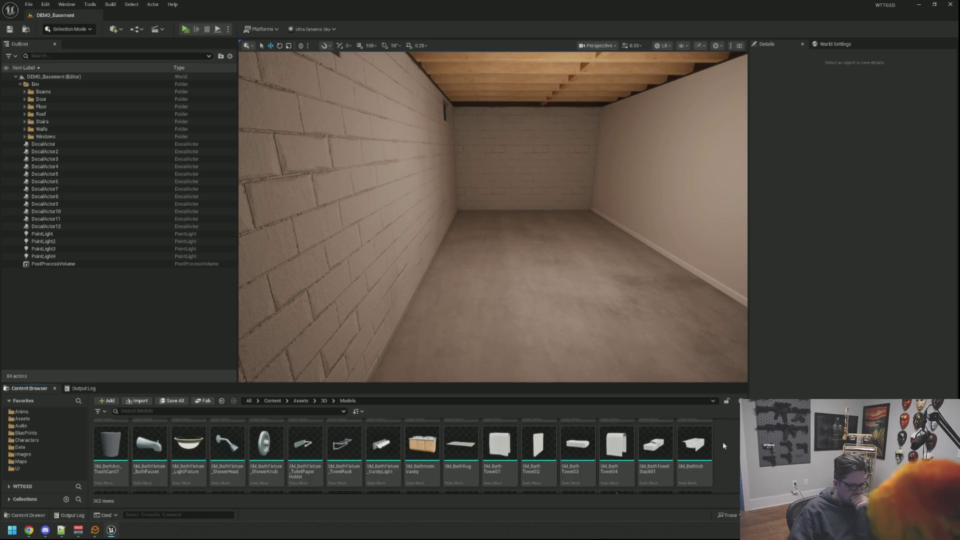
scroll(632, 436, down, 2)
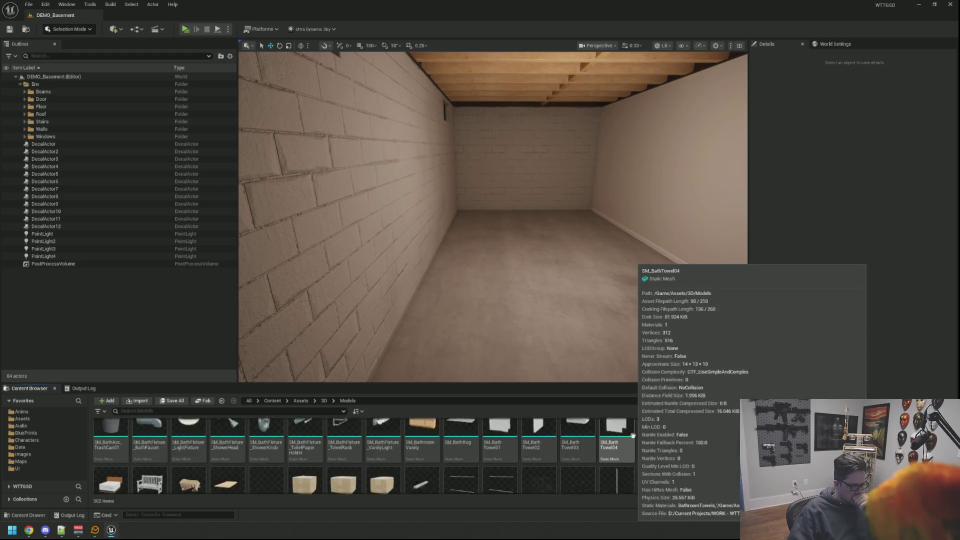
scroll(650, 436, down, 6)
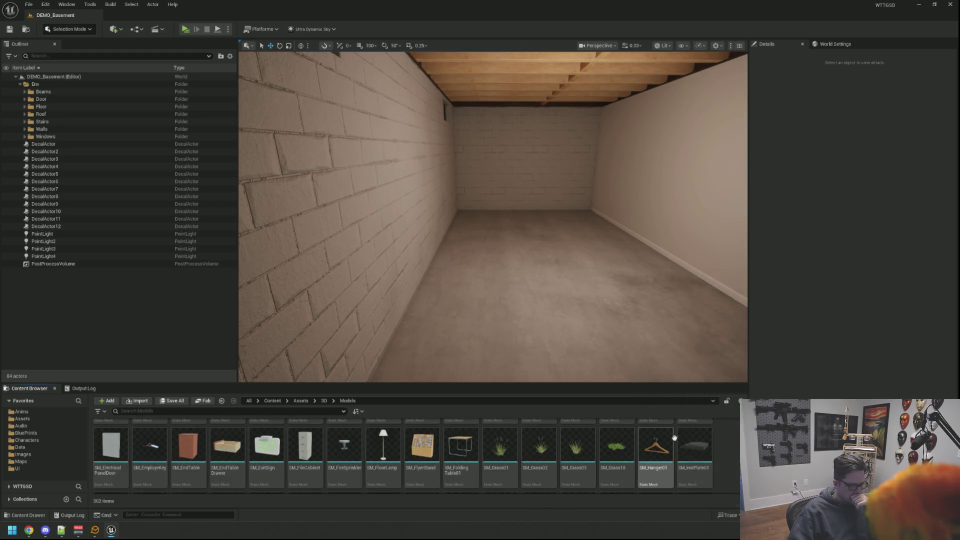
scroll(674, 438, down, 3)
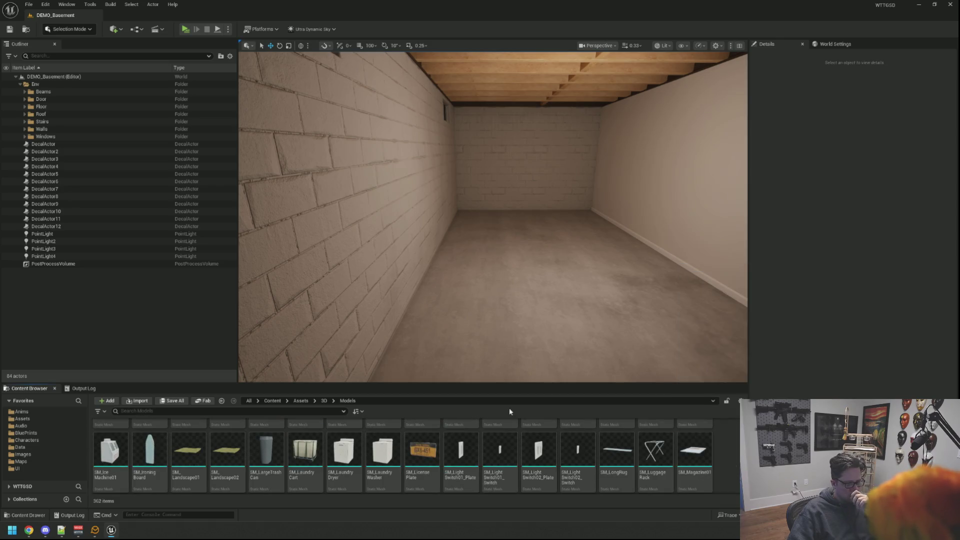
drag(387, 433, 539, 236)
Drop the washer into the room and set its yaw to -90°
mouse_move(500, 260)
mouse_down()
mouse_move(470, 190)
mouse_move(505, 165)
mouse_move(370, 225)
mouse_move(402, 215)
mouse_up()
drag(540, 260, 540, 249)
mouse_move(496, 285)
mouse_down()
mouse_move(547, 300)
mouse_move(568, 270)
mouse_move(564, 261)
mouse_up()
click(923, 192)
text(-90)
key(Return)
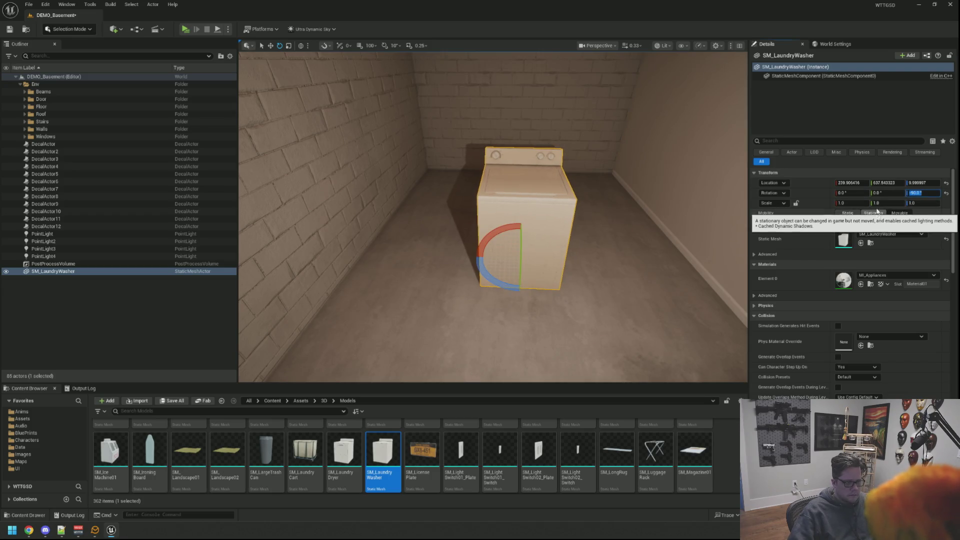
Slide the washer along X against the back brick wall
key(w)
mouse_move(545, 252)
mouse_down()
mouse_move(593, 261)
mouse_move(503, 232)
mouse_up()
drag(434, 218, 431, 218)
key(f)
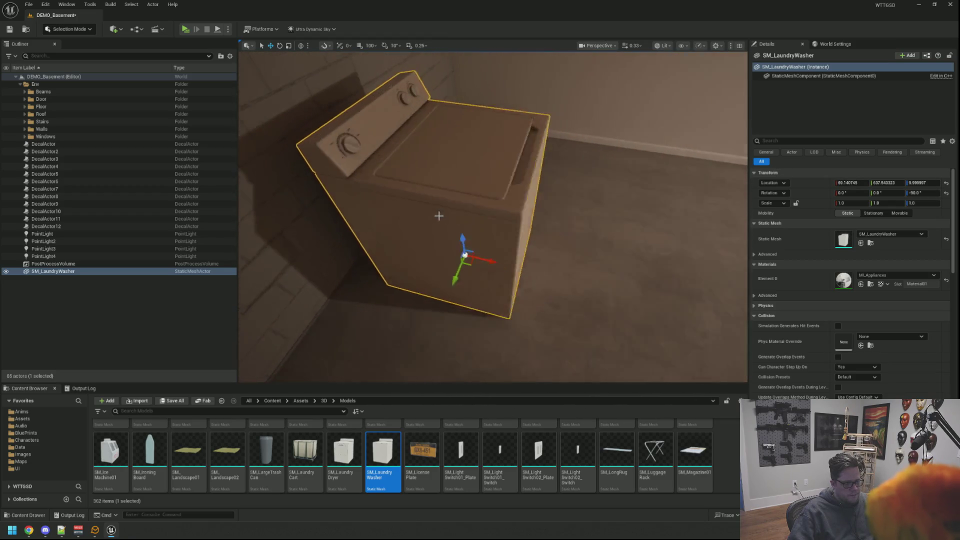
mouse_move(541, 251)
mouse_down()
mouse_move(480, 264)
mouse_move(570, 266)
mouse_move(520, 273)
mouse_move(549, 277)
mouse_up()
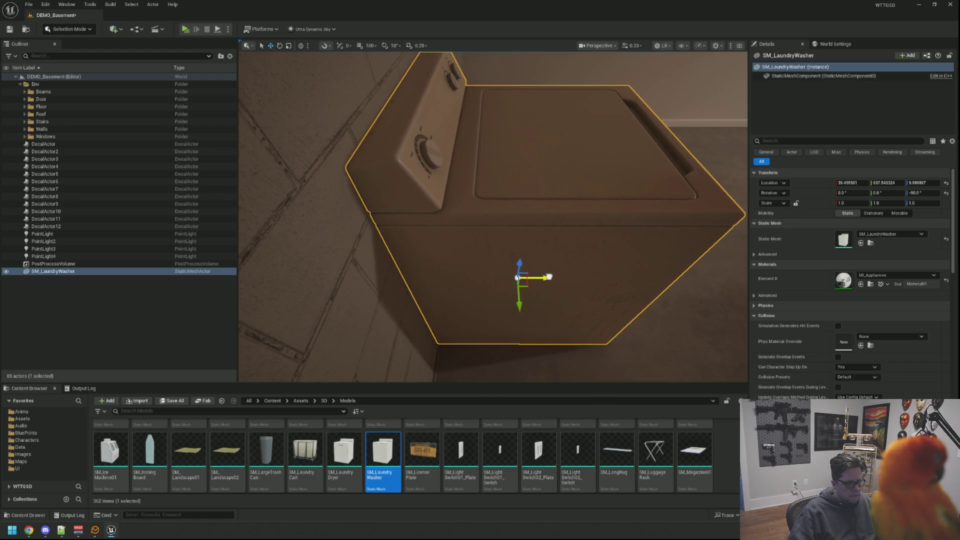
key(Escape)
key(s)
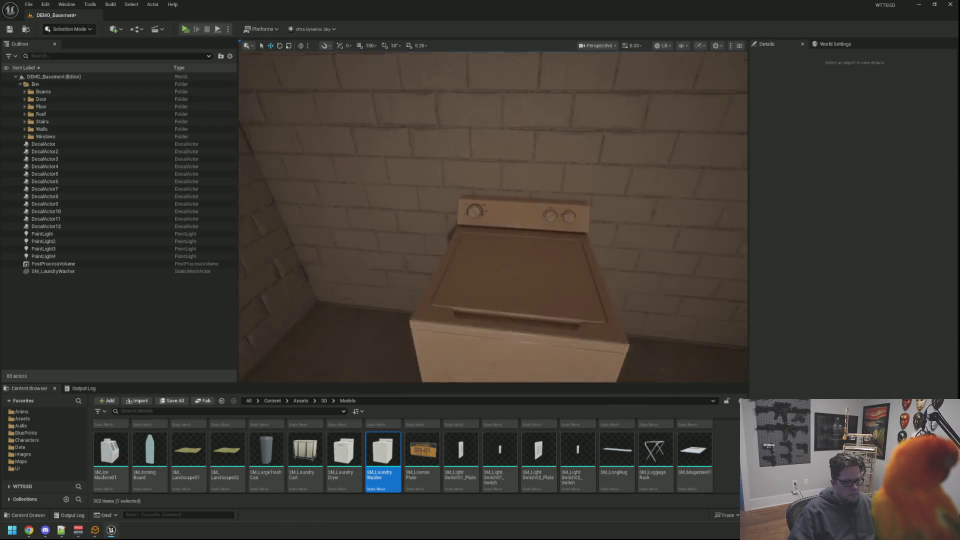
Place SM_LaundryDryer at -90° yaw and slide it next to the washer
mouse_move(442, 411)
mouse_down()
mouse_move(574, 278)
mouse_move(581, 302)
mouse_move(613, 320)
mouse_move(619, 295)
mouse_up()
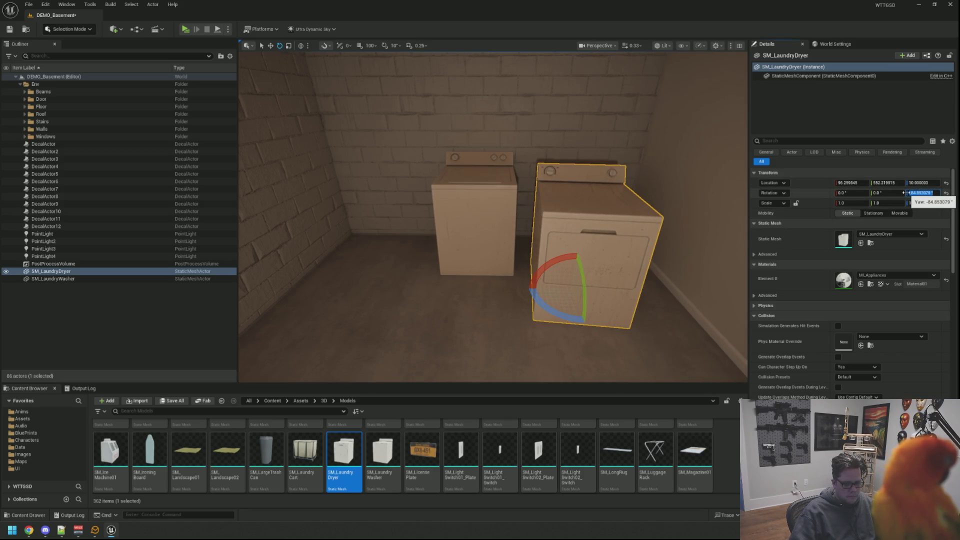
drag(644, 176, 610, 254)
key(w)
mouse_move(563, 304)
mouse_down()
mouse_move(502, 267)
mouse_move(496, 261)
mouse_move(510, 248)
mouse_move(511, 257)
mouse_move(496, 258)
mouse_move(529, 302)
mouse_up()
Inspect the washer and dryer side by side from the front
click(515, 290)
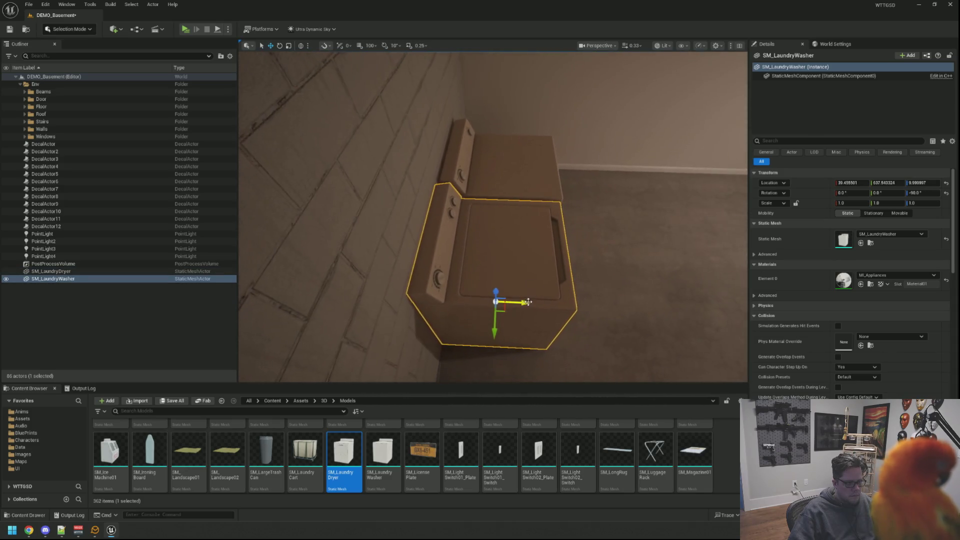
mouse_move(565, 265)
mouse_down()
mouse_move(572, 257)
mouse_move(558, 233)
mouse_up()
key(Escape)
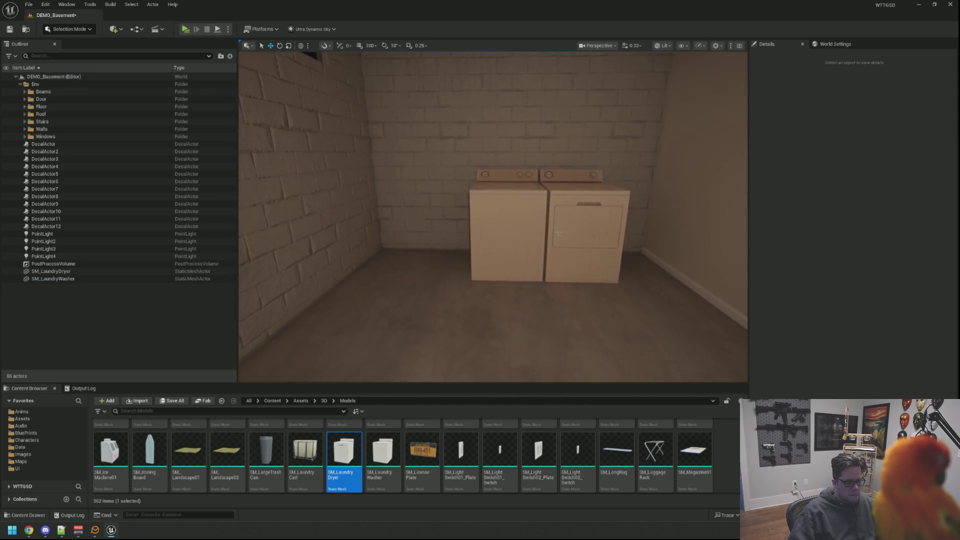
click(533, 243)
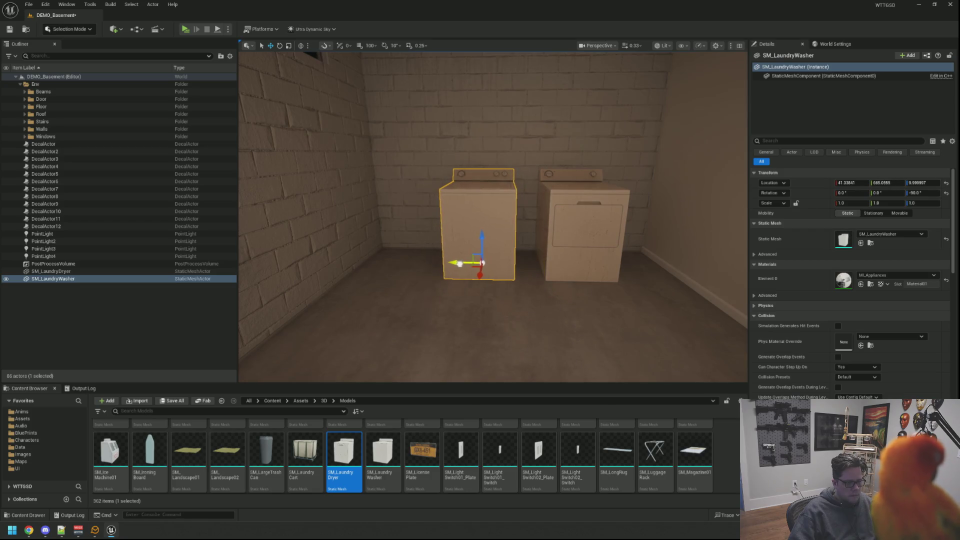
click(563, 263)
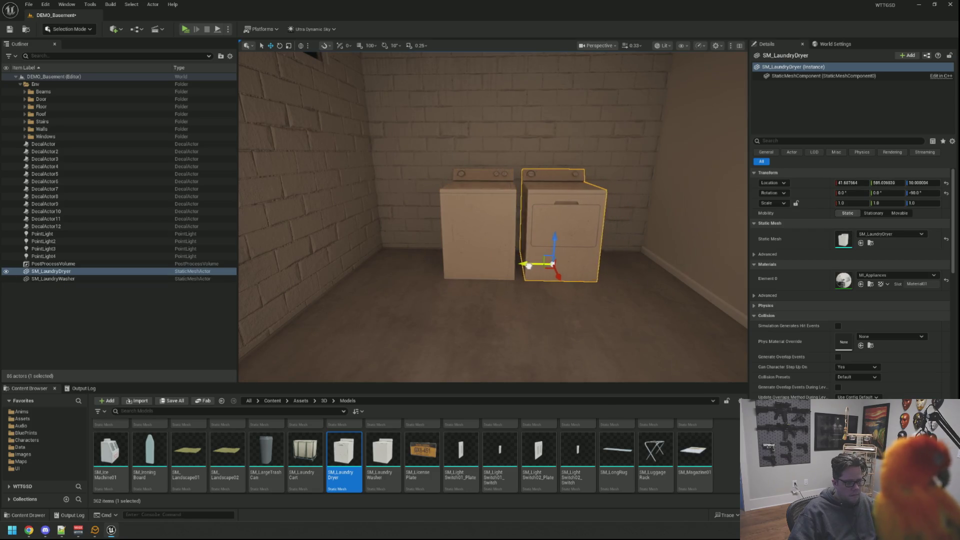
key(Escape)
mouse_move(524, 265)
mouse_down()
mouse_move(535, 305)
mouse_move(570, 305)
mouse_move(542, 240)
mouse_move(539, 313)
mouse_up()
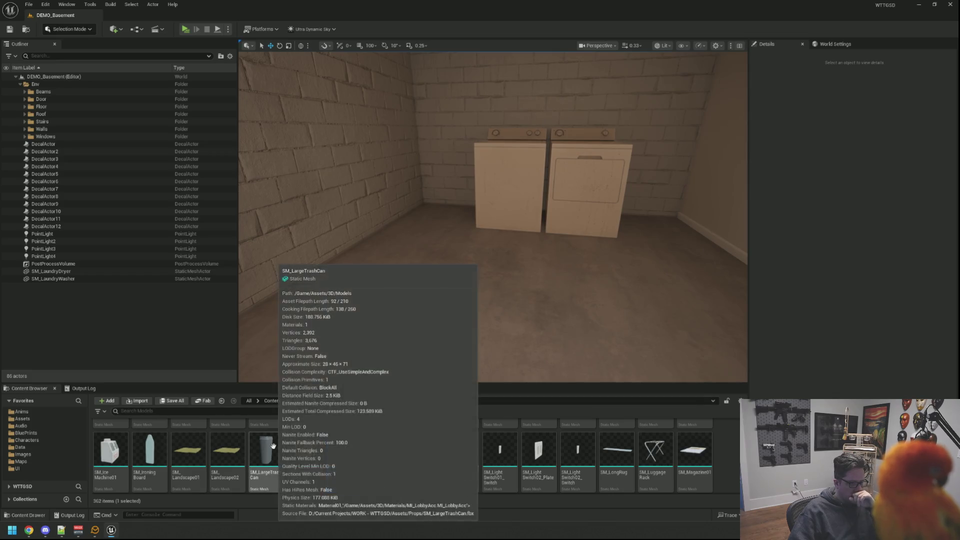
drag(266, 453, 455, 330)
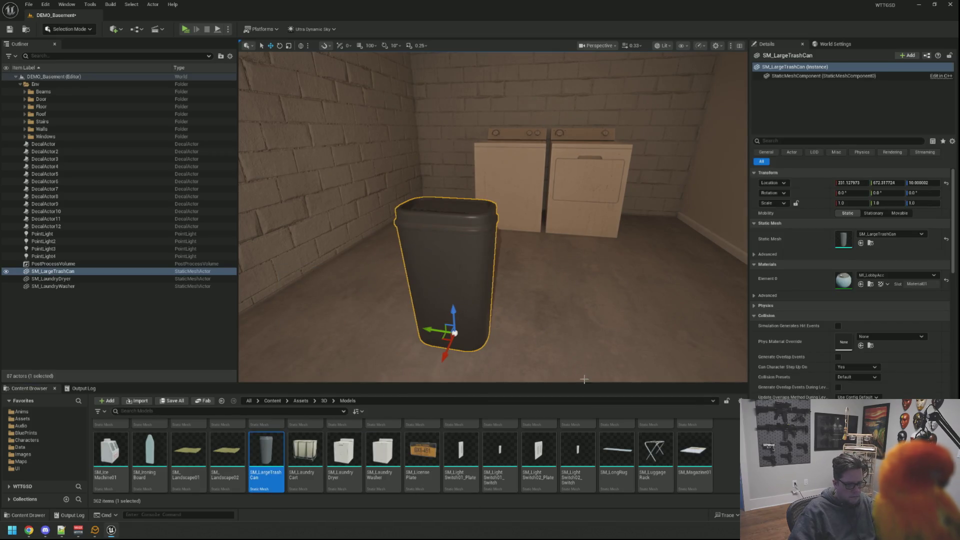
key(Delete)
drag(617, 453, 521, 317)
scroll(520, 317, down, 5)
mouse_move(500, 250)
mouse_down()
mouse_move(625, 250)
mouse_move(495, 240)
mouse_up()
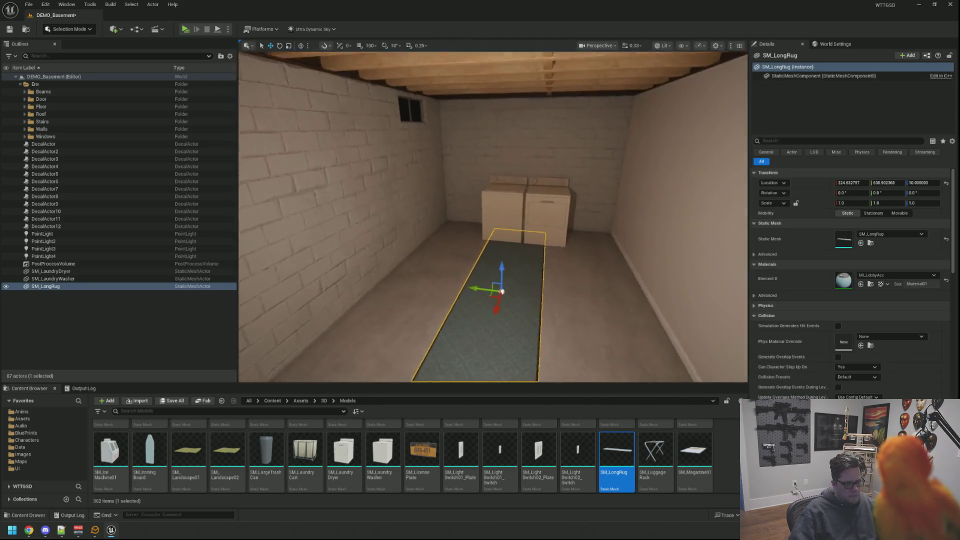
scroll(545, 266, up, 3)
key(Delete)
mouse_move(655, 452)
mouse_down()
mouse_move(580, 315)
mouse_move(503, 290)
mouse_move(484, 260)
mouse_move(502, 361)
mouse_up()
key(Escape)
scroll(483, 260, up, 10)
drag(519, 238, 519, 235)
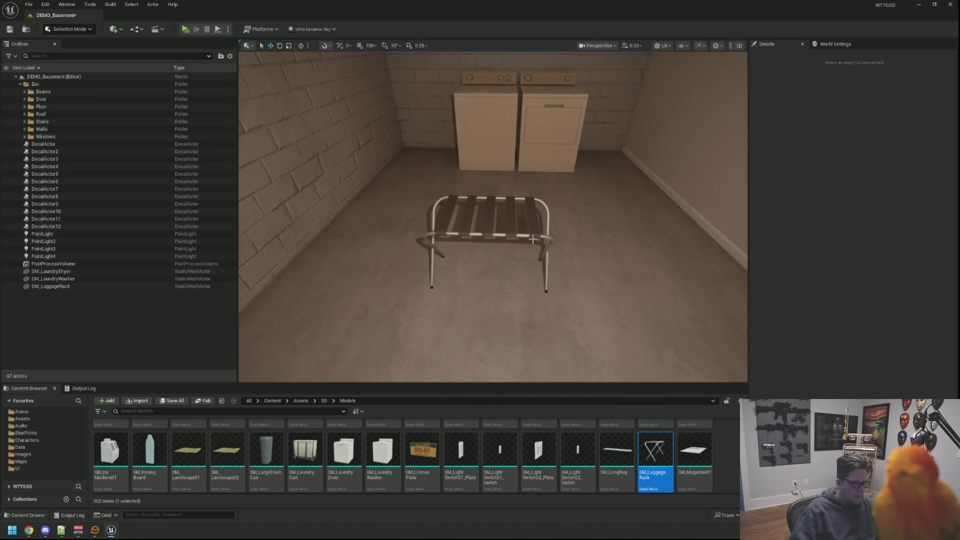
click(515, 234)
key(Delete)
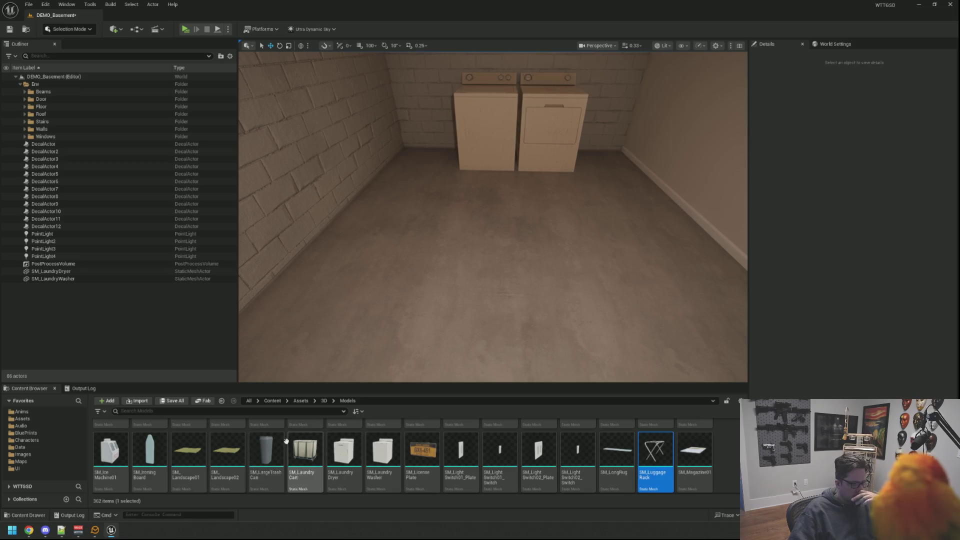
scroll(300, 450, up, 5)
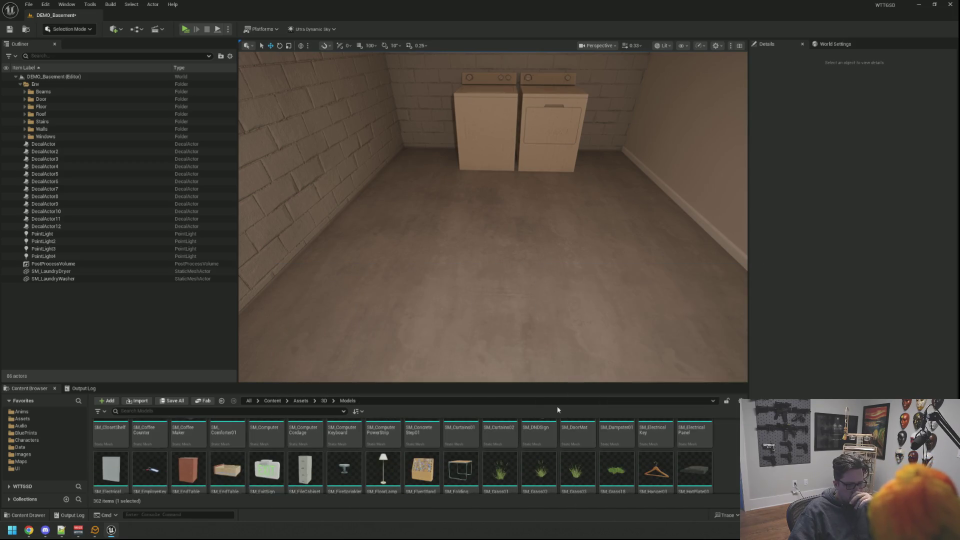
scroll(590, 447, down, 10)
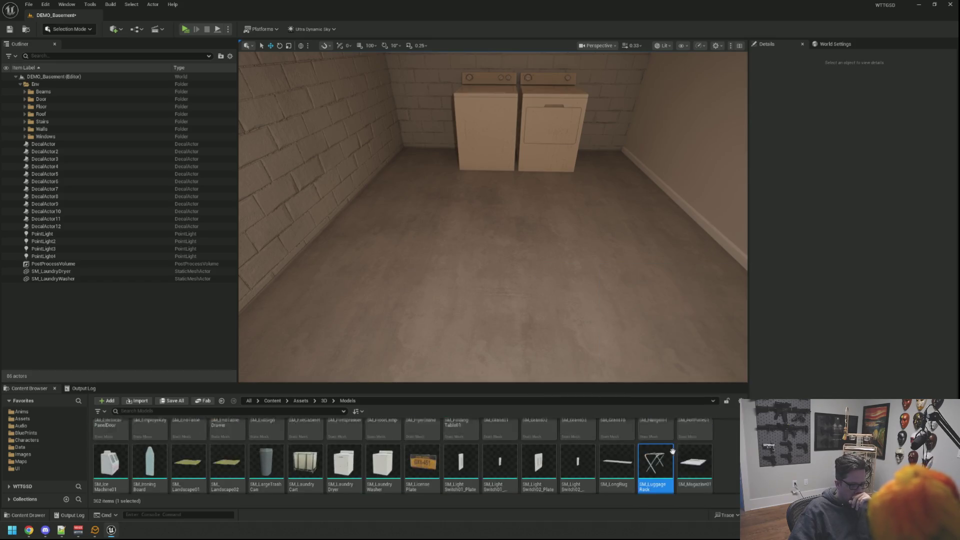
scroll(625, 445, down, 2)
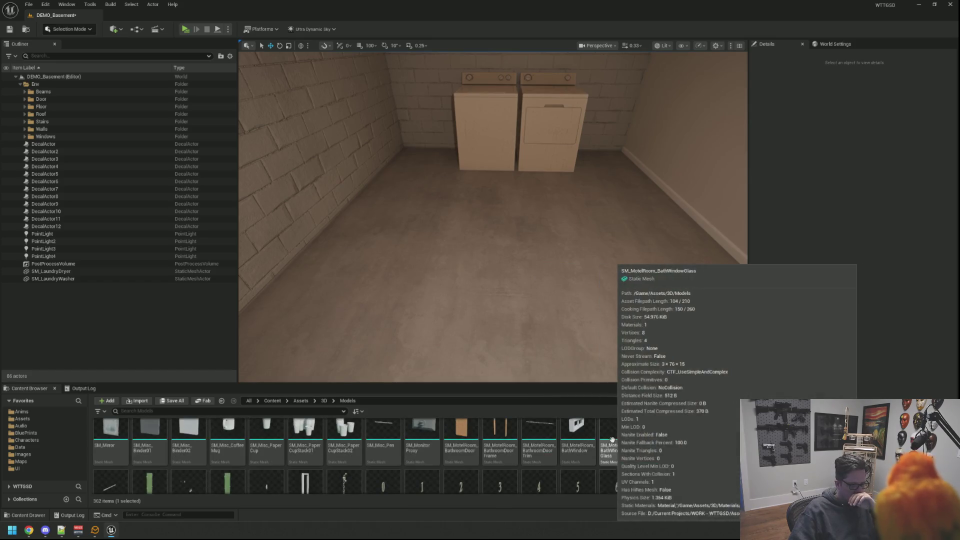
scroll(402, 435, up, 1)
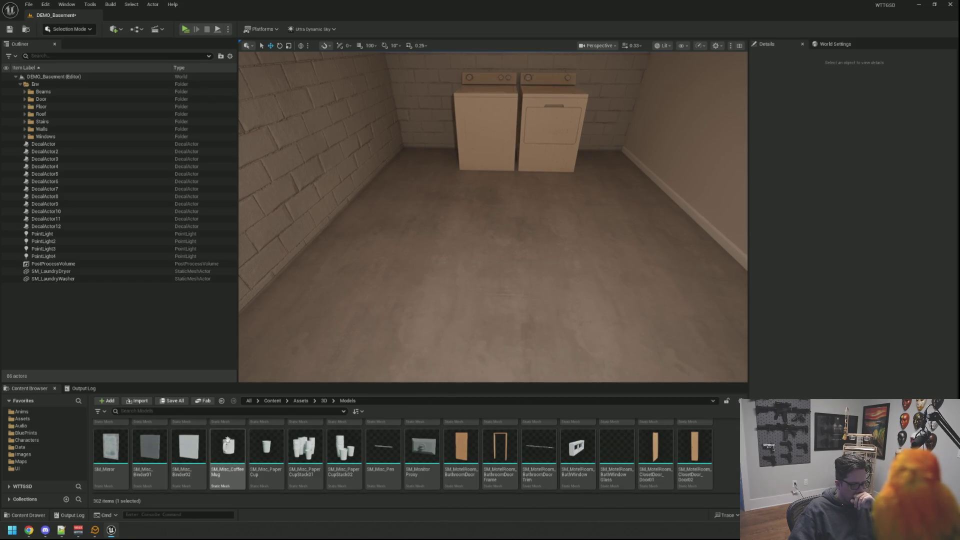
scroll(265, 450, down, 4)
scroll(404, 460, down, 8)
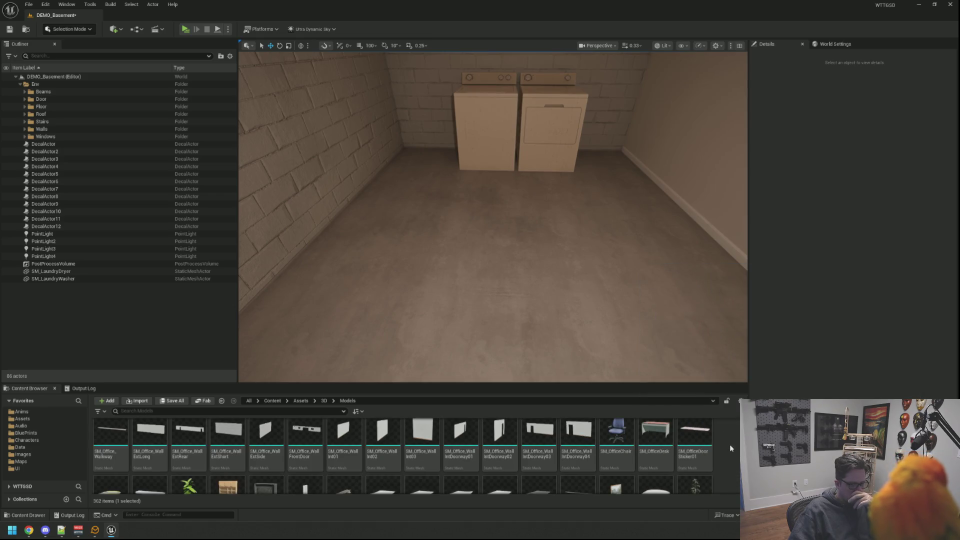
scroll(730, 444, down, 2)
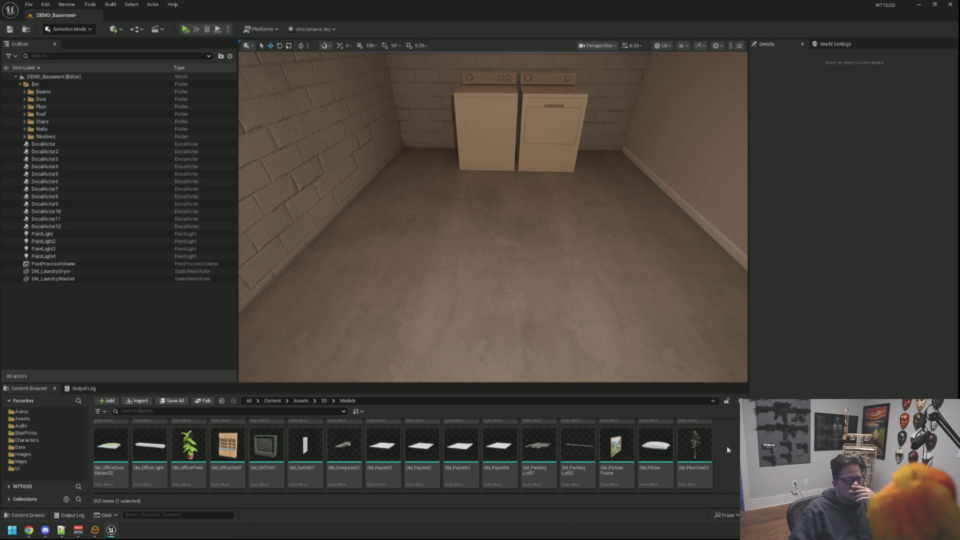
scroll(727, 445, down, 2)
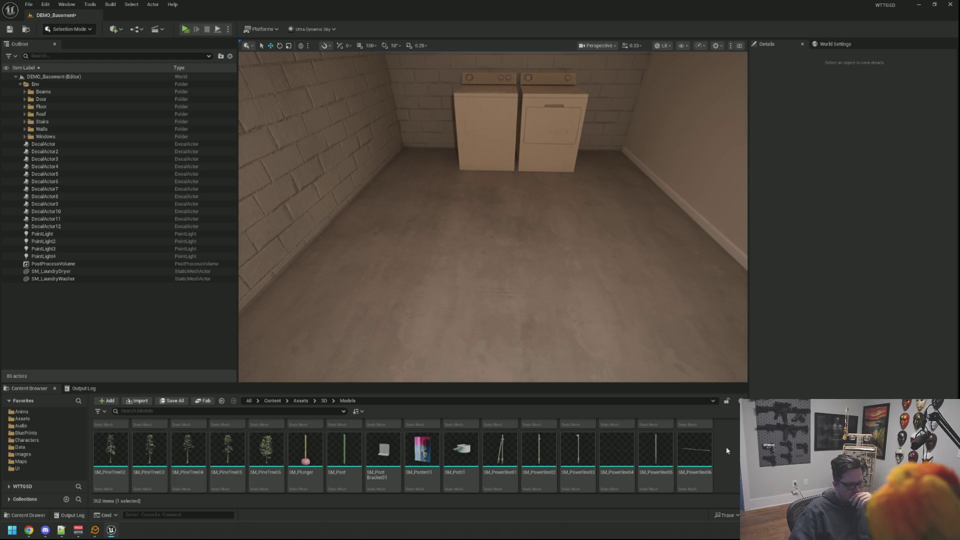
scroll(727, 446, down, 3)
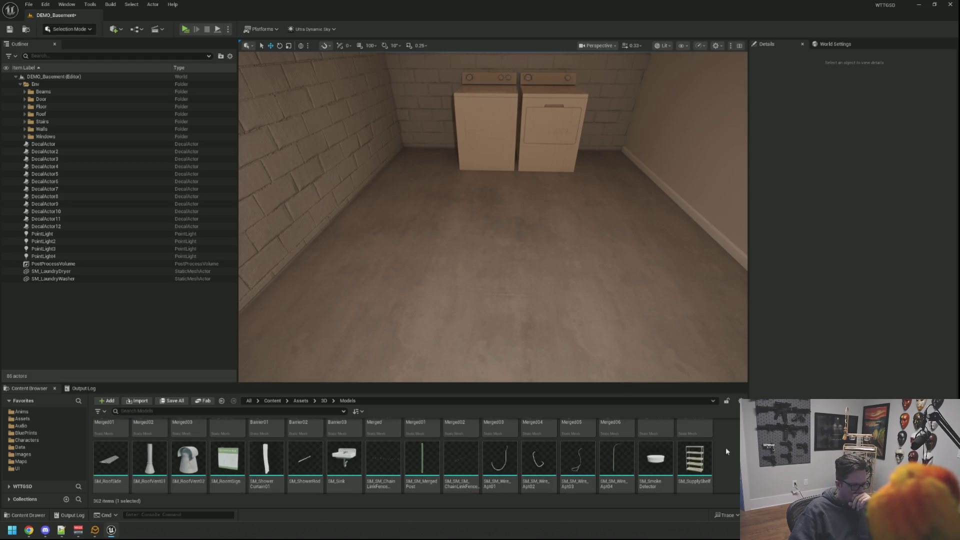
Place SM_SupplyShelf against the left brick wall and inspect it up close
mouse_move(696, 458)
mouse_down()
mouse_move(625, 250)
mouse_move(457, 263)
mouse_up()
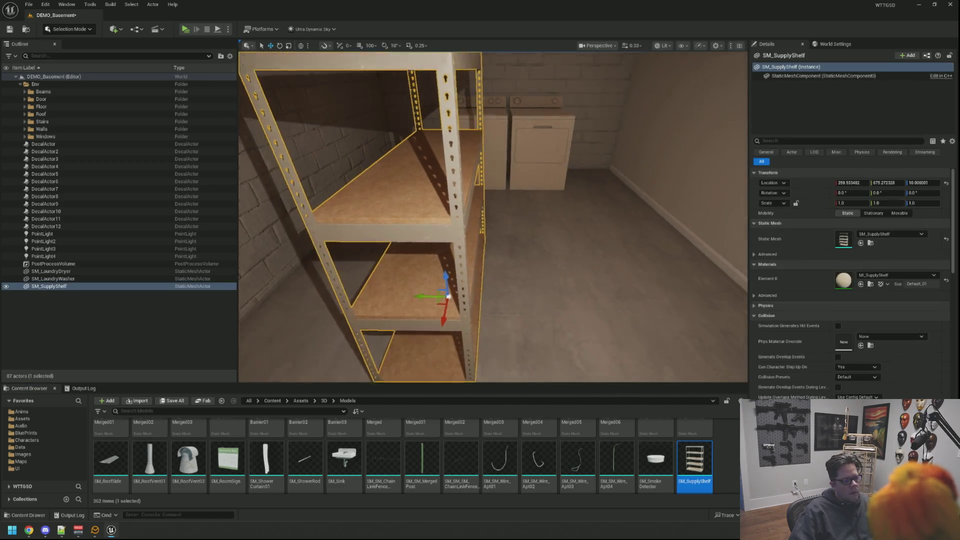
scroll(456, 264, down, 5)
key(Escape)
key(s)
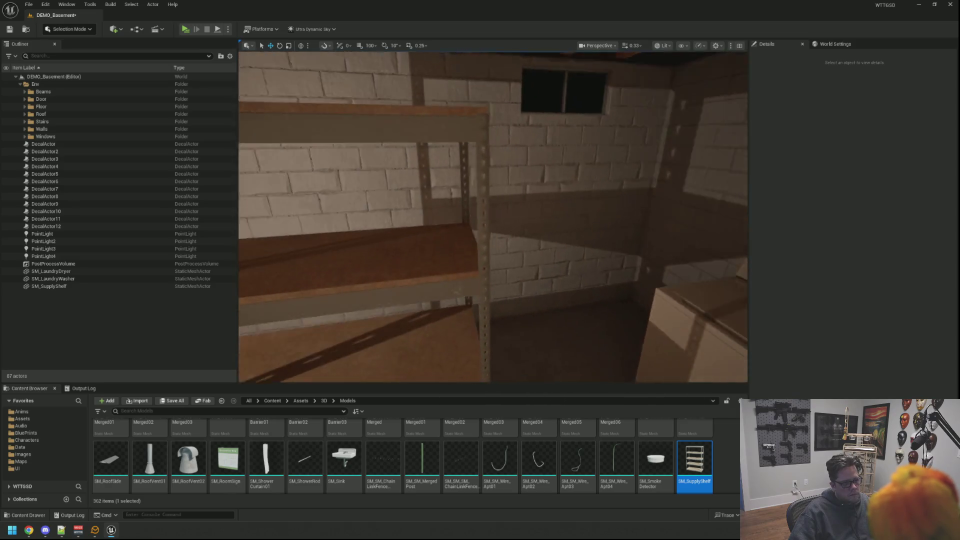
key(w)
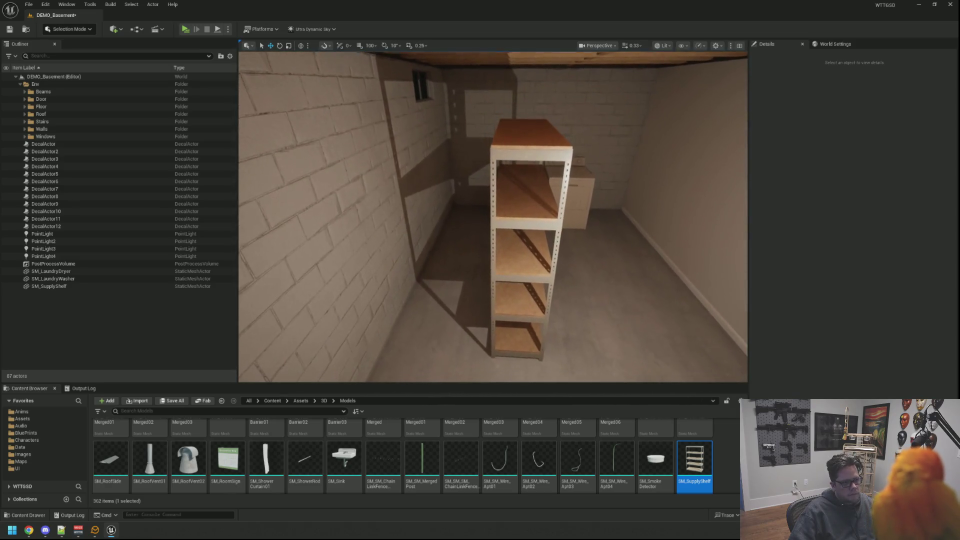
key(w)
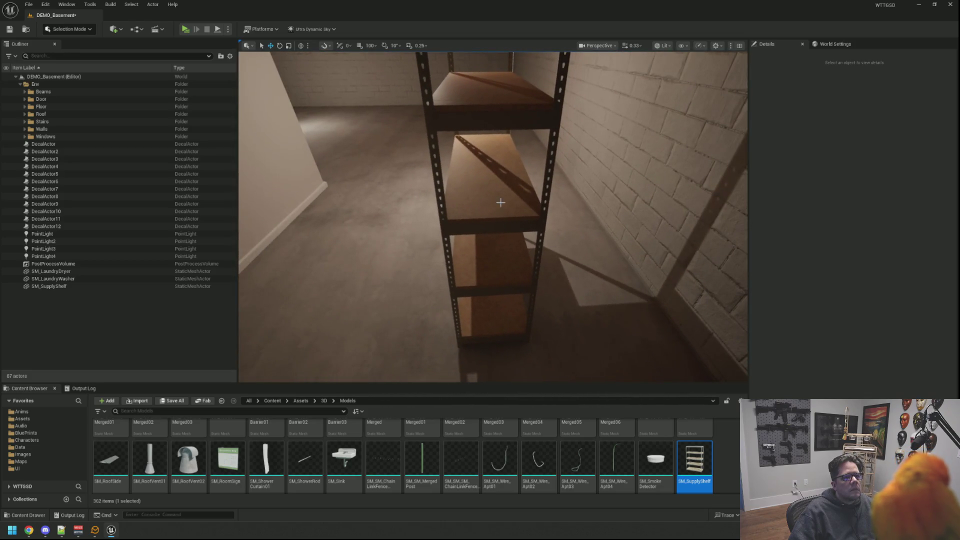
click(479, 182)
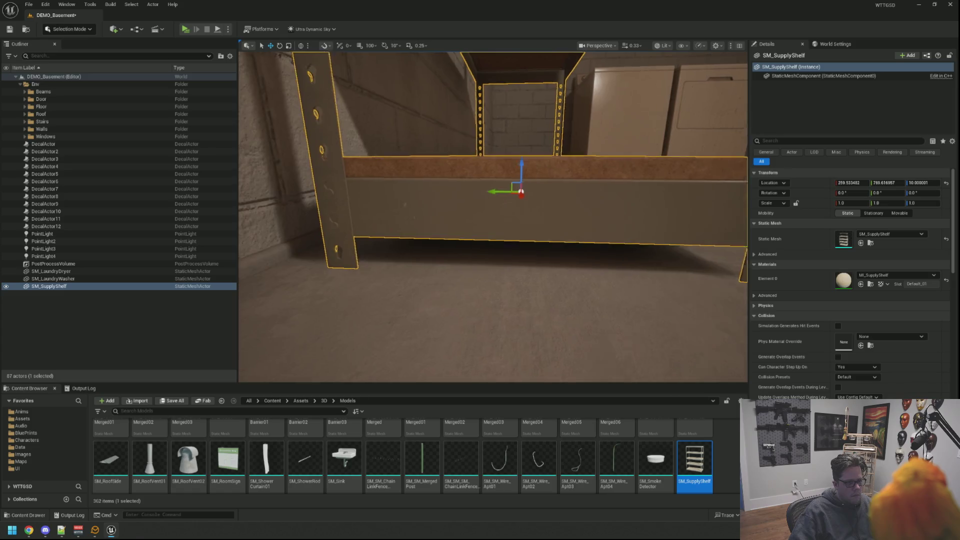
mouse_move(526, 212)
mouse_down()
mouse_move(527, 228)
mouse_move(515, 228)
mouse_move(530, 228)
mouse_move(530, 237)
mouse_move(545, 225)
mouse_move(535, 220)
mouse_move(590, 240)
mouse_move(560, 230)
mouse_move(575, 228)
mouse_move(591, 250)
mouse_move(631, 358)
mouse_up()
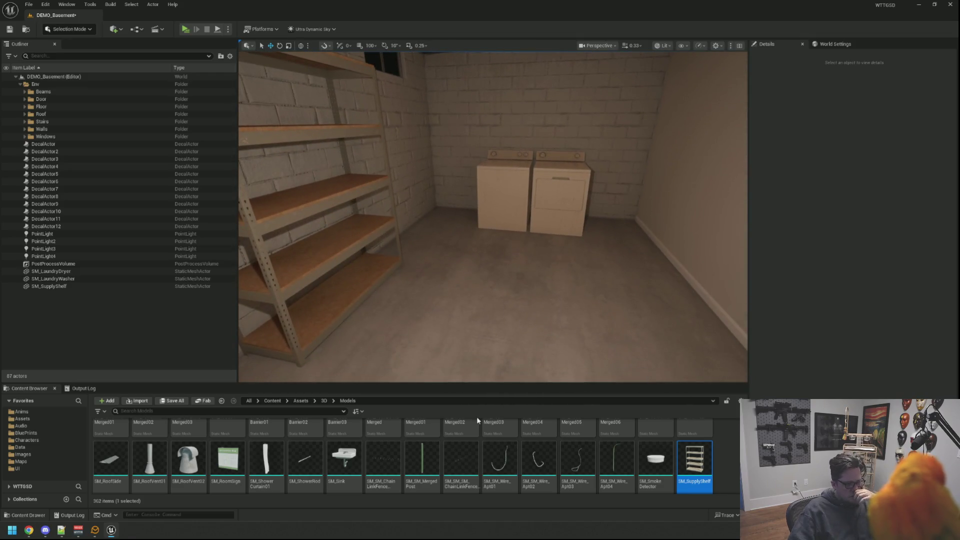
Slide the first trash bag along the wall beside the post
scroll(424, 444, down, 2)
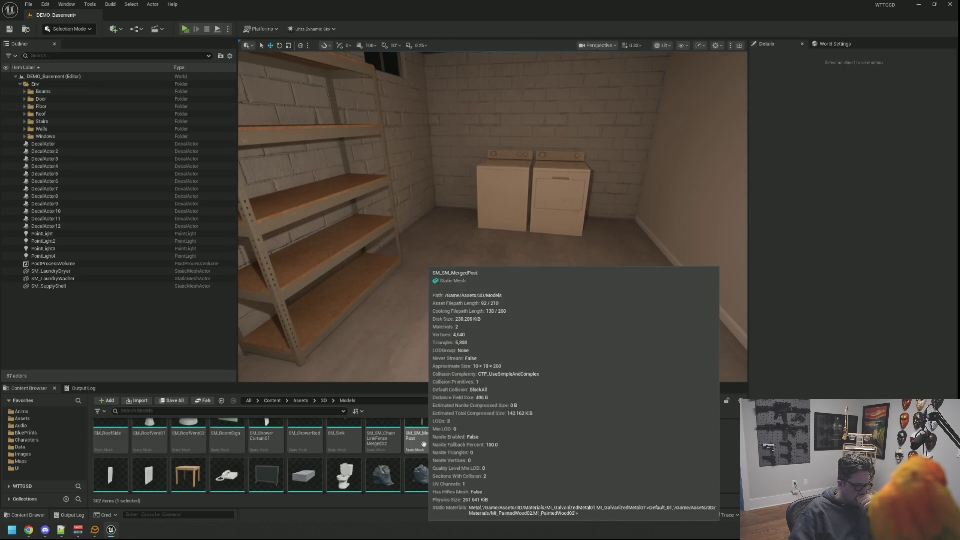
scroll(500, 435, down, 1)
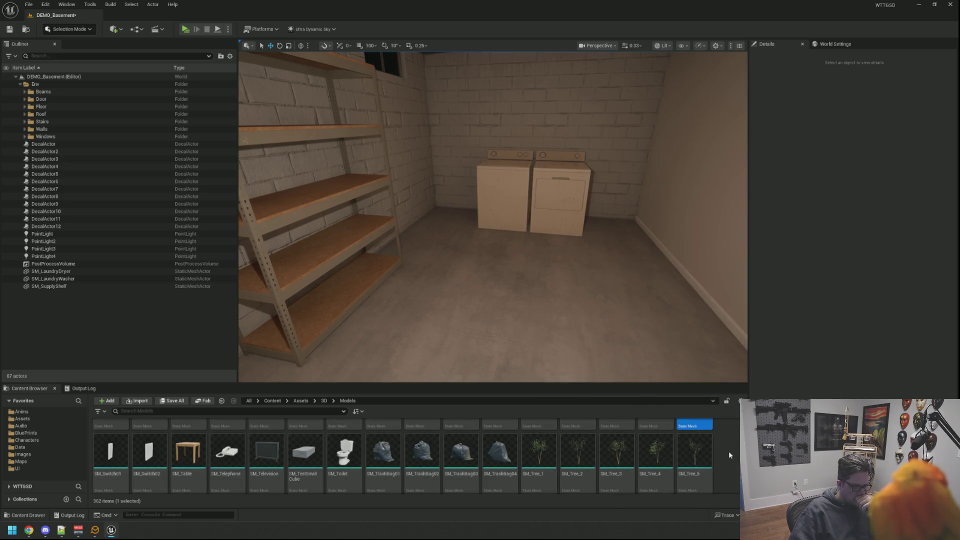
drag(550, 250, 735, 250)
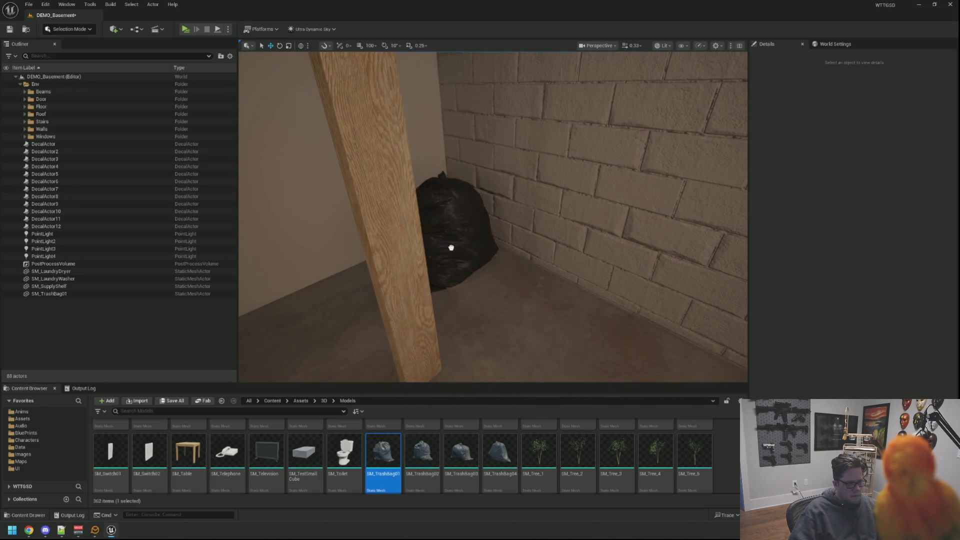
click(451, 247)
key(f)
drag(471, 264, 445, 268)
scroll(500, 270, down, 5)
Drag the second, third and fourth trash bags into the corner by the post
click(424, 447)
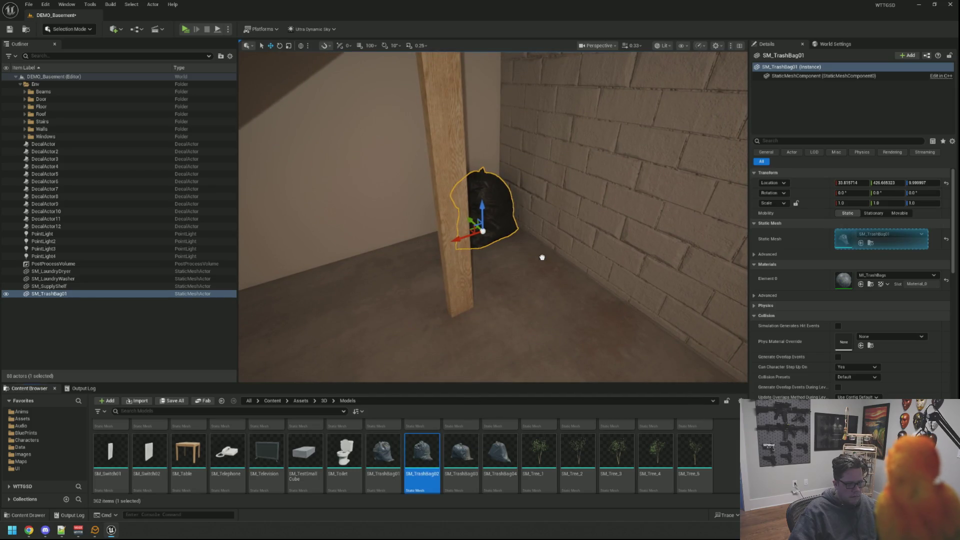
mouse_move(534, 280)
mouse_down()
mouse_move(521, 310)
mouse_move(528, 296)
mouse_up()
mouse_move(454, 445)
mouse_down()
mouse_move(593, 329)
mouse_move(610, 330)
mouse_up()
mouse_move(499, 453)
mouse_down()
mouse_move(384, 326)
mouse_move(400, 300)
mouse_move(484, 257)
mouse_up()
Reposition the second and left trash bags within the pile
click(497, 252)
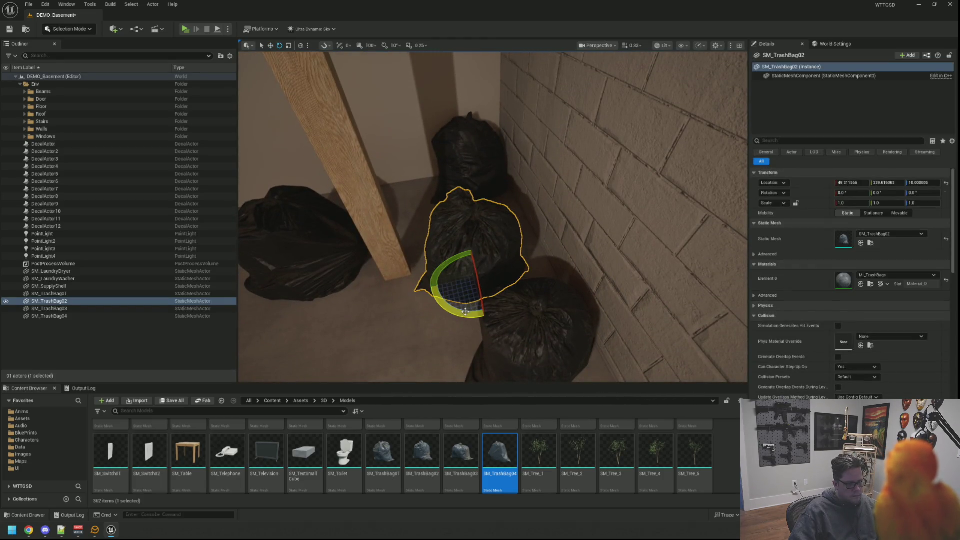
key(w)
mouse_move(469, 313)
mouse_down()
mouse_move(506, 294)
mouse_move(445, 285)
mouse_move(486, 271)
mouse_move(498, 255)
mouse_move(490, 270)
mouse_move(540, 263)
mouse_move(443, 266)
mouse_move(433, 276)
mouse_up()
key(Escape)
click(540, 263)
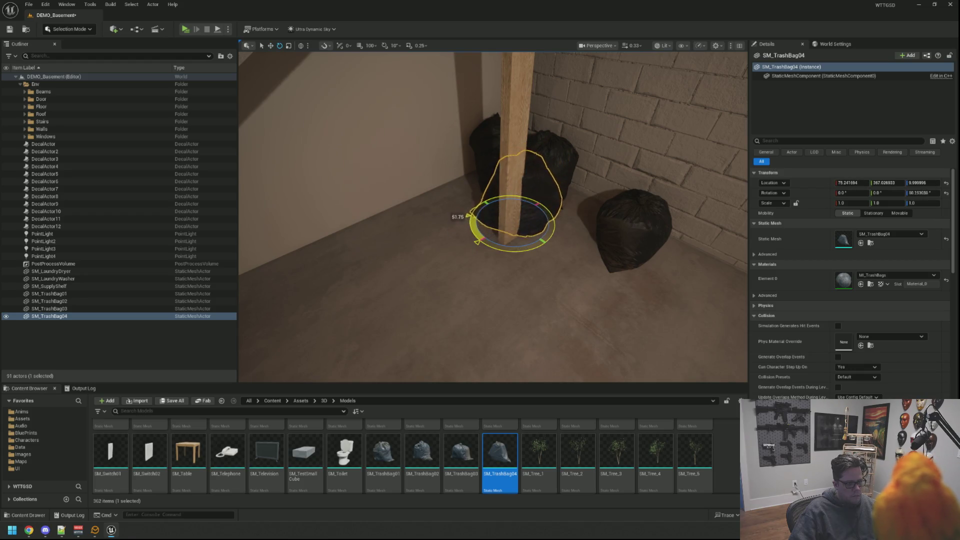
mouse_move(525, 249)
mouse_down()
mouse_move(587, 278)
mouse_move(657, 279)
mouse_move(691, 322)
mouse_move(581, 263)
mouse_up()
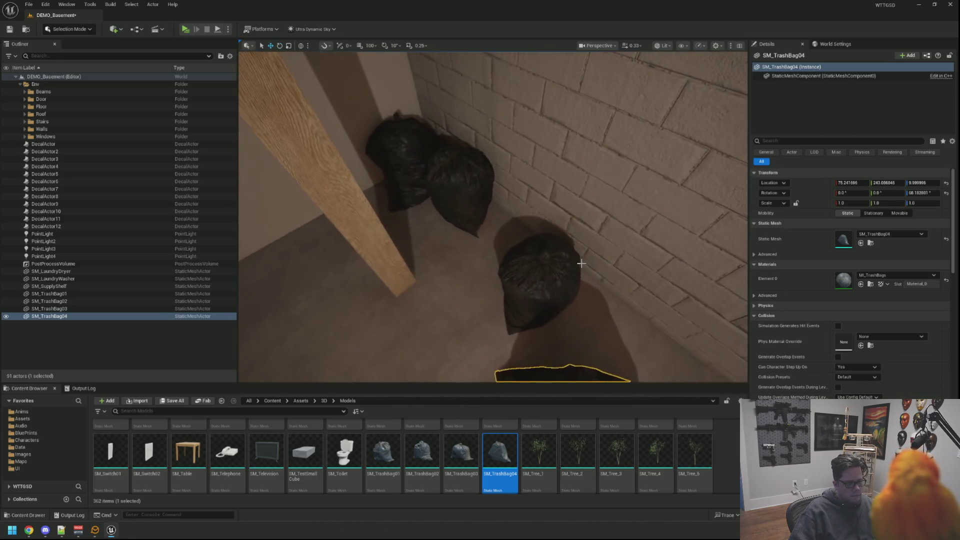
Rotate and move the third trash bag into a natural position in the corner
click(547, 281)
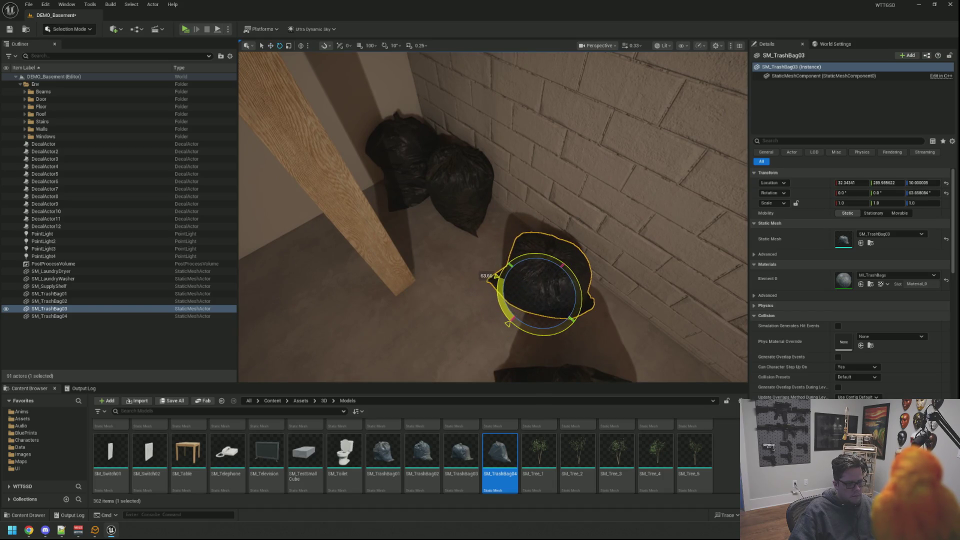
drag(411, 212, 411, 212)
drag(488, 237, 488, 237)
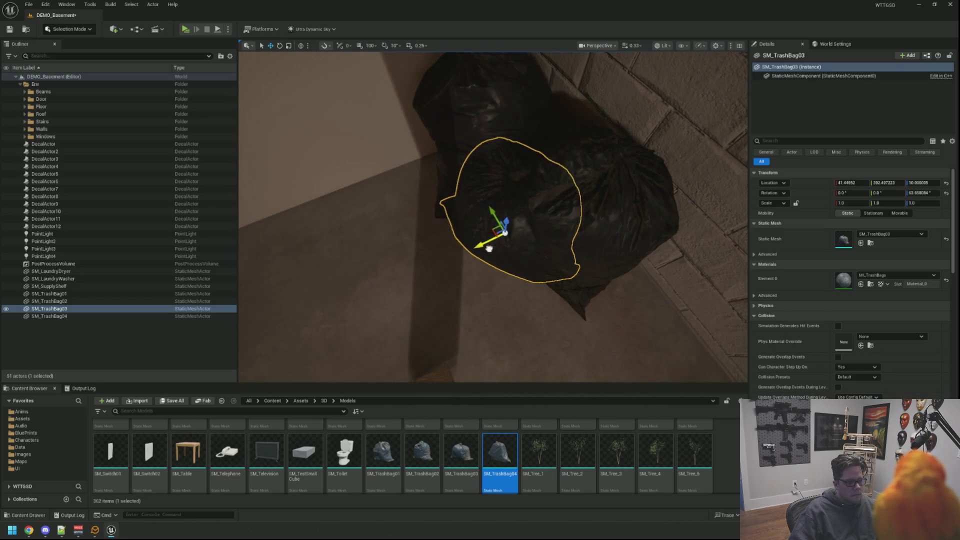
drag(436, 274, 436, 274)
key(Escape)
mouse_move(434, 233)
mouse_down()
mouse_move(503, 244)
mouse_move(518, 274)
mouse_move(547, 257)
mouse_move(547, 225)
mouse_up()
click(434, 232)
key(e)
key(w)
mouse_move(505, 257)
mouse_down()
mouse_move(509, 246)
mouse_move(497, 302)
mouse_up()
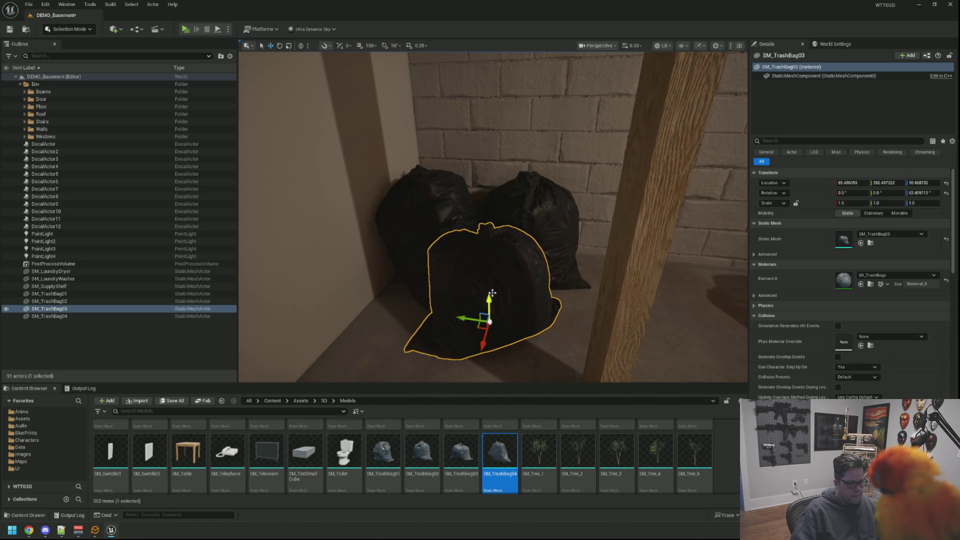
key(Escape)
drag(492, 293, 492, 294)
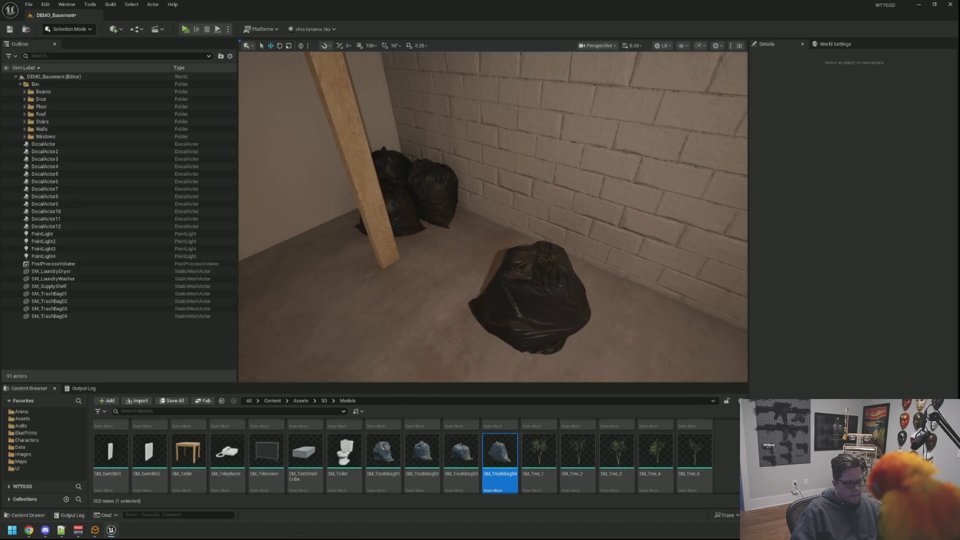
Shift SM_TrashBag04 slightly sideways and check its placement from above
click(530, 296)
drag(585, 236, 565, 267)
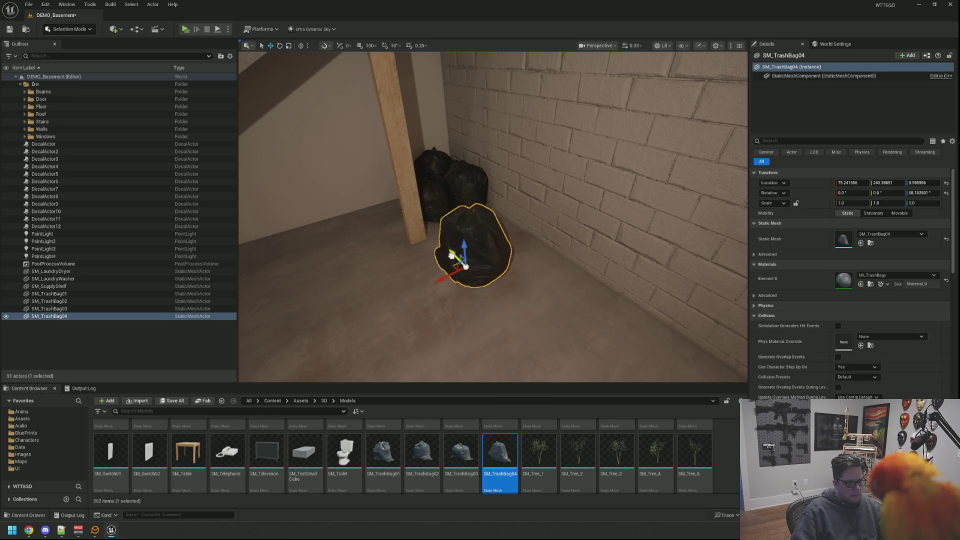
drag(393, 192, 428, 196)
key(a)
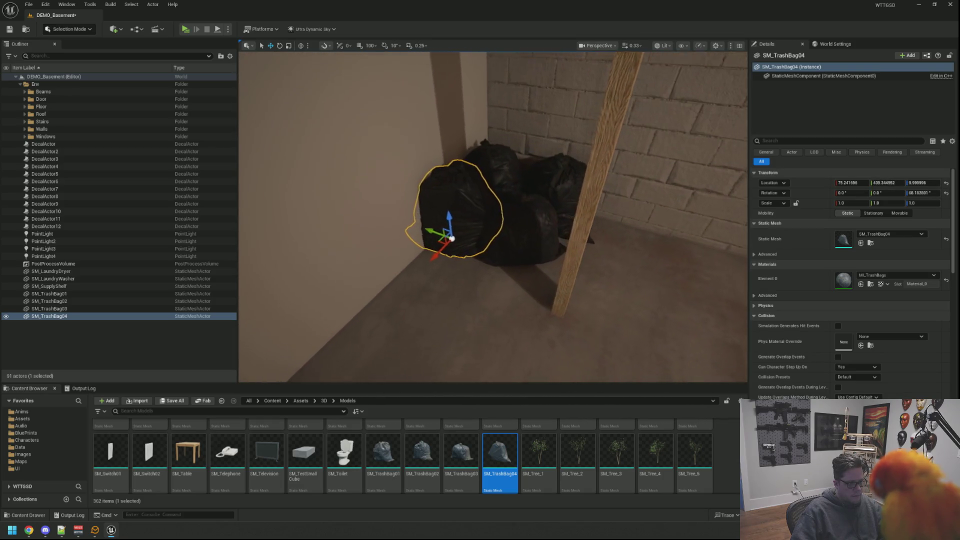
drag(467, 263, 590, 221)
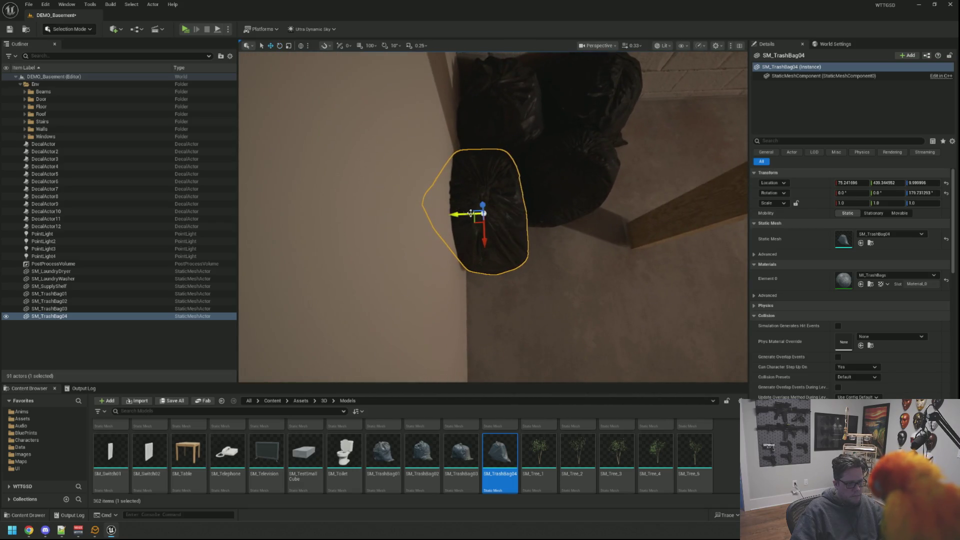
key(Escape)
drag(484, 219, 470, 155)
mouse_move(615, 229)
mouse_down()
mouse_move(615, 175)
mouse_move(616, 245)
mouse_move(603, 278)
mouse_up()
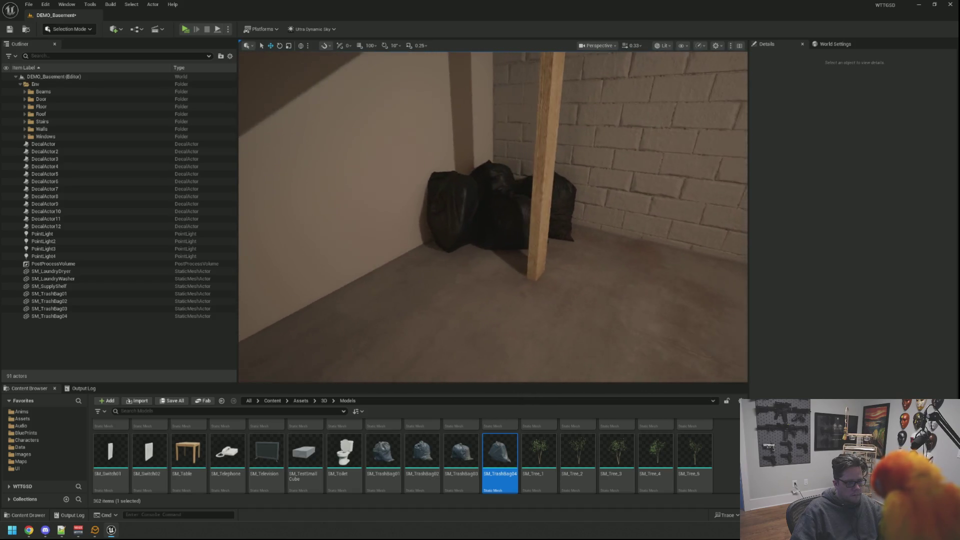
Delete the extra trash bag and Alt-drag a copy of the left bag further left
click(467, 199)
key(Delete)
mouse_move(467, 200)
mouse_down()
mouse_move(495, 200)
mouse_move(498, 212)
mouse_move(499, 187)
mouse_up()
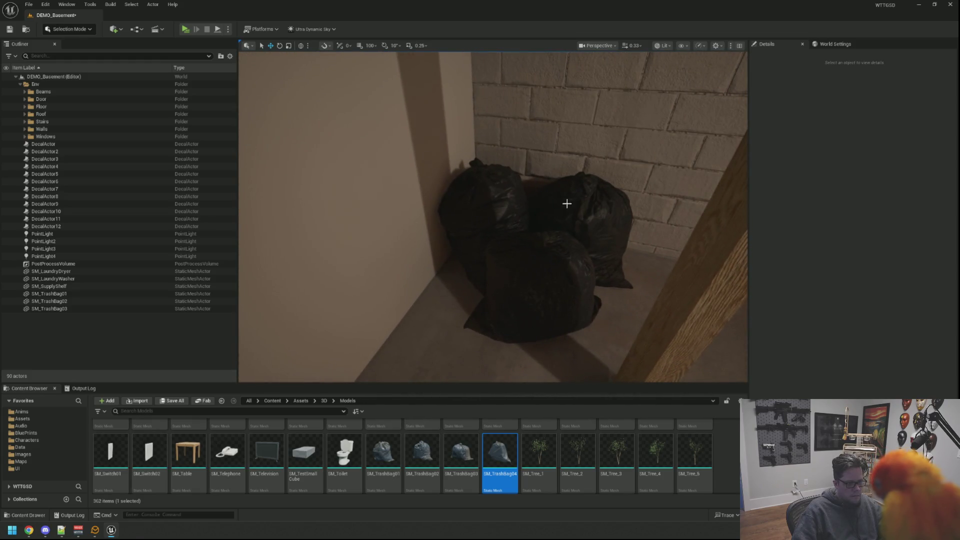
click(500, 196)
mouse_move(485, 263)
alt+mouse_down()
mouse_move(418, 313)
mouse_move(468, 336)
mouse_move(523, 320)
mouse_move(516, 315)
alt+mouse_up()
key(e)
Slide the middle trash bag back along its X axis
click(537, 291)
mouse_move(537, 346)
mouse_down()
mouse_move(541, 321)
mouse_move(495, 300)
mouse_move(477, 323)
mouse_move(480, 300)
mouse_up()
key(Escape)
drag(546, 270, 535, 256)
Turn the front-left trash bag about 9 degrees and save the basement map
click(473, 255)
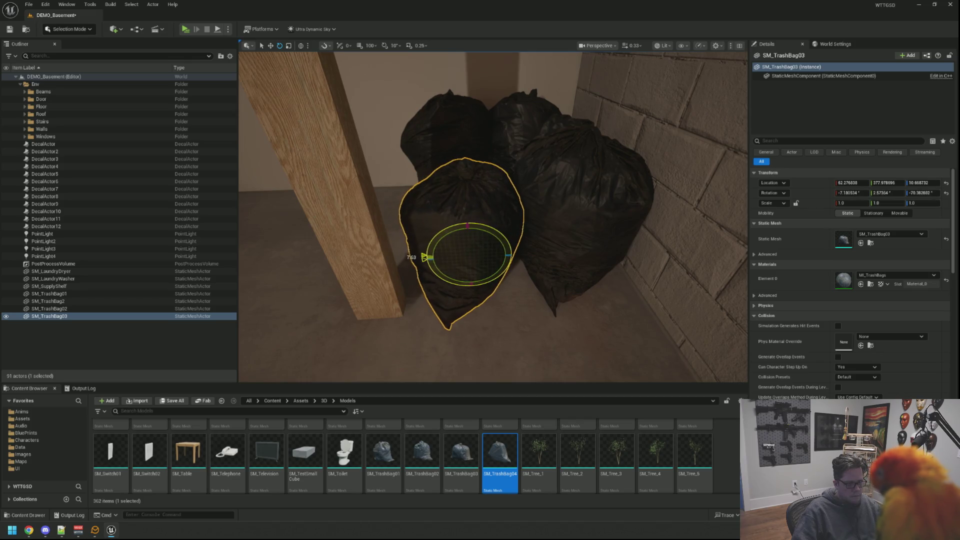
alt+drag(442, 259, 448, 261)
key(e)
mouse_move(474, 300)
mouse_down()
mouse_move(502, 333)
mouse_move(484, 311)
mouse_move(511, 323)
mouse_move(480, 261)
mouse_move(435, 230)
mouse_move(518, 275)
mouse_up()
key(Escape)
key(ctrl+s)
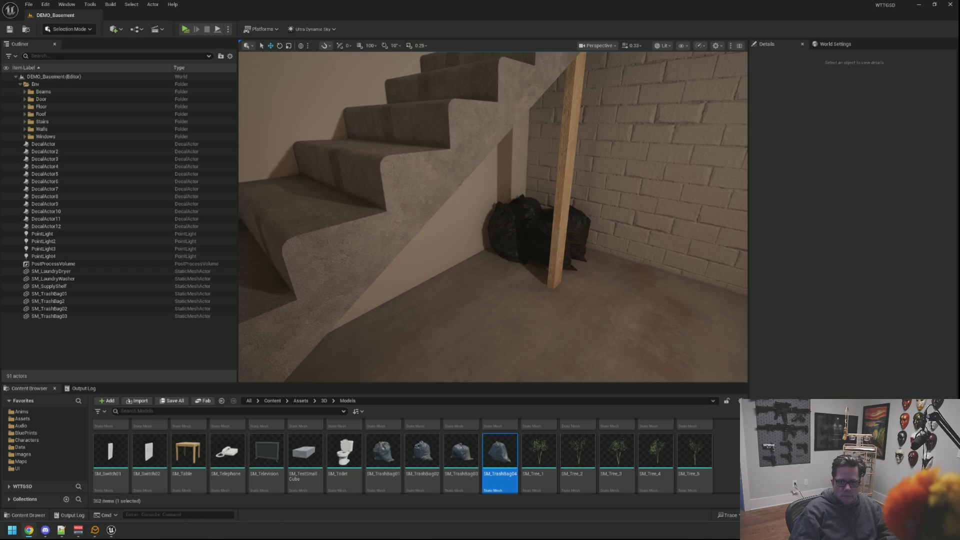
Bring the view back under the stairs and scroll the Models folder down to SM_WoodPallet
drag(423, 319, 422, 319)
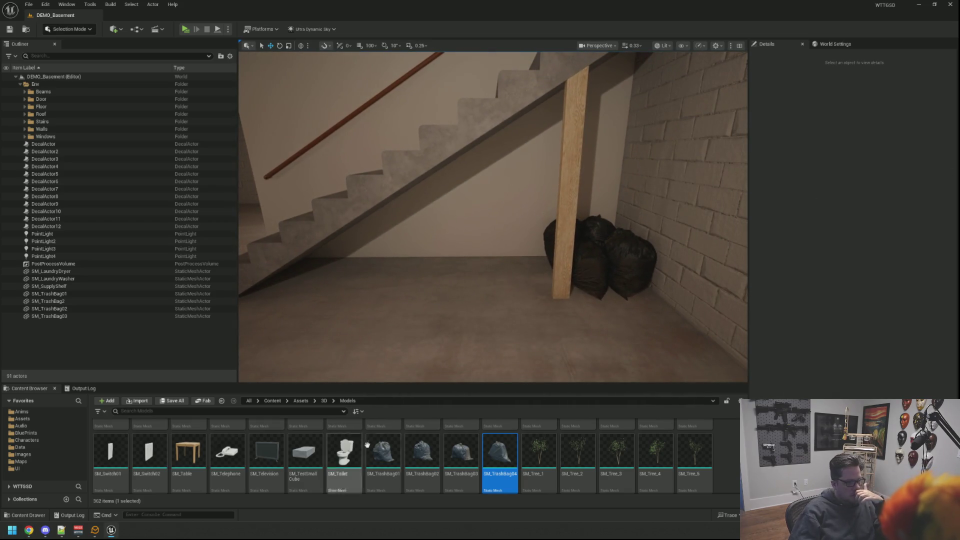
scroll(380, 452, down, 5)
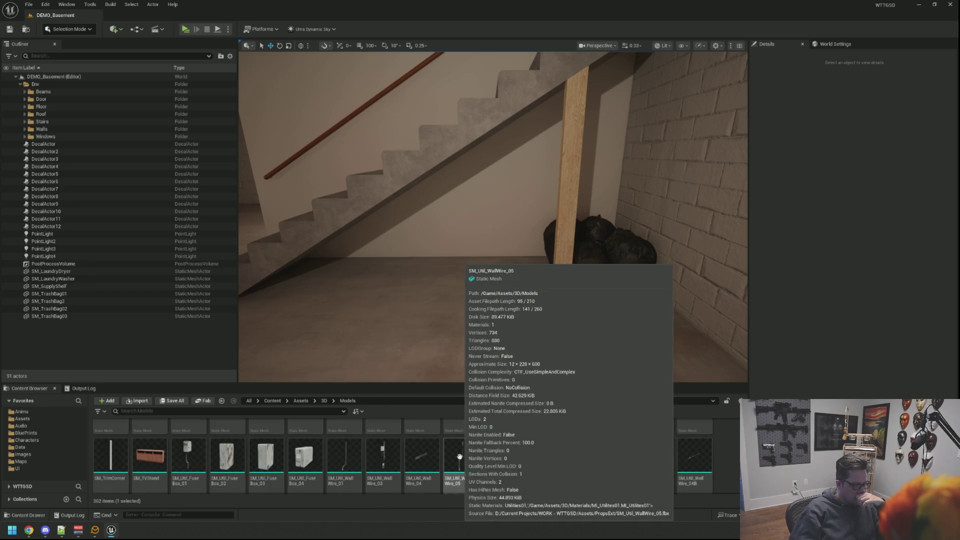
scroll(460, 455, down, 3)
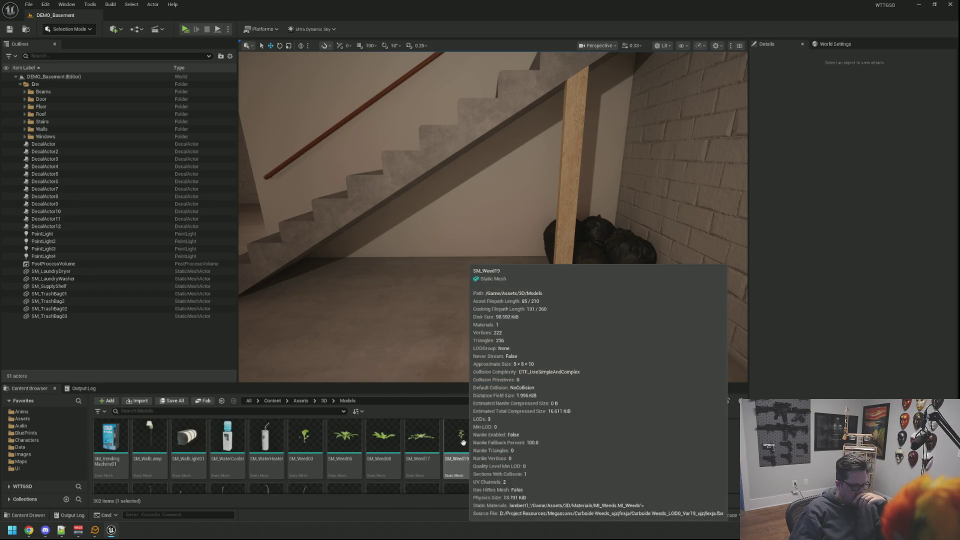
scroll(465, 440, down, 1)
scroll(480, 430, up, 1)
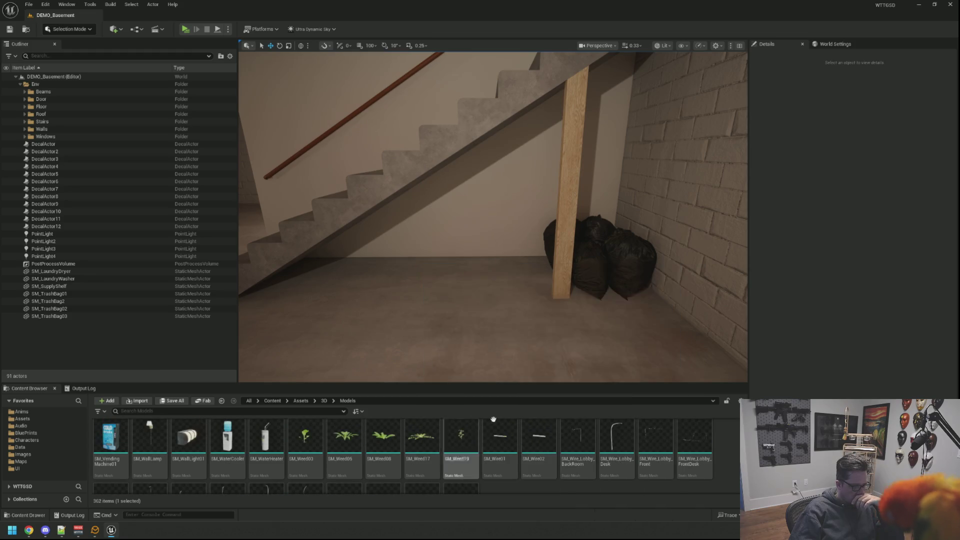
scroll(712, 445, down, 1)
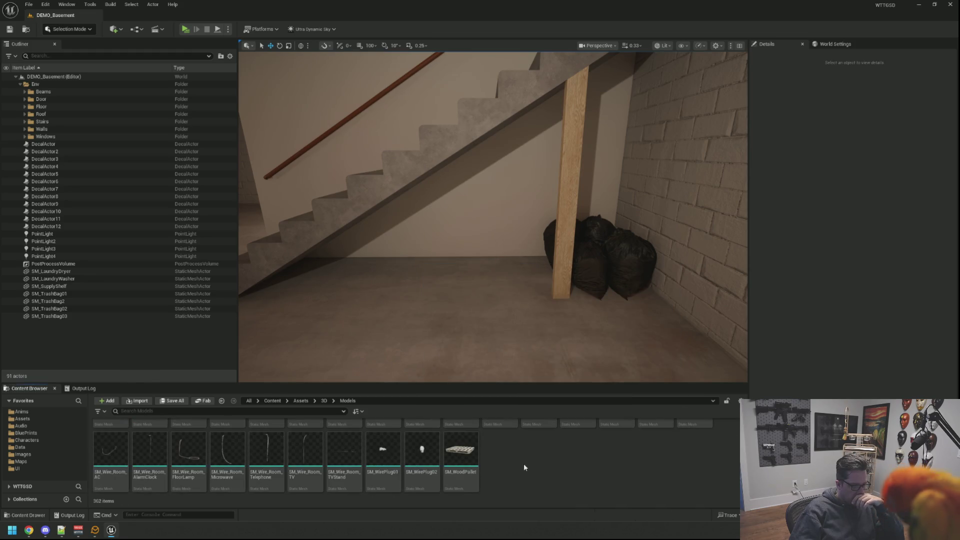
Drop SM_WoodPallet on the floor in front of the stairs and frame it
drag(474, 462, 474, 367)
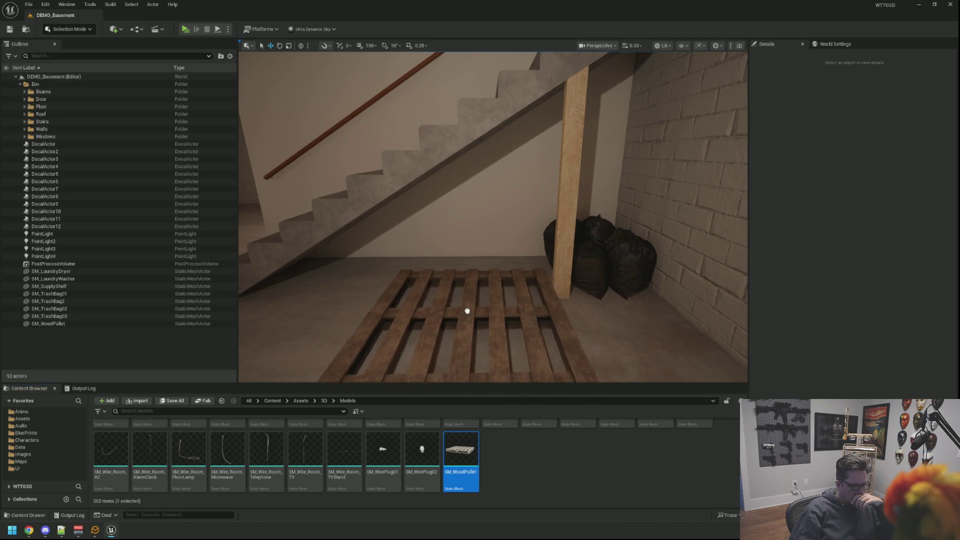
drag(462, 296, 462, 296)
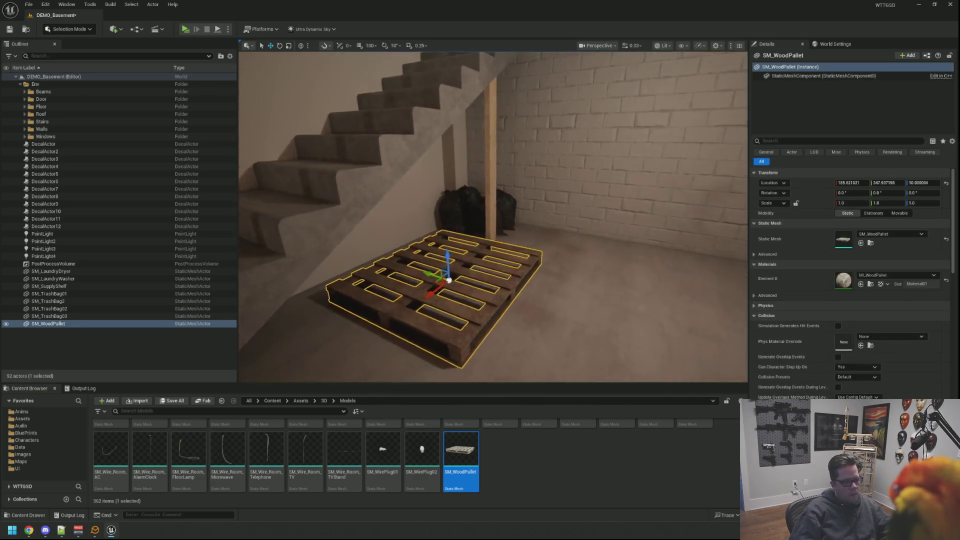
key(f)
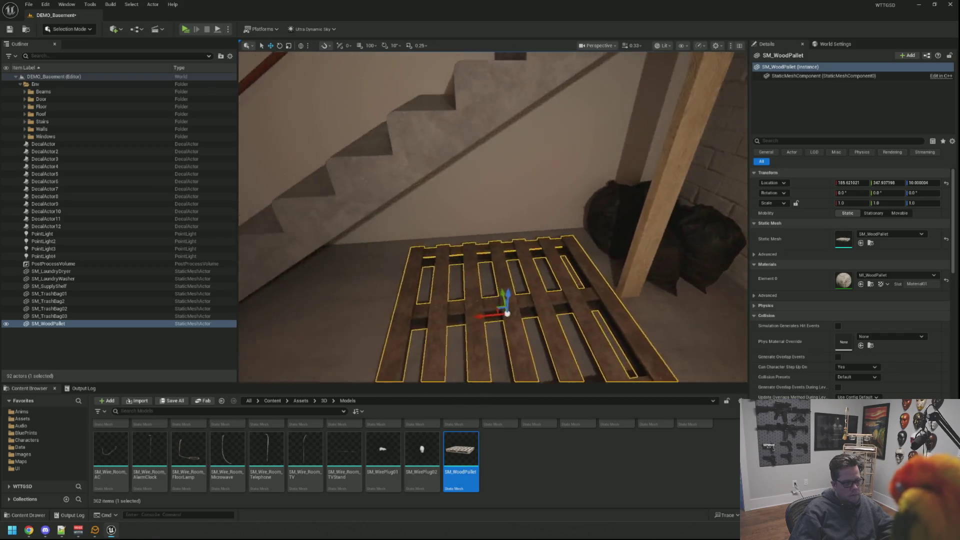
drag(463, 282, 404, 260)
key(Escape)
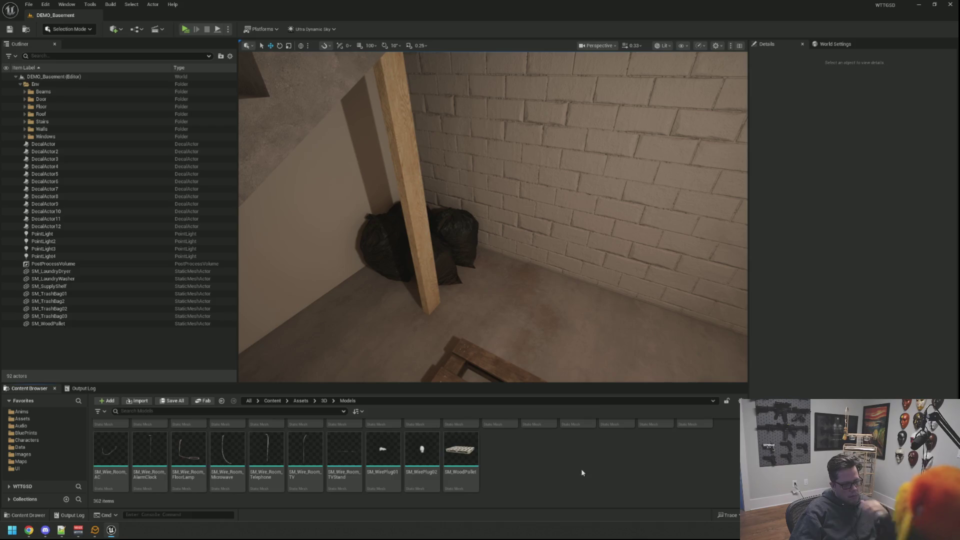
Scroll back to the fuse box assets and place a fuse box on the brick wall
scroll(581, 469, up, 5)
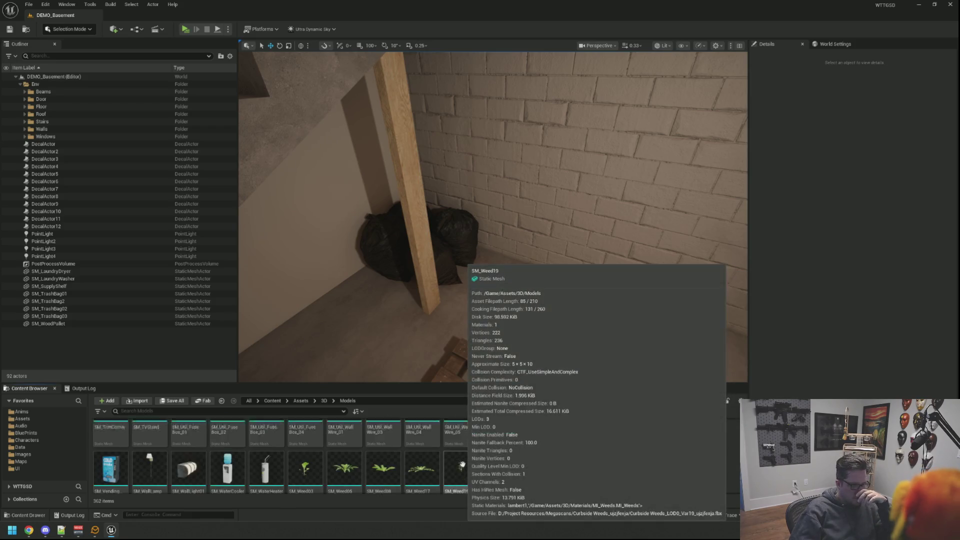
scroll(563, 458, up, 3)
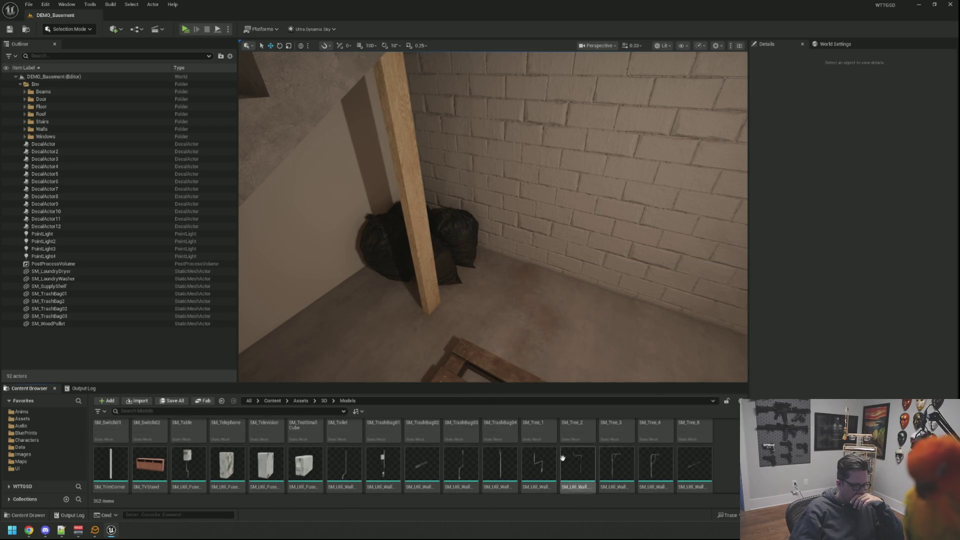
scroll(563, 458, down, 3)
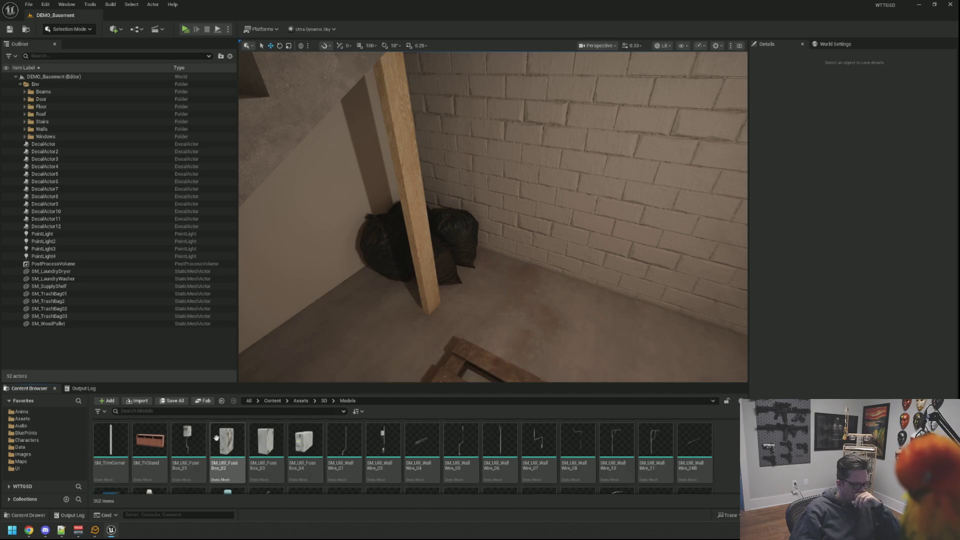
mouse_move(188, 440)
mouse_down()
mouse_move(531, 302)
mouse_move(540, 285)
mouse_move(532, 300)
mouse_up()
Add a second fuse box beside the first, plus a small fuse box
key(f)
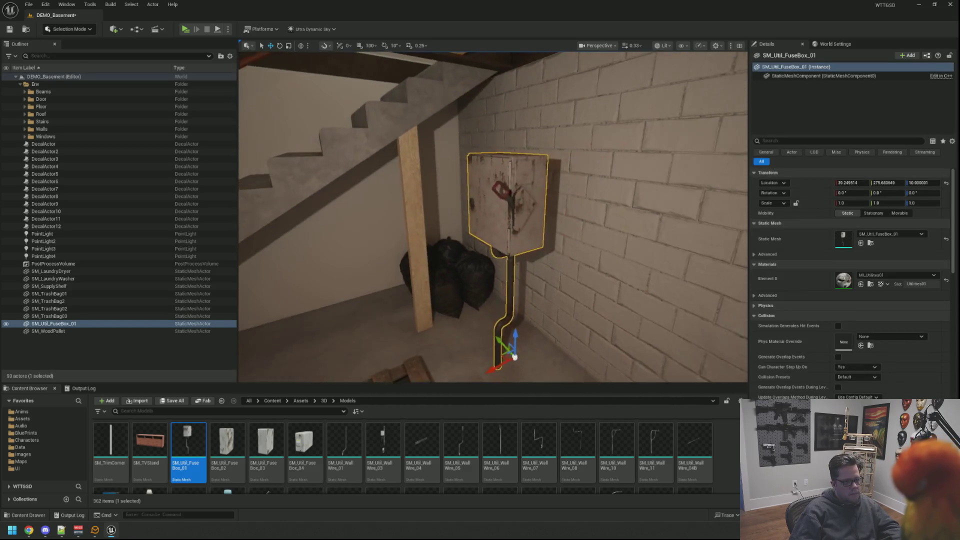
key(Escape)
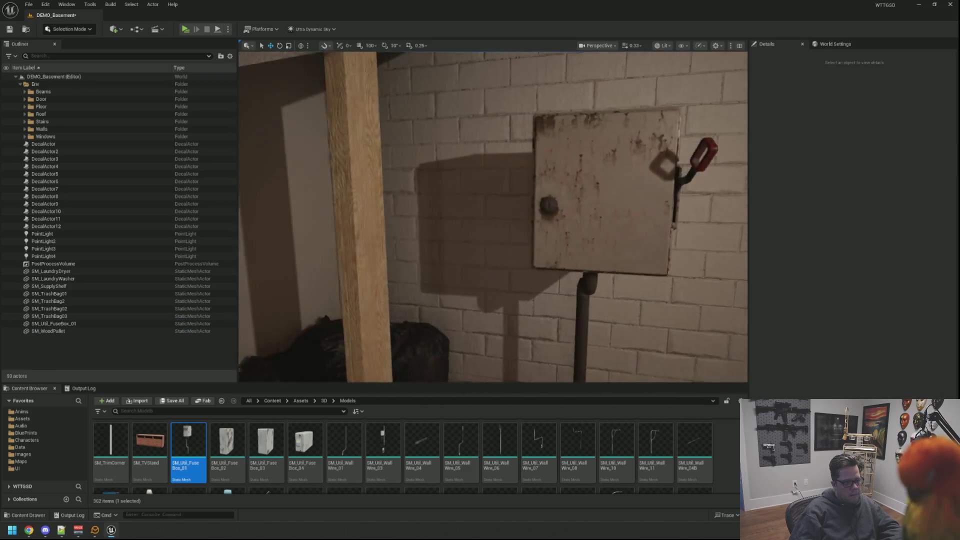
drag(227, 440, 356, 411)
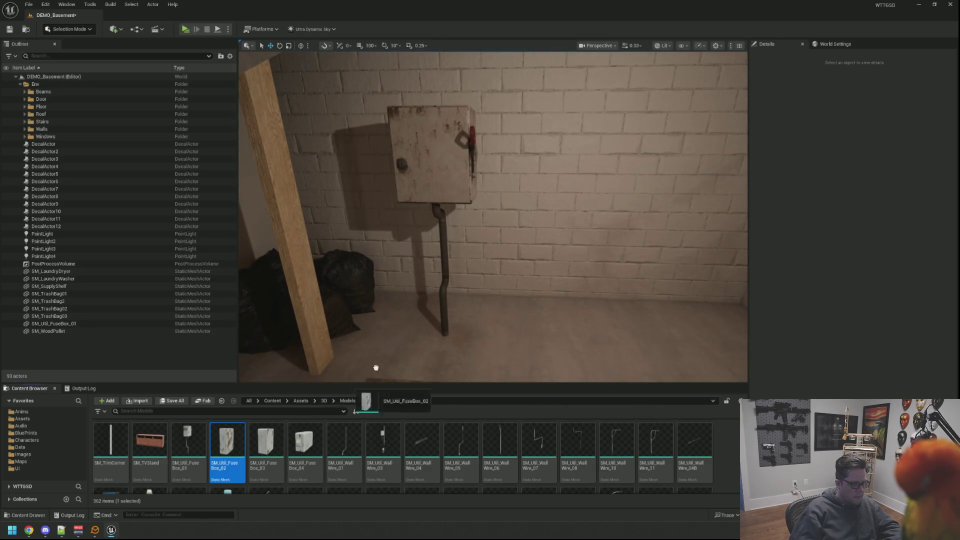
mouse_move(504, 317)
mouse_down()
mouse_move(493, 321)
mouse_move(504, 154)
mouse_up()
key(Escape)
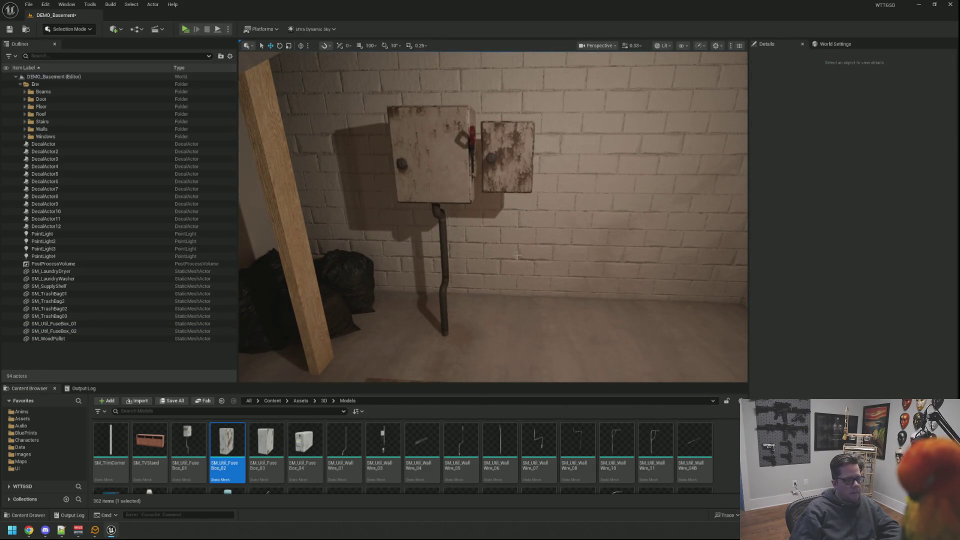
scroll(497, 261, down, 3)
drag(539, 285, 539, 283)
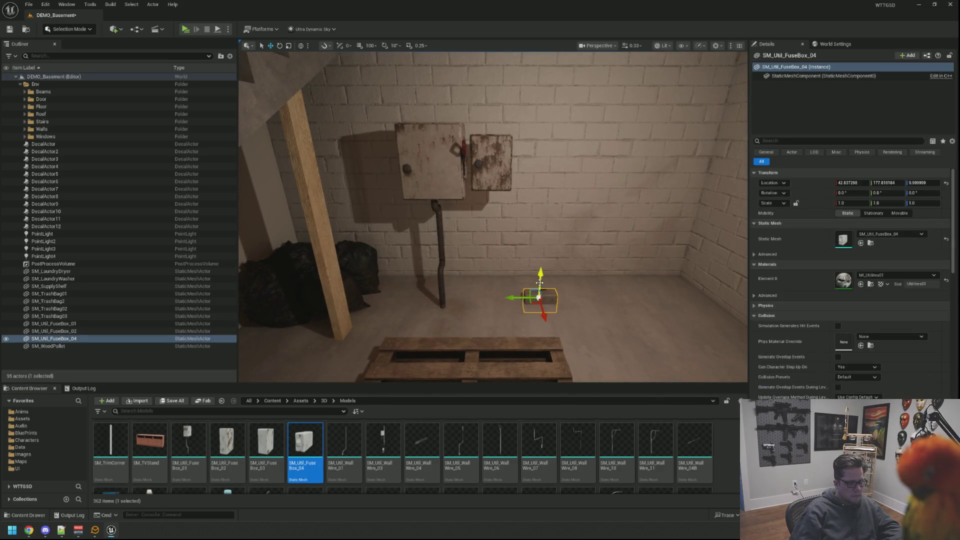
key(Escape)
Raise the wire run lying on the floor up to ceiling height near the fuse boxes
scroll(500, 215, up, 5)
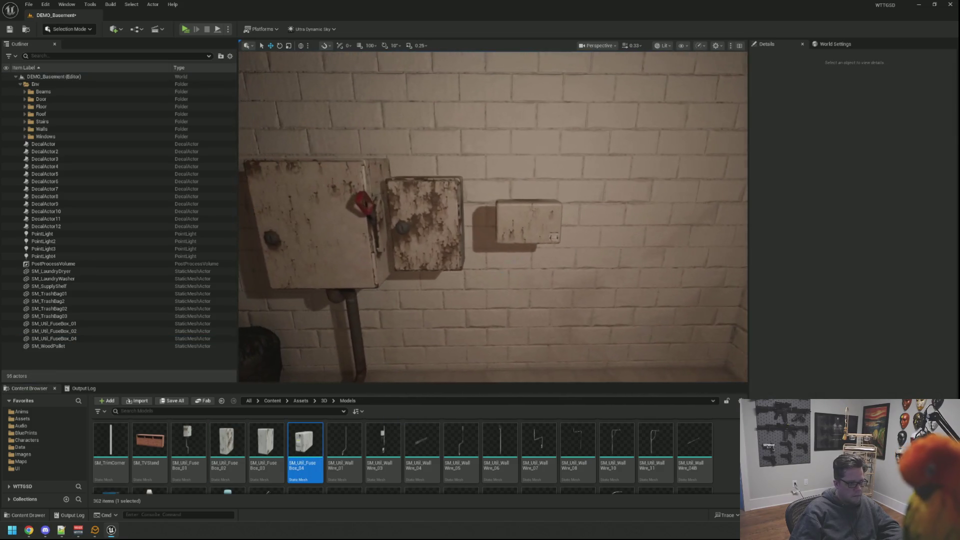
click(574, 327)
scroll(575, 327, down, 5)
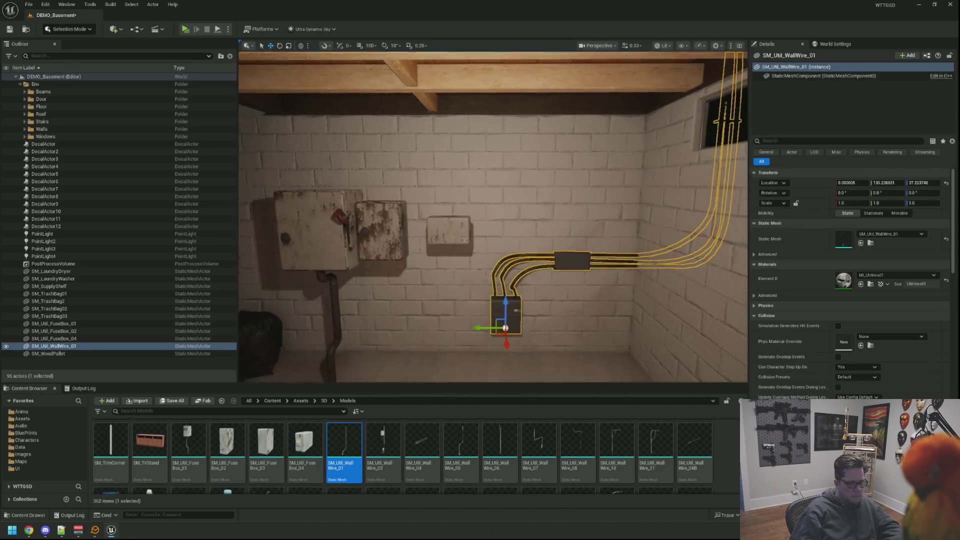
key(Escape)
scroll(493, 217, up, 5)
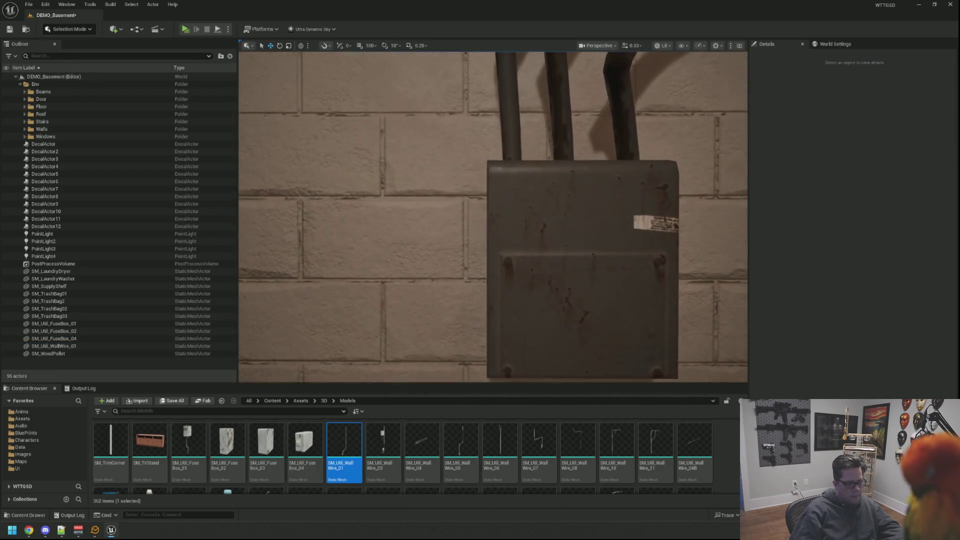
scroll(493, 217, down, 6)
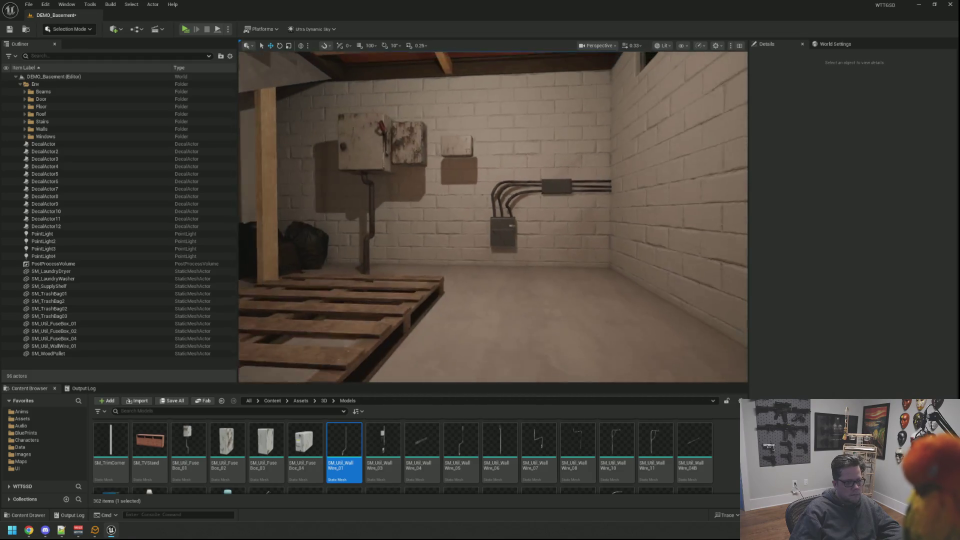
drag(500, 250, 518, 216)
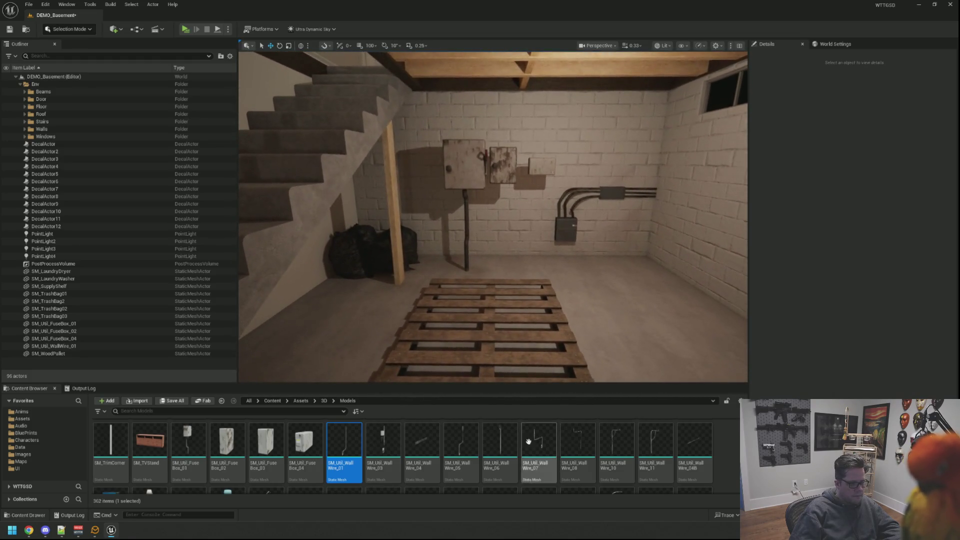
click(448, 252)
drag(456, 243, 453, 94)
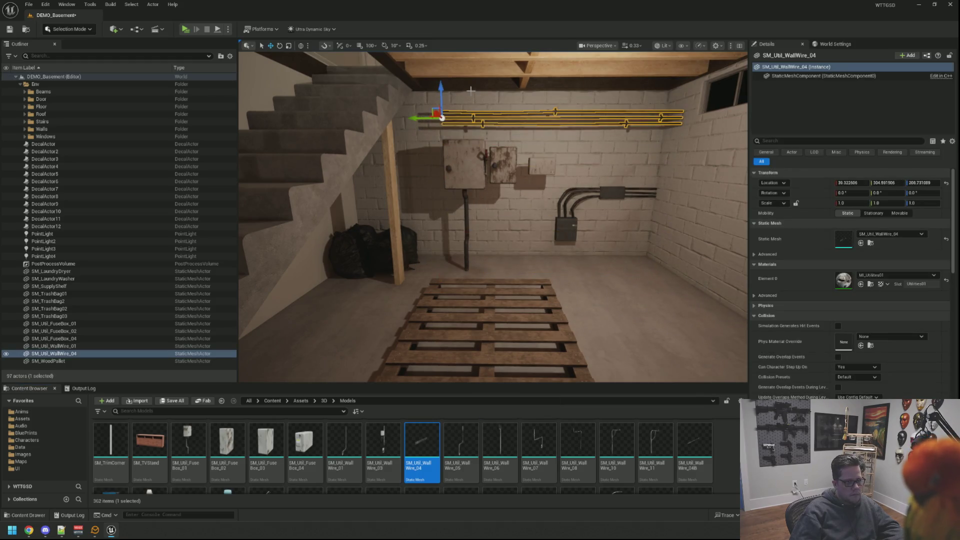
key(Escape)
Replace a misplaced wire piece with SM_Util_WallWire_04B running horizontally along the back wall
scroll(453, 94, up, 5)
drag(548, 310, 549, 320)
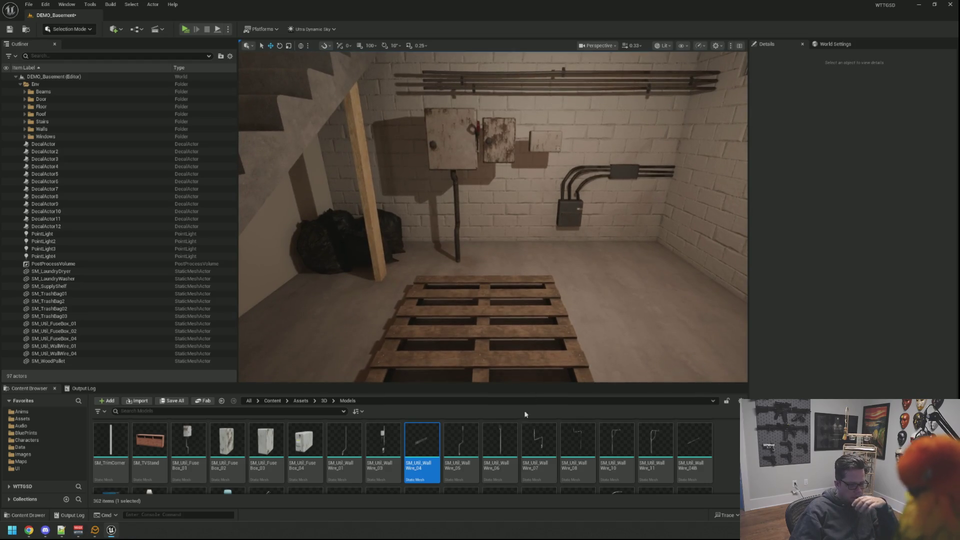
mouse_move(460, 445)
mouse_down()
mouse_move(525, 332)
mouse_move(532, 300)
mouse_move(594, 280)
mouse_move(589, 298)
mouse_move(581, 273)
mouse_move(587, 280)
mouse_up()
key(Delete)
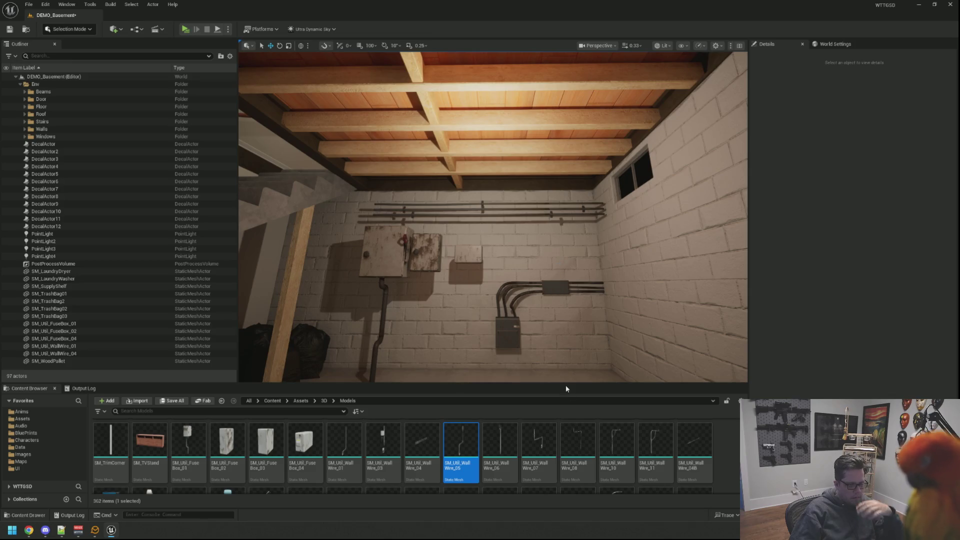
mouse_move(555, 359)
mouse_down()
mouse_move(470, 343)
mouse_move(513, 343)
mouse_up()
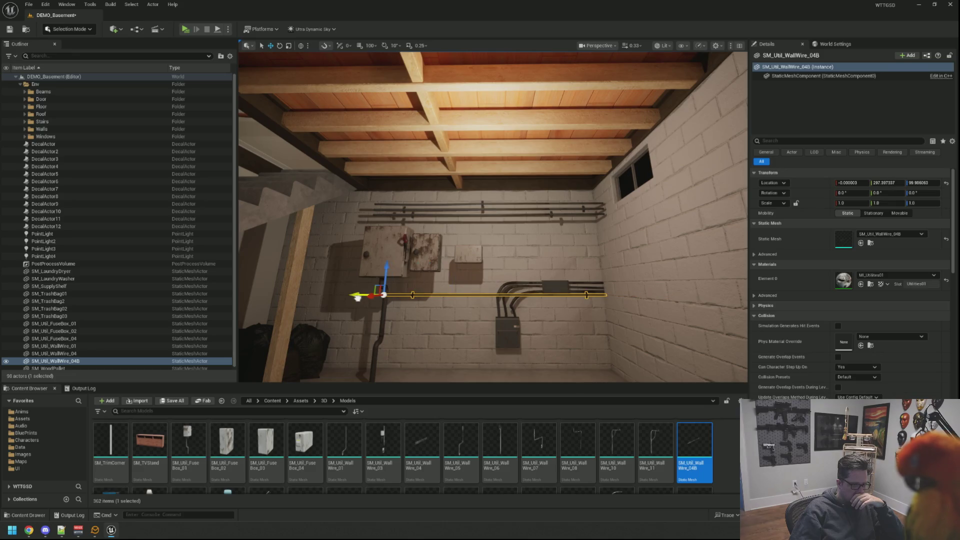
key(Escape)
mouse_move(380, 300)
mouse_down()
mouse_move(380, 350)
mouse_move(360, 330)
mouse_move(365, 340)
mouse_move(532, 327)
mouse_up()
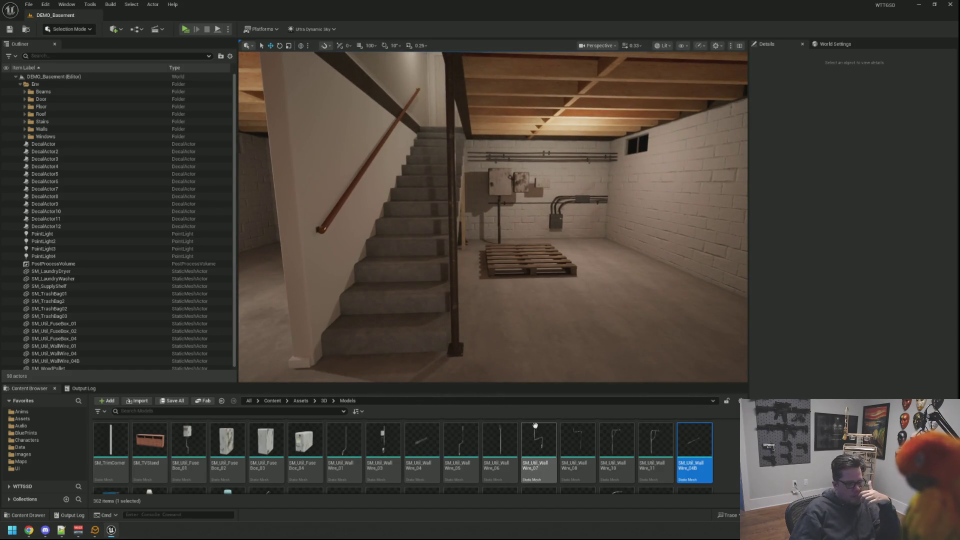
scroll(535, 430, down, 5)
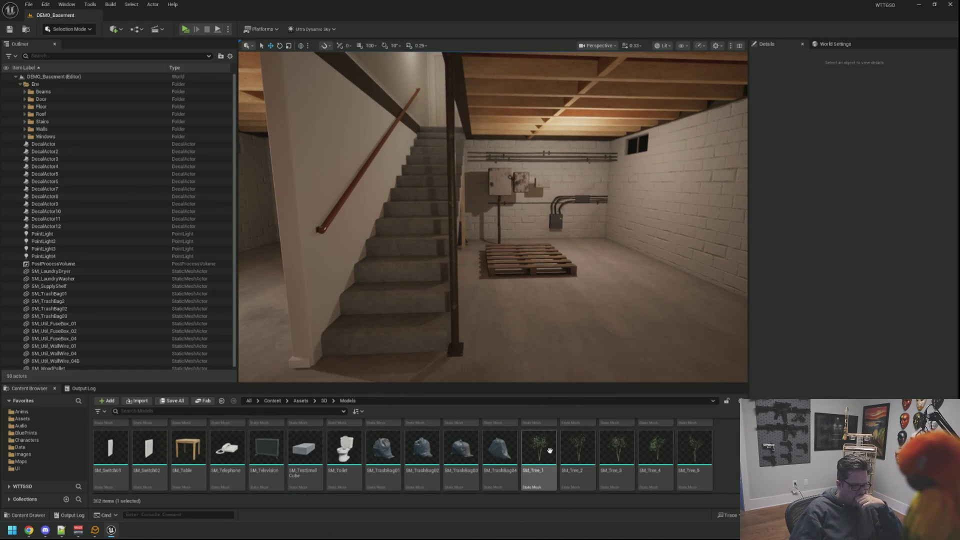
mouse_move(354, 453)
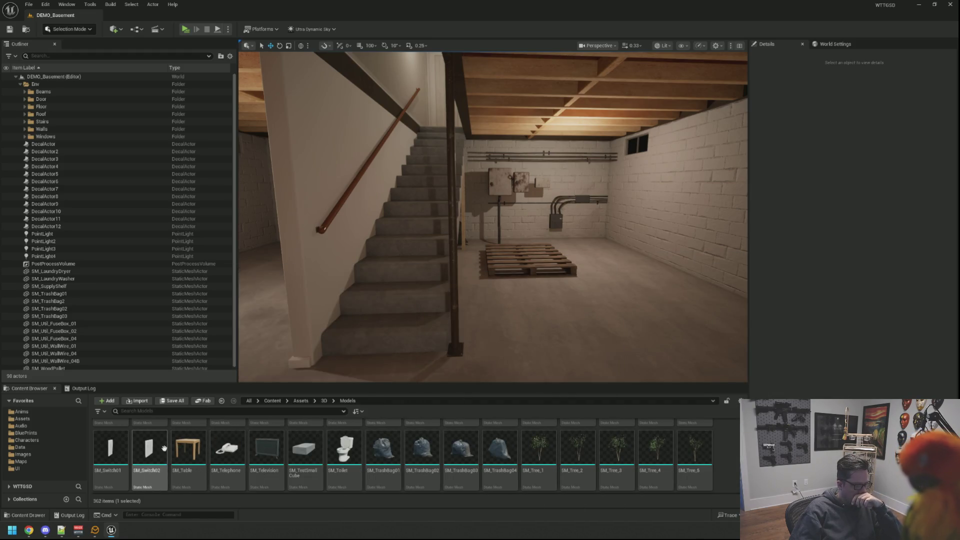
mouse_move(164, 448)
scroll(512, 460, up, 5)
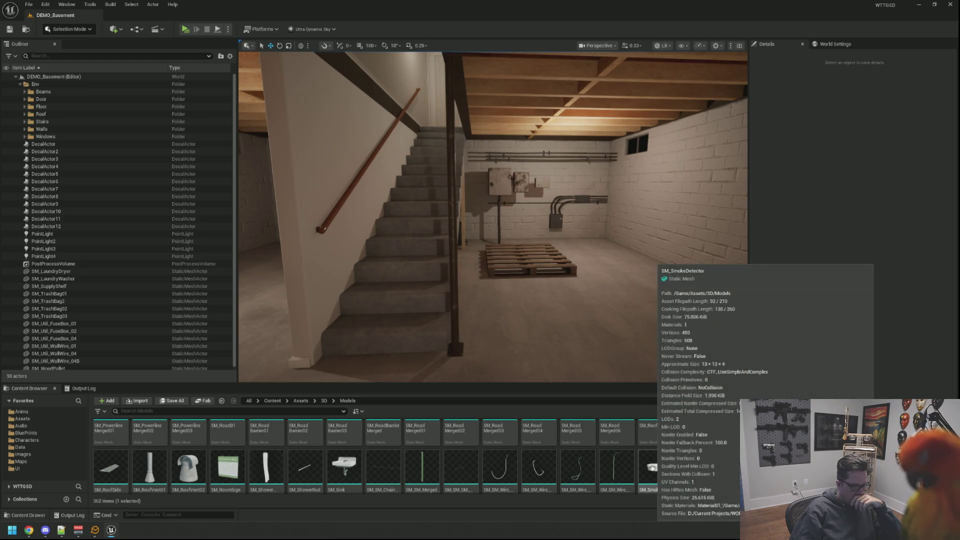
scroll(630, 455, down, 1)
mouse_move(620, 448)
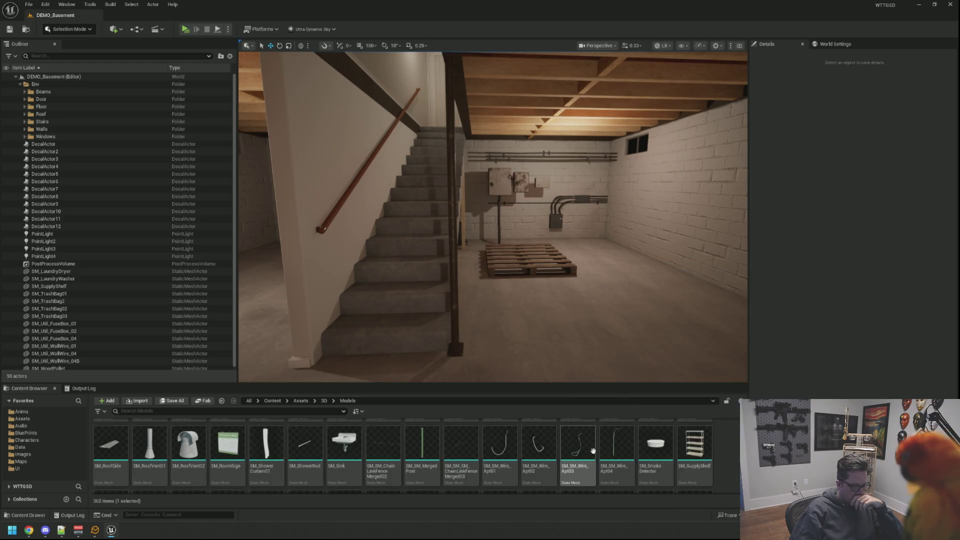
drag(621, 448, 613, 418)
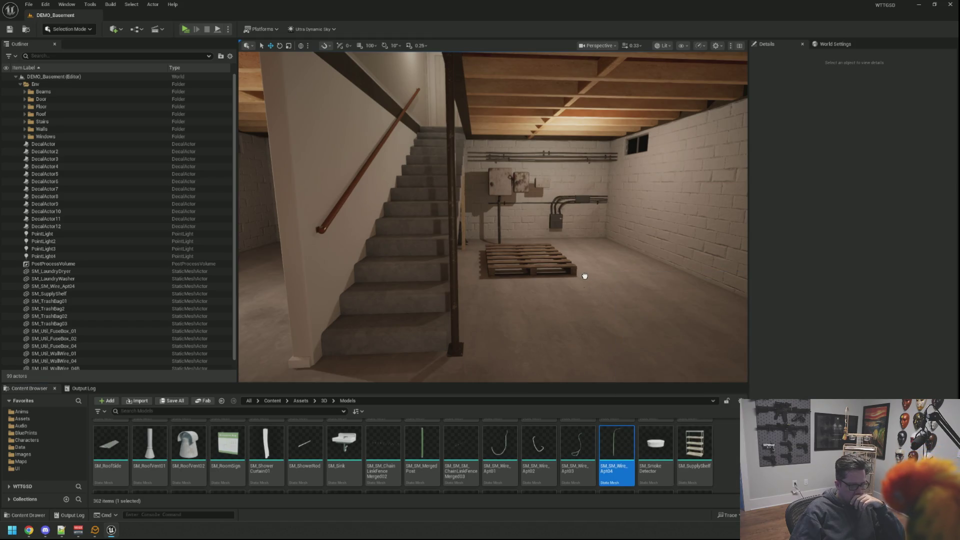
drag(585, 276, 589, 281)
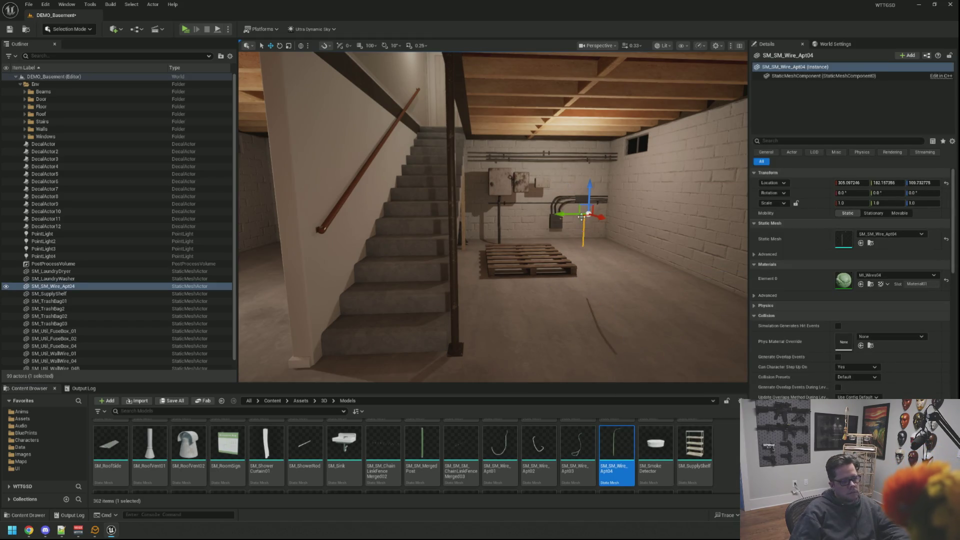
key(Escape)
mouse_move(586, 244)
mouse_down()
mouse_move(630, 230)
mouse_move(645, 195)
mouse_move(517, 212)
mouse_move(601, 210)
mouse_up()
click(524, 206)
key(Delete)
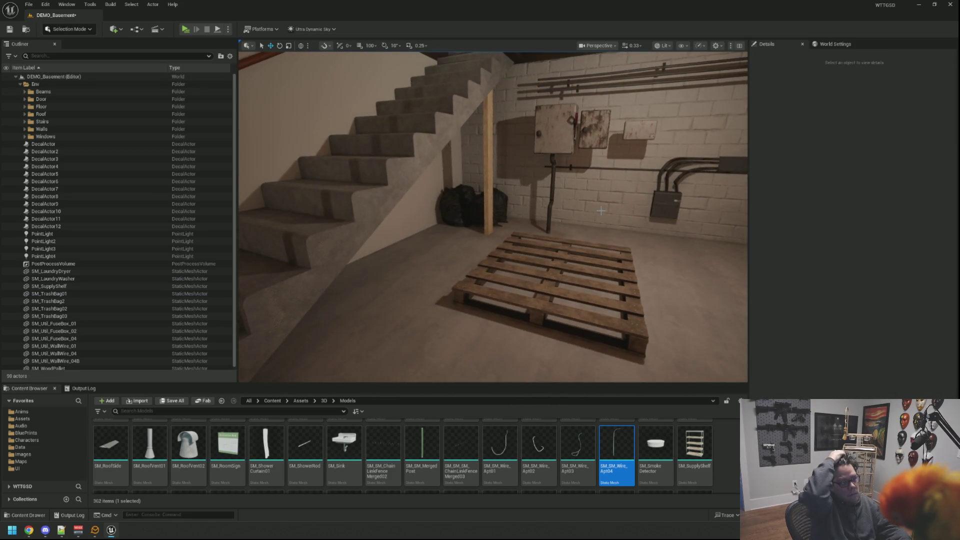
mouse_move(605, 200)
mouse_down()
mouse_move(696, 198)
mouse_move(590, 203)
mouse_up()
mouse_move(606, 297)
mouse_down()
mouse_move(604, 250)
mouse_move(606, 297)
mouse_up()
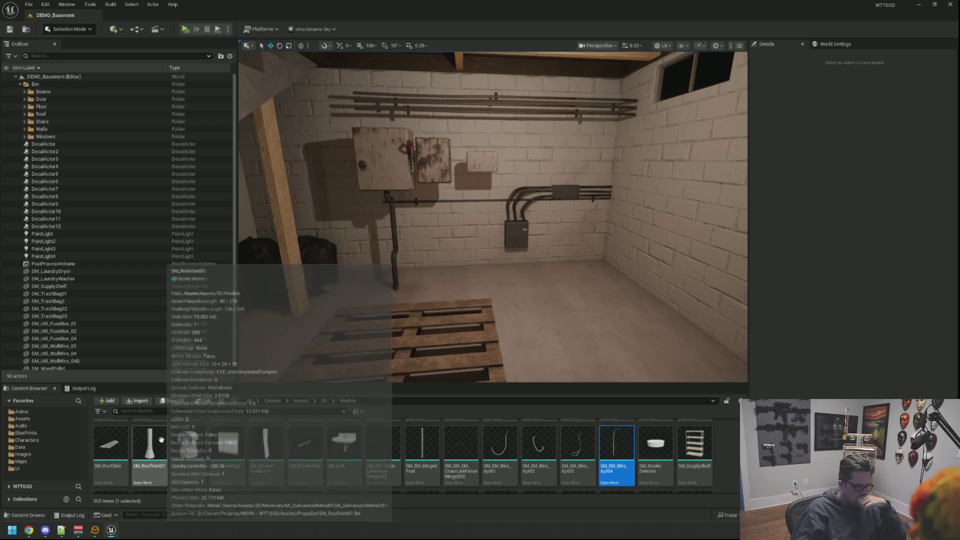
scroll(120, 440, up, 2)
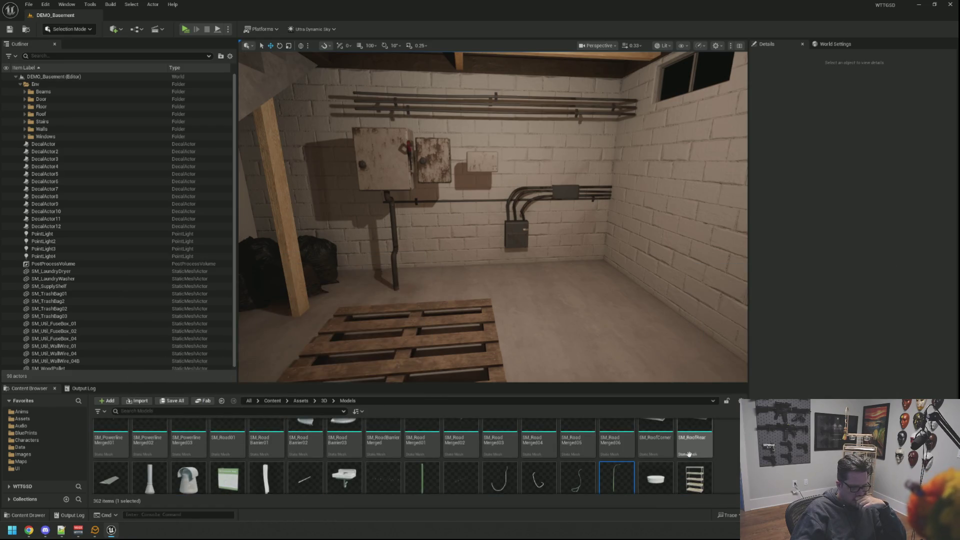
scroll(719, 449, up, 1)
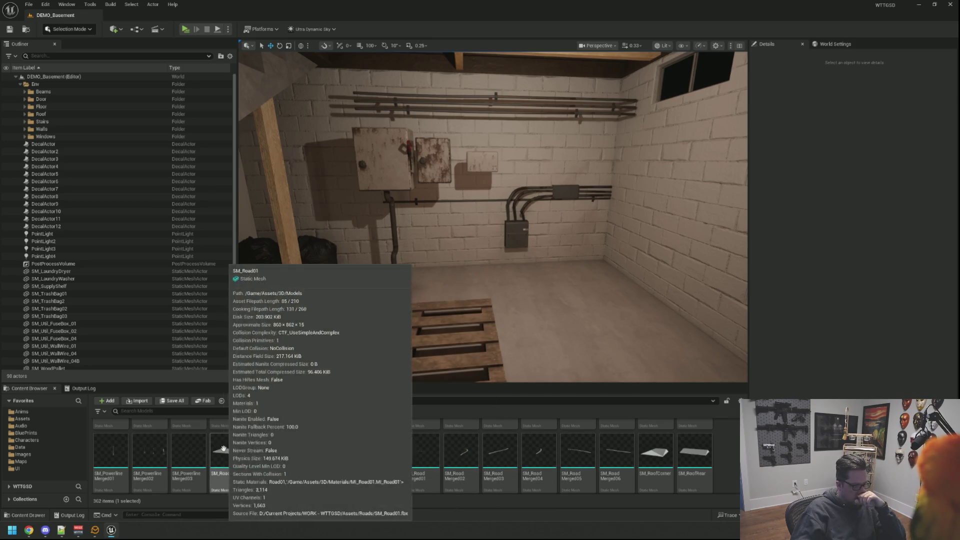
scroll(690, 461, up, 3)
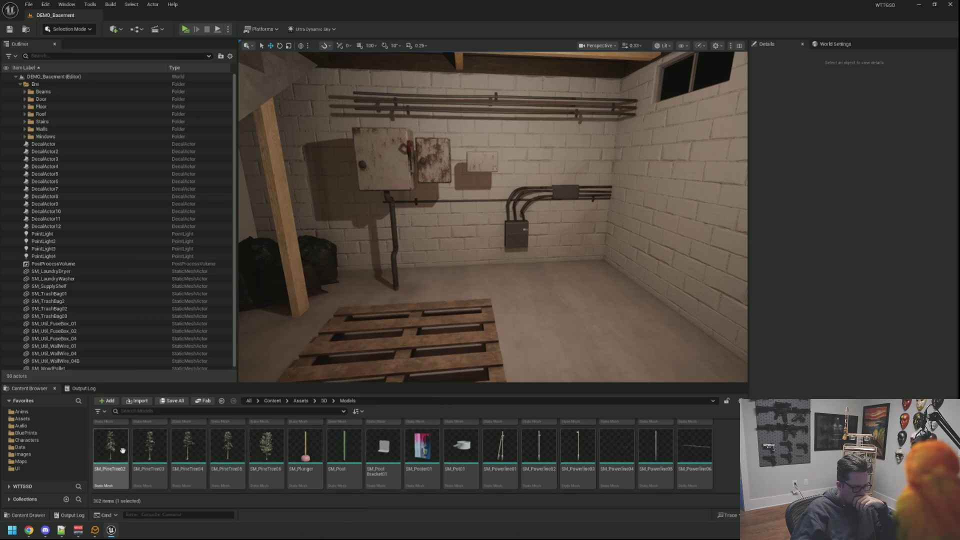
scroll(714, 449, up, 2)
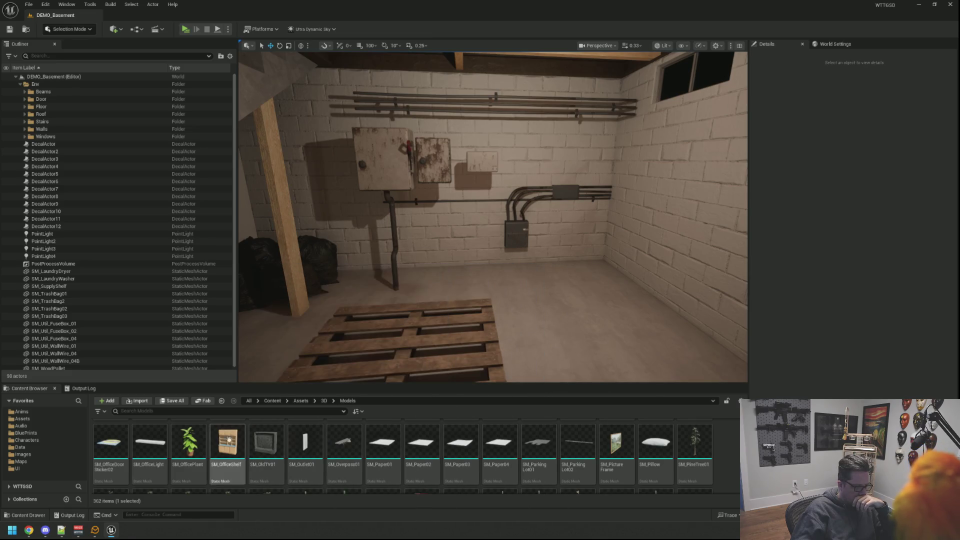
scroll(725, 458, up, 2)
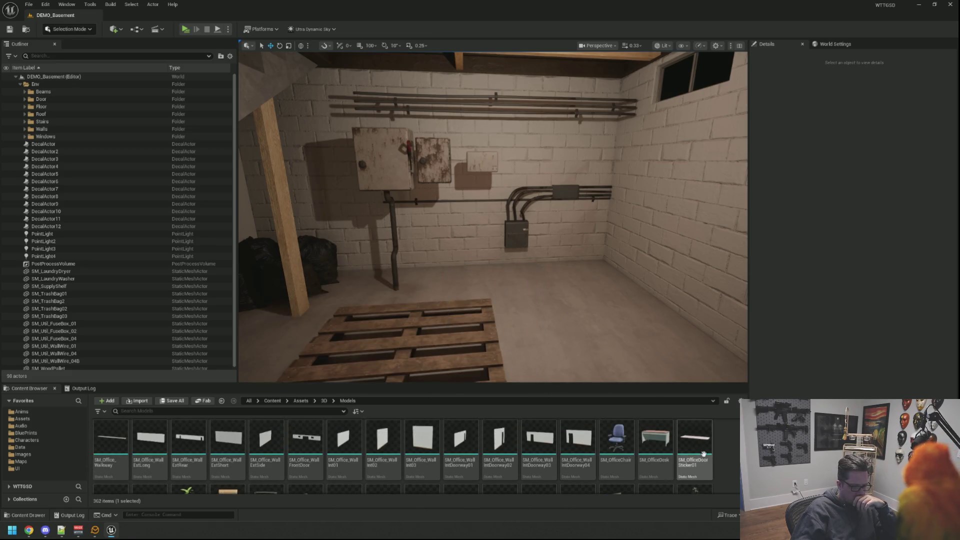
mouse_move(655, 435)
drag(655, 435, 580, 333)
scroll(579, 333, down, 3)
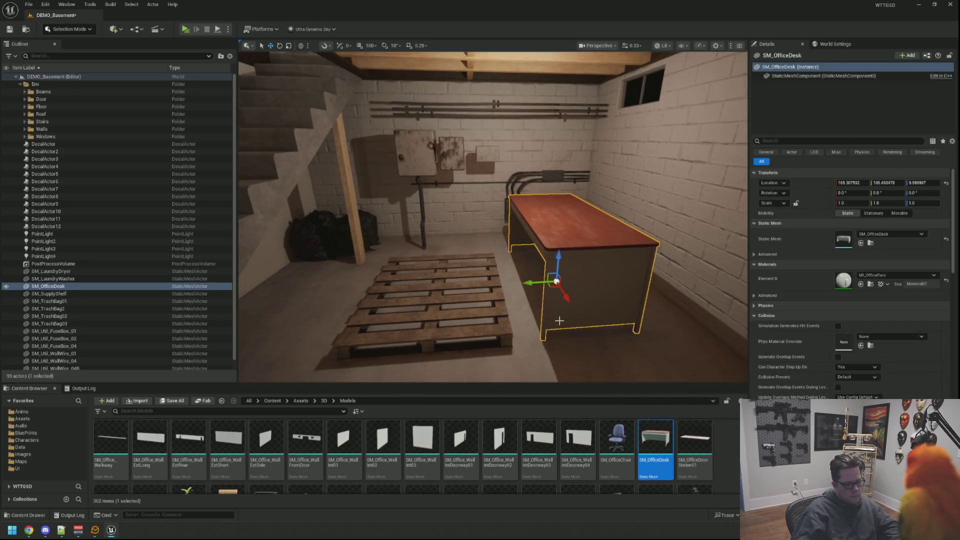
key(Escape)
scroll(579, 333, up, 6)
scroll(494, 217, down, 4)
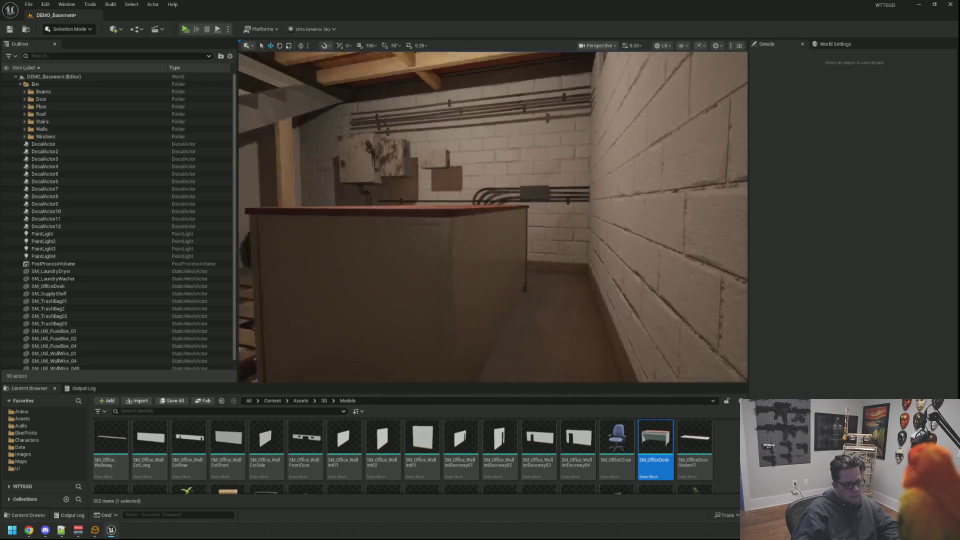
scroll(494, 216, up, 6)
scroll(494, 217, down, 5)
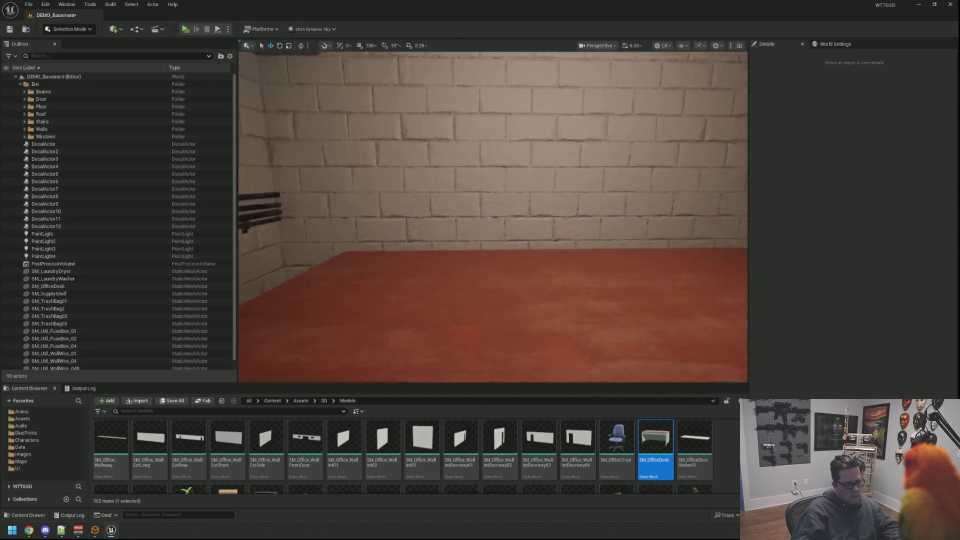
scroll(570, 300, down, 3)
click(570, 300)
key(Delete)
scroll(544, 241, up, 3)
scroll(549, 226, down, 1)
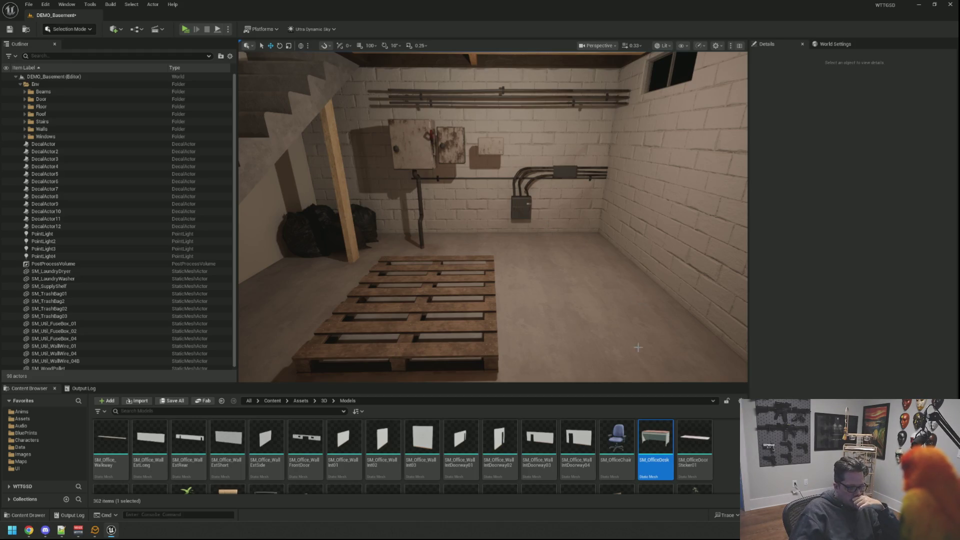
scroll(522, 445, up, 1)
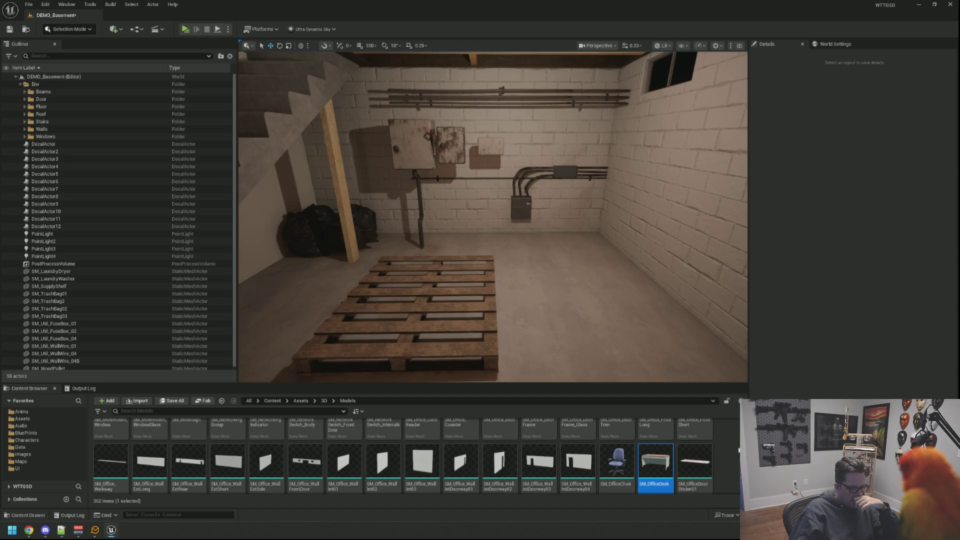
scroll(710, 448, up, 2)
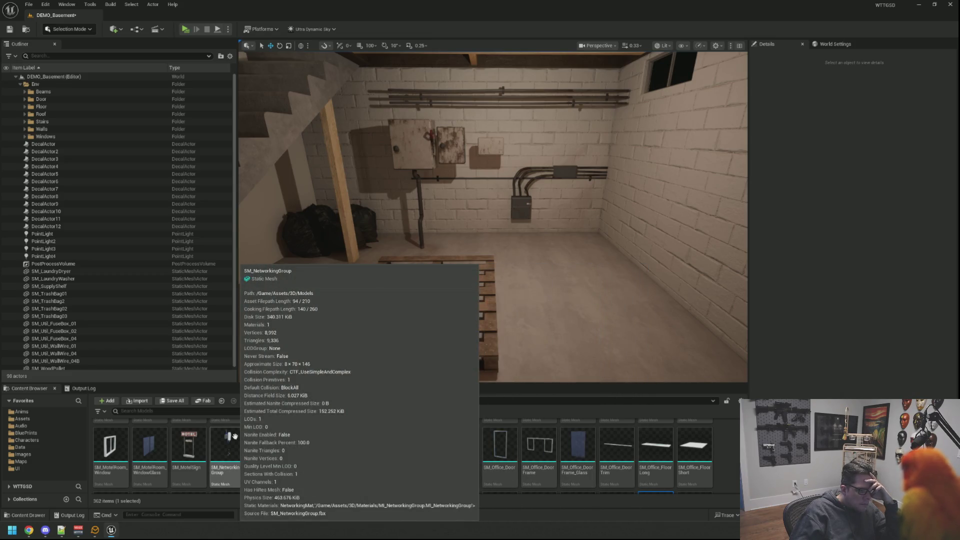
mouse_move(234, 436)
mouse_down()
mouse_move(278, 395)
mouse_move(422, 315)
mouse_move(483, 320)
mouse_move(510, 137)
mouse_up()
key(Escape)
drag(540, 186, 540, 186)
drag(485, 271, 485, 271)
click(485, 271)
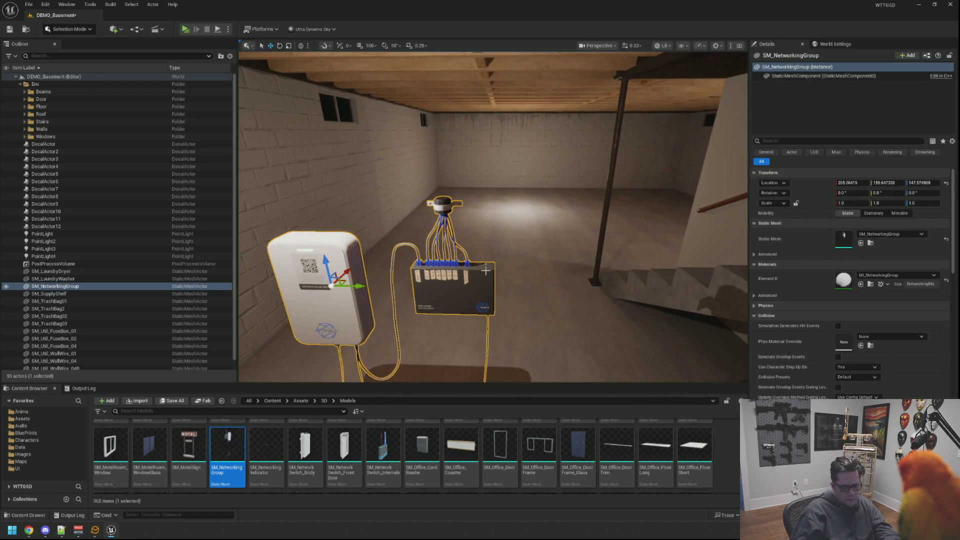
key(Delete)
scroll(126, 463, up, 1)
scroll(707, 453, up, 2)
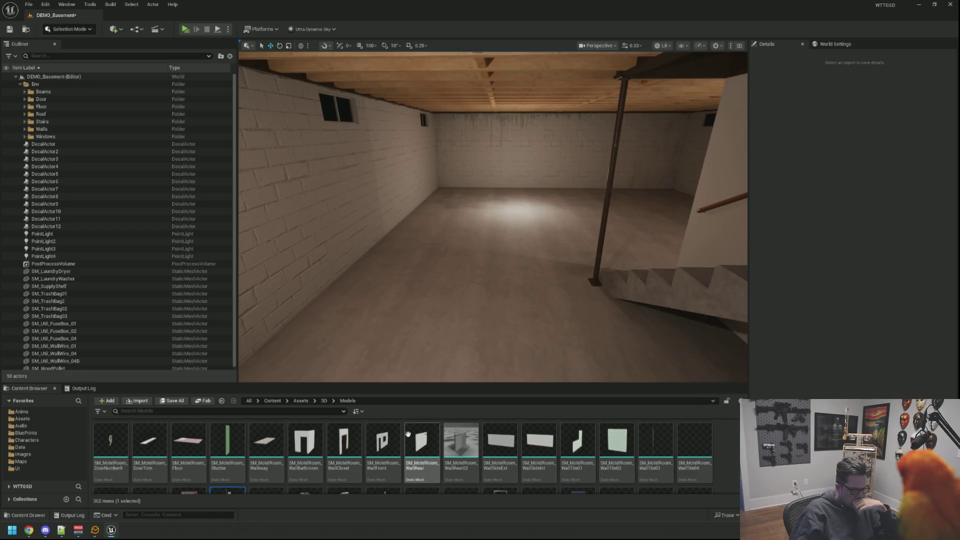
scroll(727, 468, up, 1)
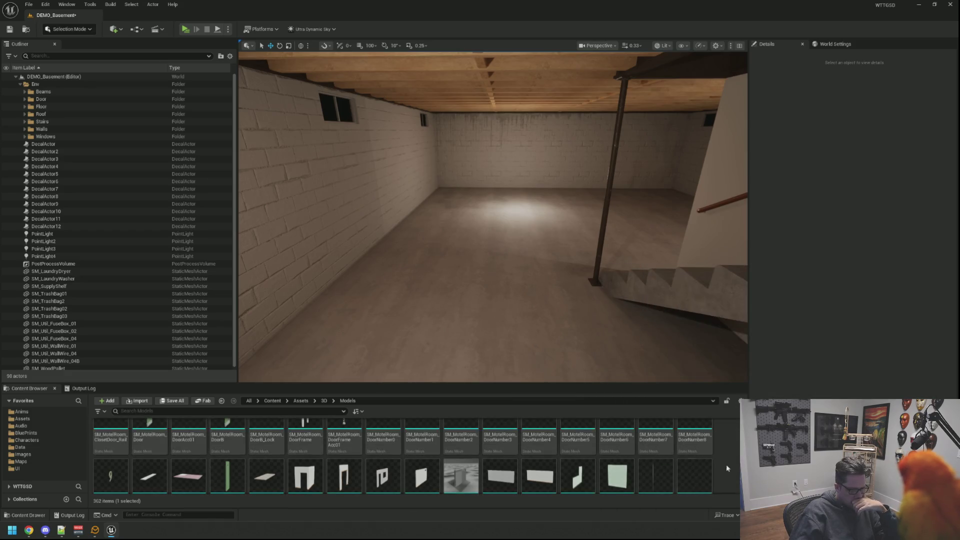
scroll(727, 468, up, 1)
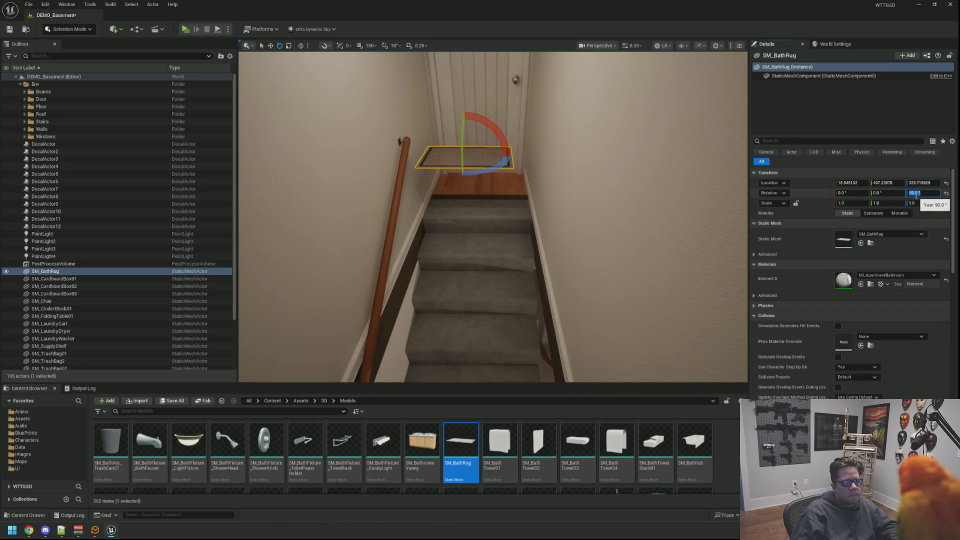
Lower the camera to check the 90°-rotated bath rug by the door
drag(502, 210, 502, 179)
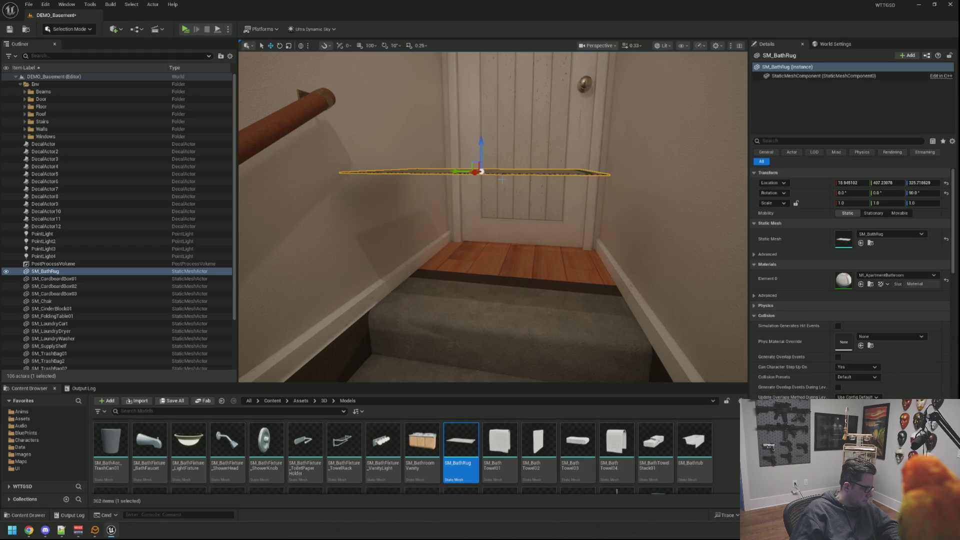
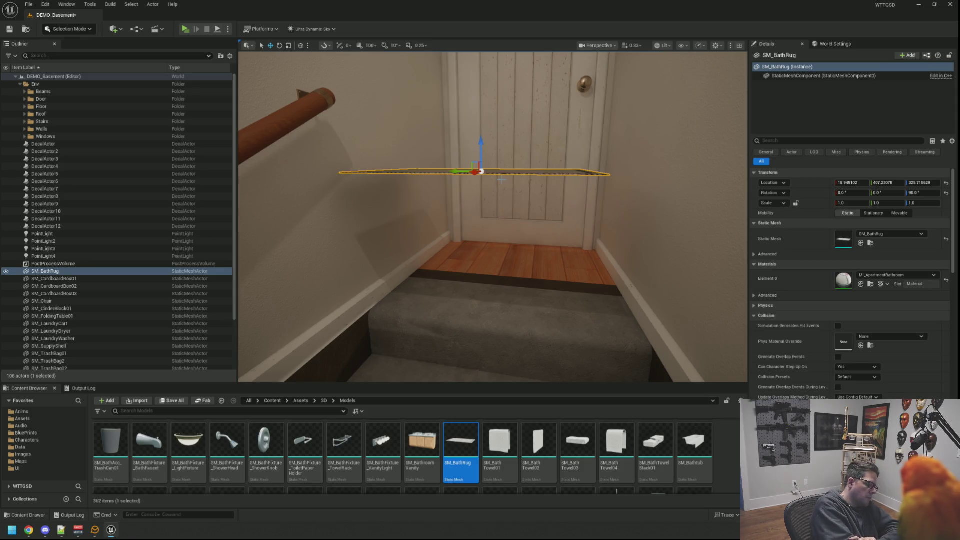
Check from several angles that SM_BathRug lies flat on the top landing before the door
mouse_move(493, 217)
mouse_down()
mouse_move(493, 200)
mouse_move(489, 356)
mouse_move(465, 322)
mouse_move(455, 205)
mouse_move(436, 199)
mouse_move(474, 208)
mouse_up()
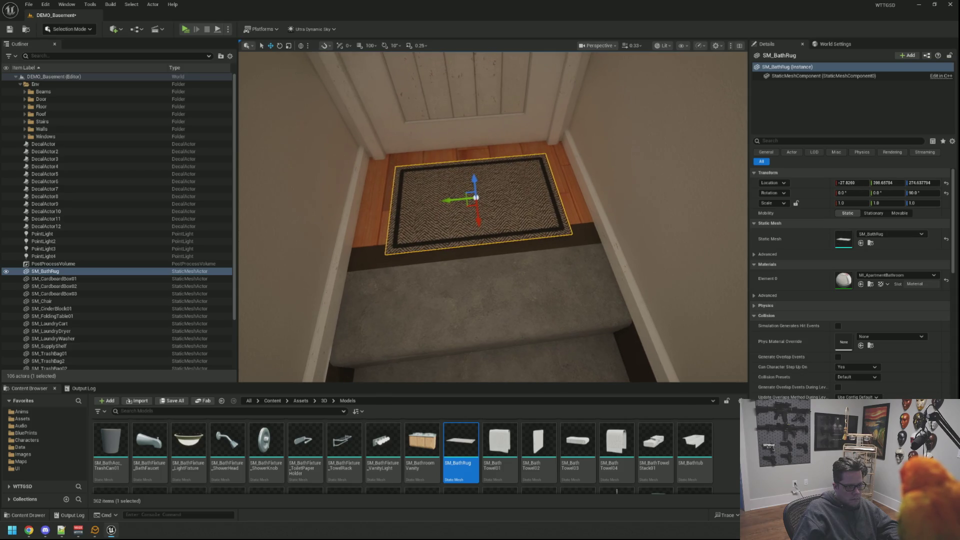
key(Escape)
mouse_move(473, 214)
mouse_down()
mouse_move(425, 225)
mouse_move(489, 207)
mouse_up()
click(490, 207)
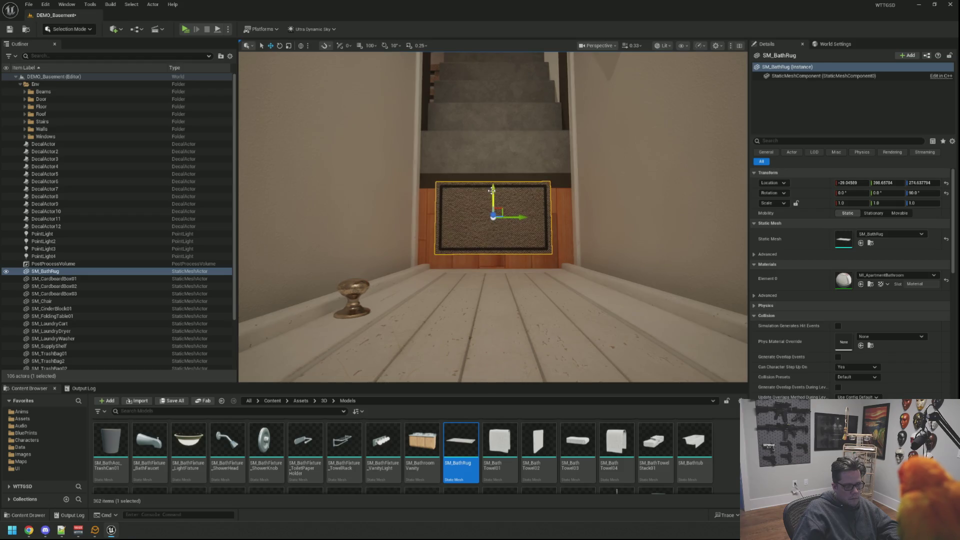
key(Escape)
mouse_move(492, 190)
mouse_down()
mouse_move(470, 200)
mouse_move(480, 210)
mouse_move(490, 200)
mouse_move(480, 205)
mouse_move(530, 200)
mouse_move(485, 190)
mouse_move(480, 225)
mouse_move(481, 200)
mouse_move(550, 221)
mouse_move(581, 200)
mouse_move(575, 230)
mouse_move(575, 197)
mouse_move(498, 197)
mouse_up()
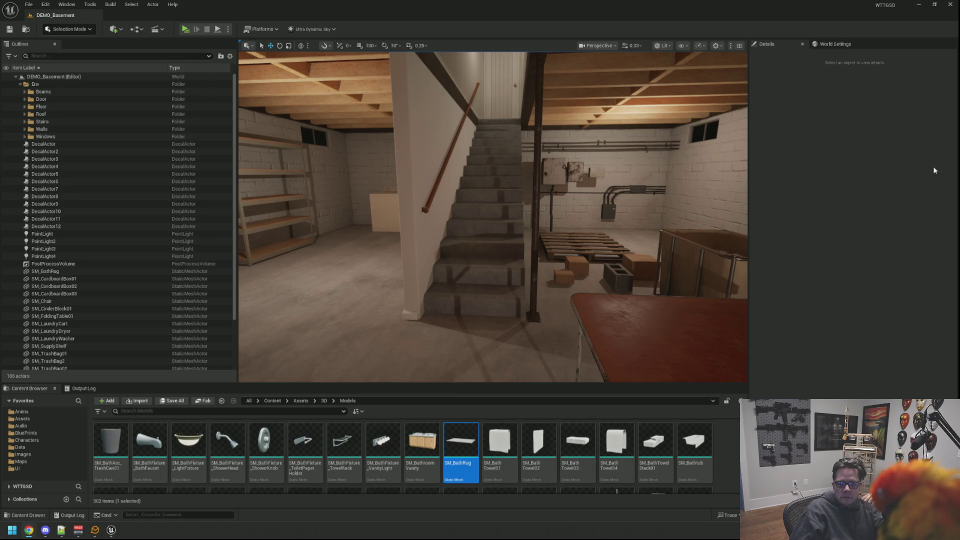
scroll(554, 204, up, 10)
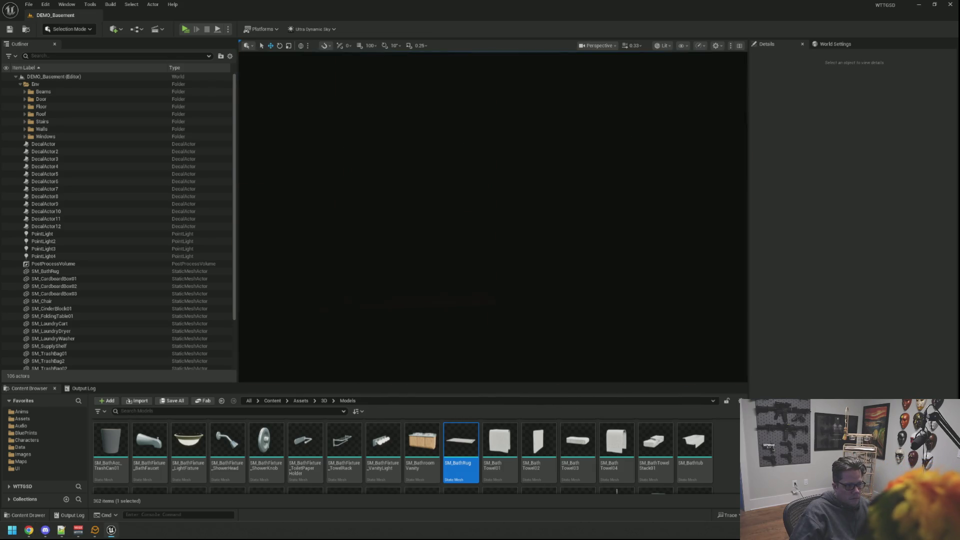
scroll(494, 216, up, 5)
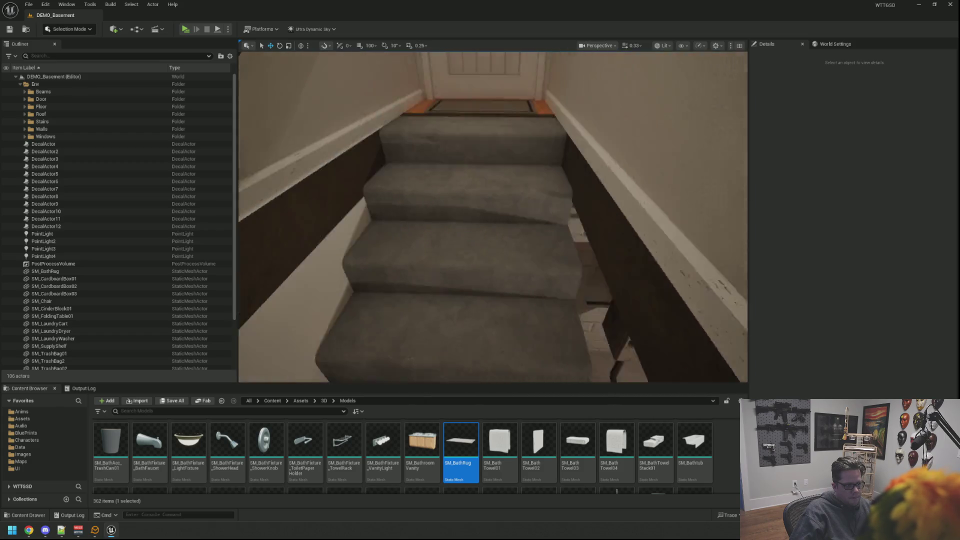
drag(493, 217, 450, 235)
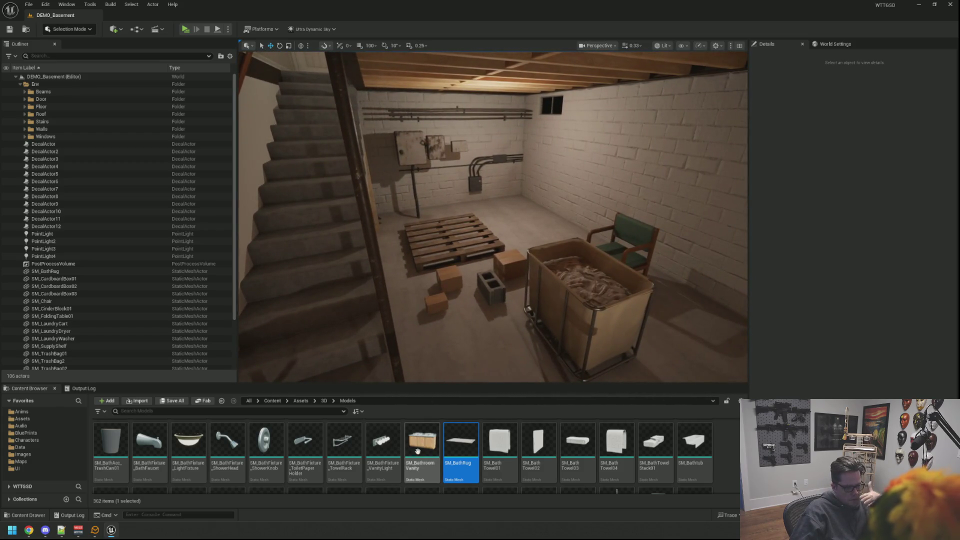
scroll(695, 450, up, 5)
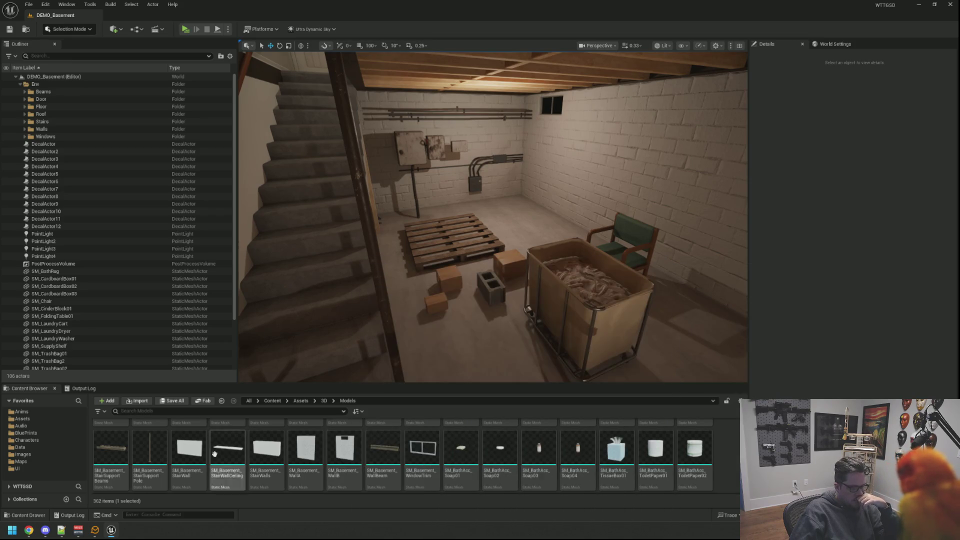
scroll(694, 463, up, 1)
scroll(694, 460, up, 1)
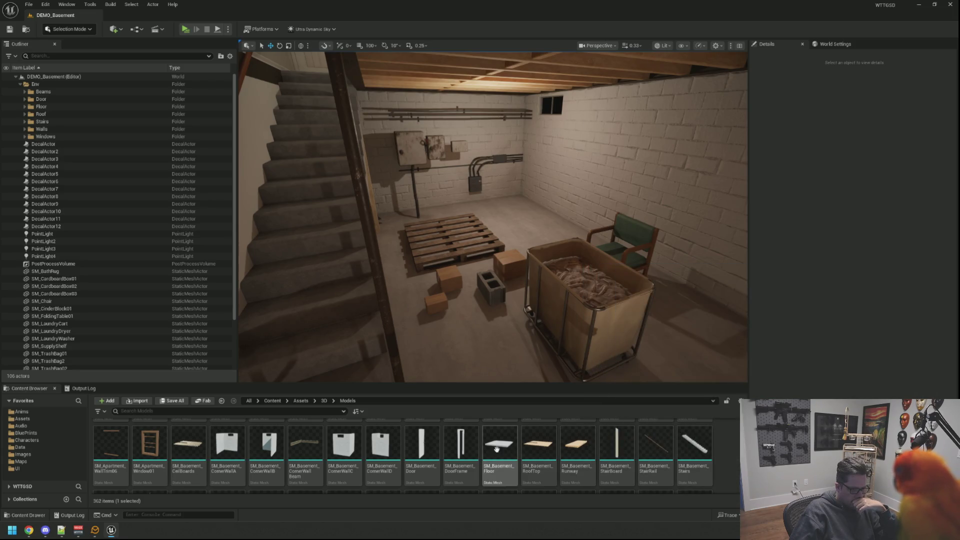
scroll(637, 465, up, 1)
scroll(638, 465, up, 2)
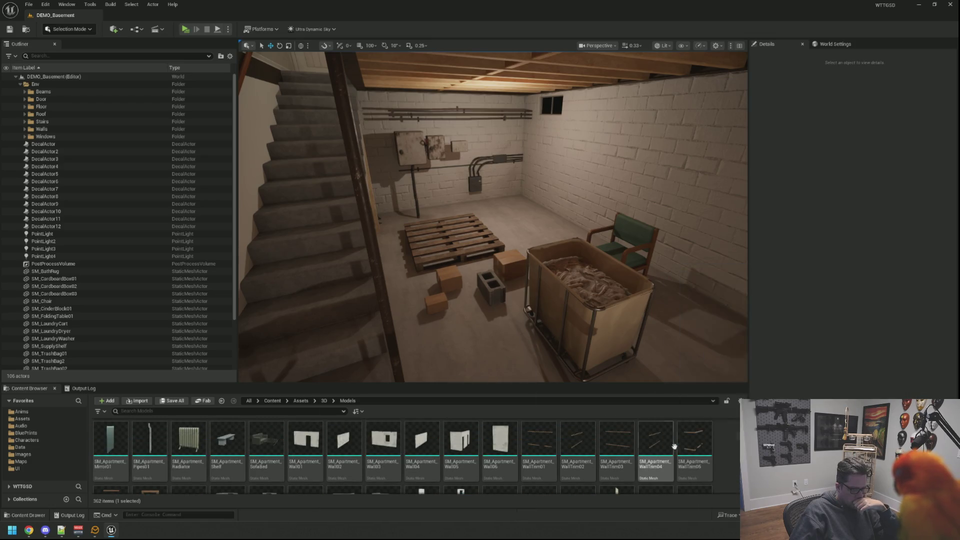
scroll(498, 454, up, 1)
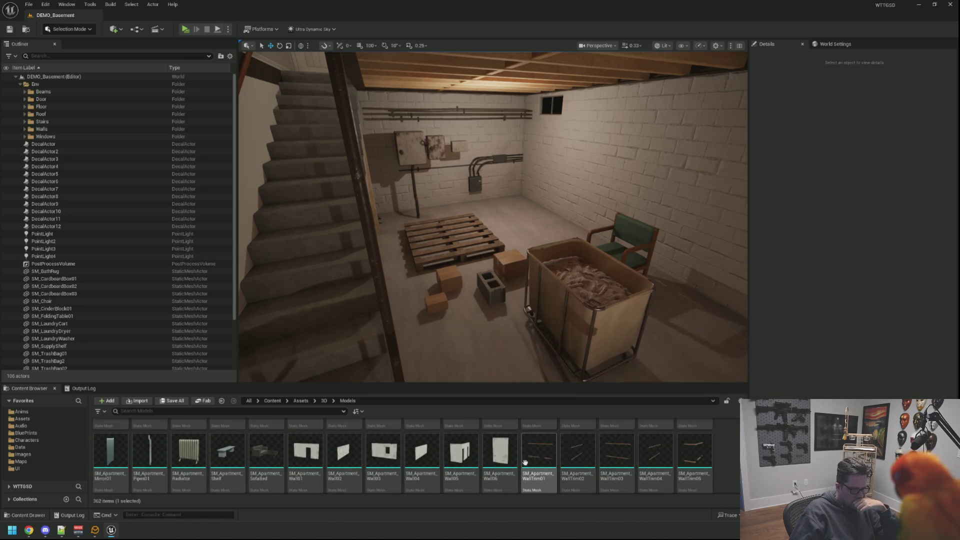
scroll(550, 465, down, 2)
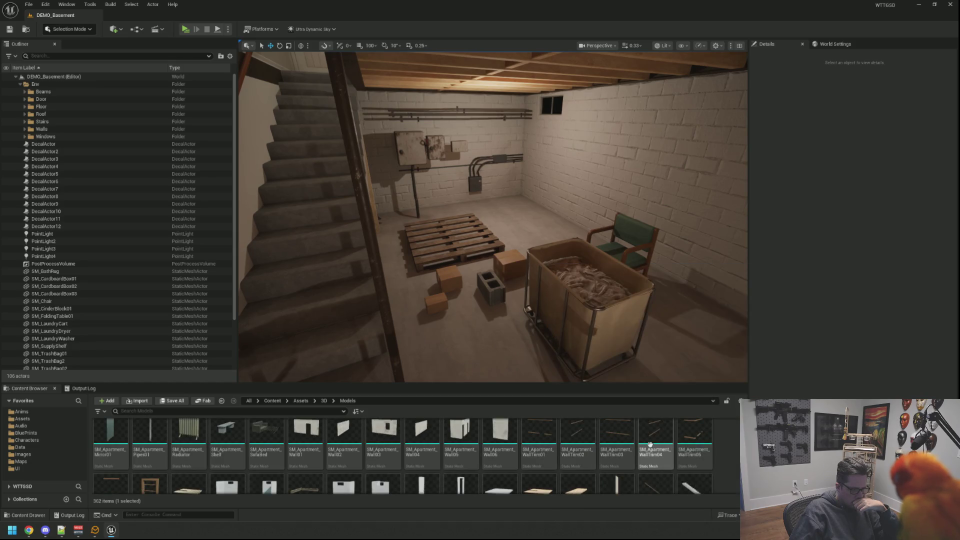
scroll(723, 443, up, 2)
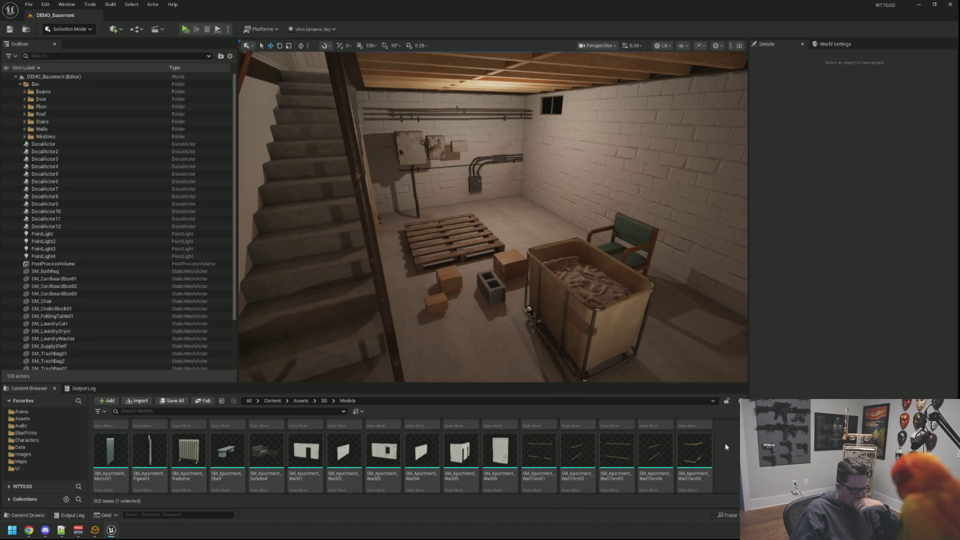
scroll(723, 452, up, 5)
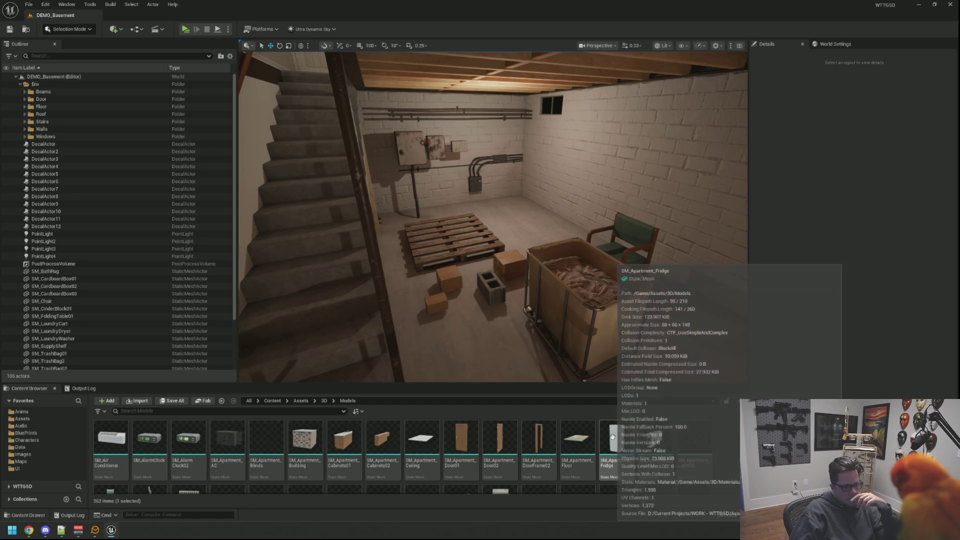
mouse_move(617, 440)
mouse_down()
mouse_move(493, 258)
mouse_move(509, 242)
mouse_move(463, 336)
mouse_move(506, 365)
mouse_move(703, 411)
mouse_move(525, 250)
mouse_move(543, 225)
mouse_up()
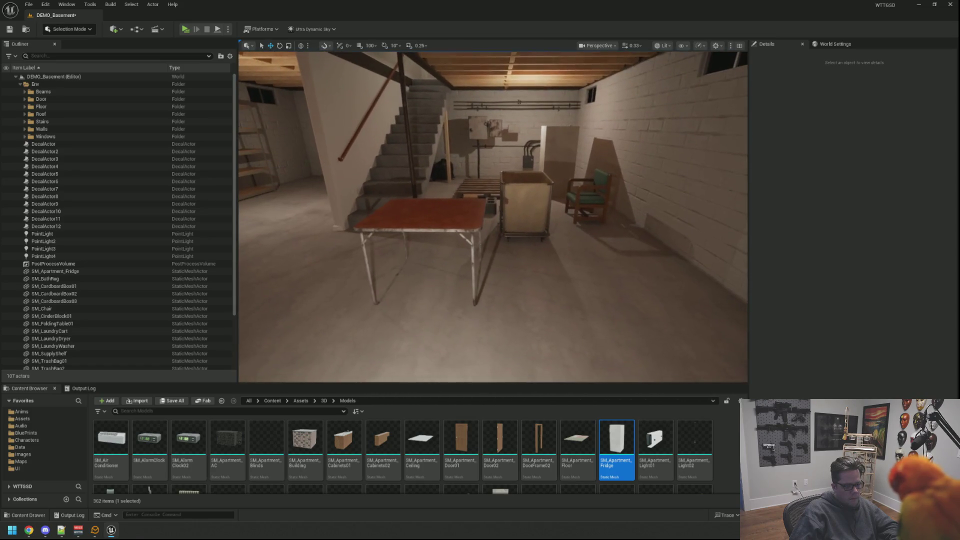
Inspect the model assets in the Content Browser and scroll further down the list
mouse_move(572, 430)
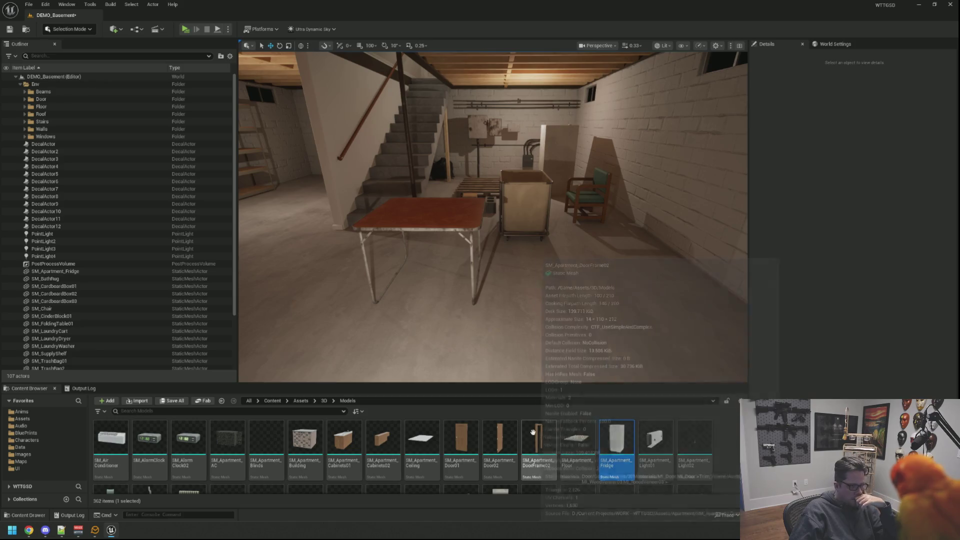
mouse_move(505, 439)
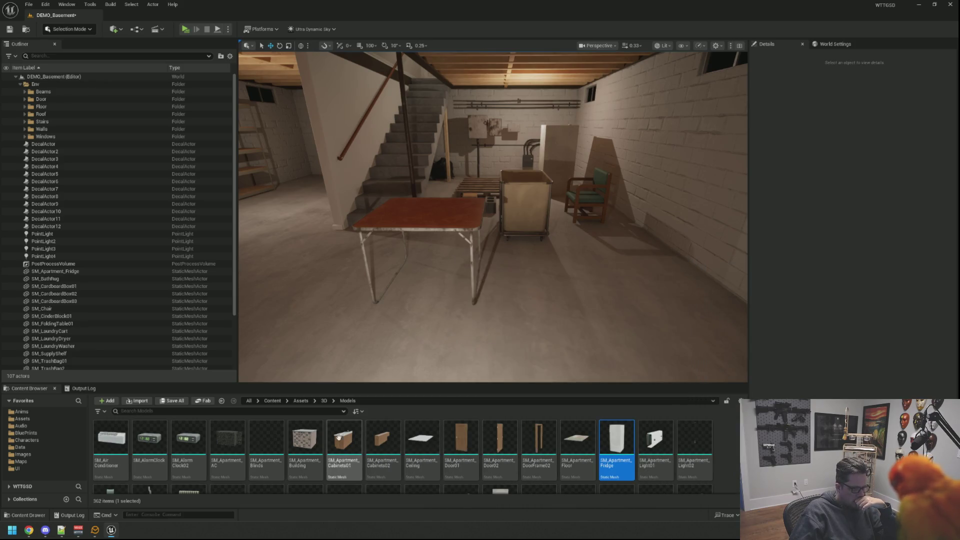
mouse_move(290, 440)
mouse_move(222, 438)
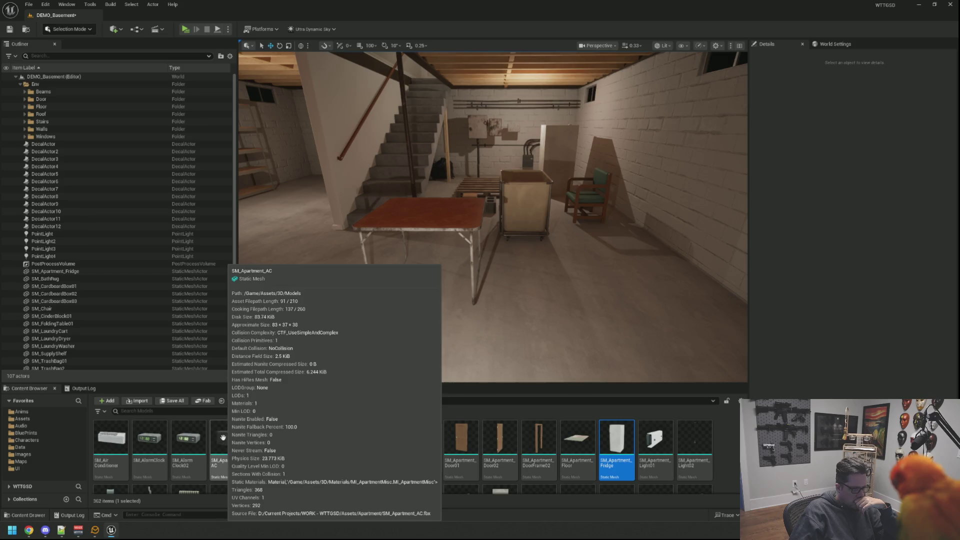
mouse_move(187, 439)
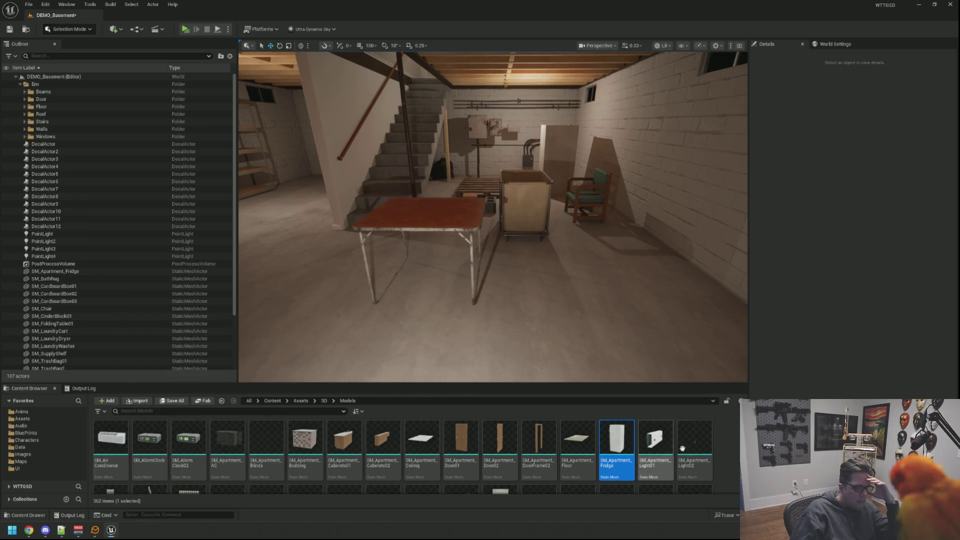
scroll(683, 449, down, 2)
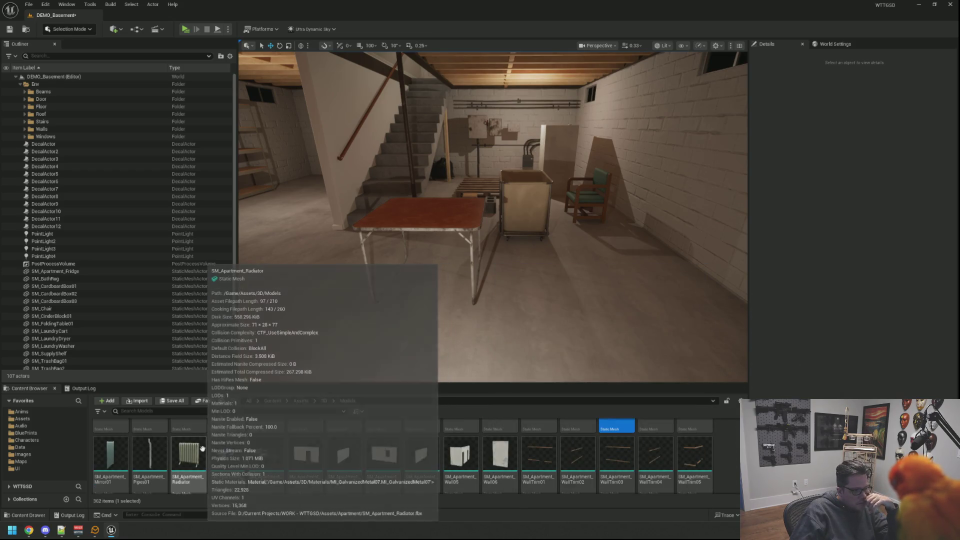
Place SM_Apartment_Pipes01 into the basement
mouse_move(150, 453)
mouse_down()
mouse_move(486, 340)
mouse_move(479, 303)
mouse_up()
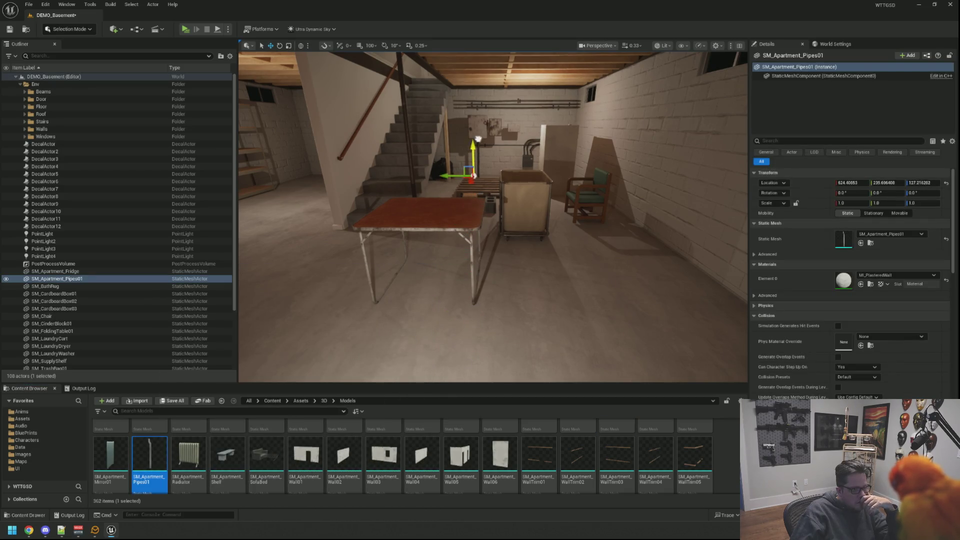
mouse_move(478, 139)
mouse_down()
mouse_move(579, 379)
mouse_move(510, 285)
mouse_move(496, 166)
mouse_move(450, 160)
mouse_move(469, 172)
mouse_move(430, 182)
mouse_up()
key(Escape)
Slide the pipes along Y against the back brick wall between the two windows
click(485, 179)
click(482, 178)
drag(672, 196, 605, 199)
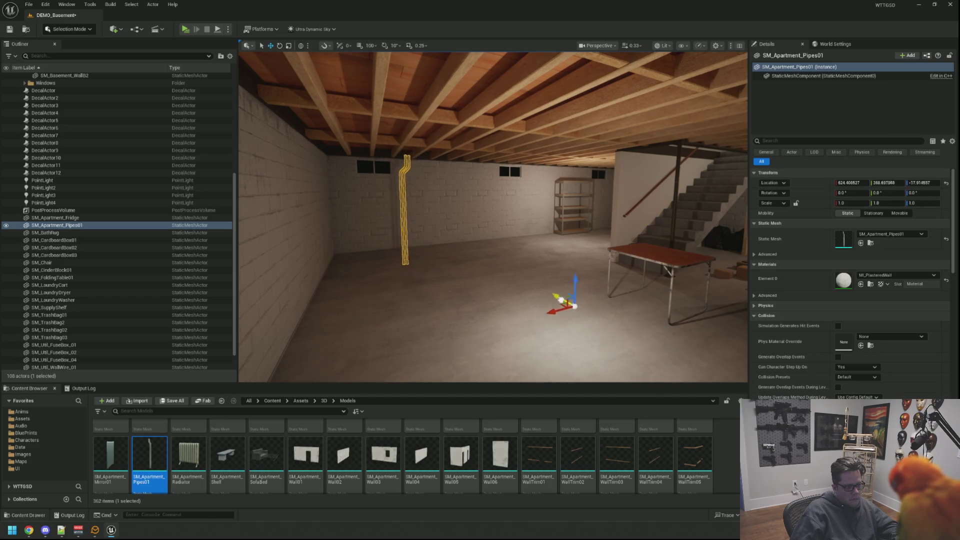
mouse_move(606, 199)
mouse_down()
mouse_move(530, 220)
mouse_move(561, 225)
mouse_move(489, 237)
mouse_move(520, 259)
mouse_up()
mouse_move(560, 304)
mouse_down()
mouse_move(522, 235)
mouse_move(521, 295)
mouse_move(513, 261)
mouse_up()
key(Escape)
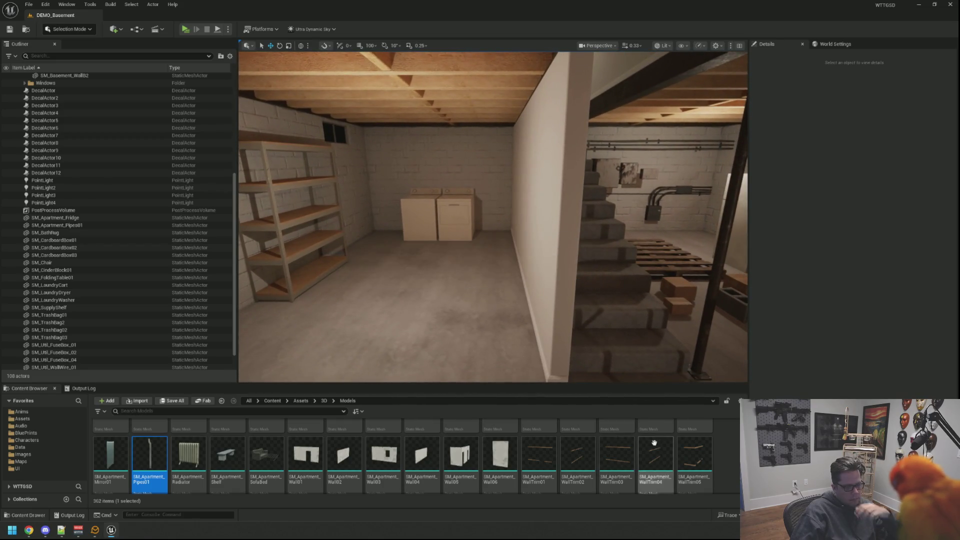
Scroll the Models folder down to the laundry, lamp and landscape meshes
scroll(387, 445, down, 2)
scroll(387, 442, down, 1)
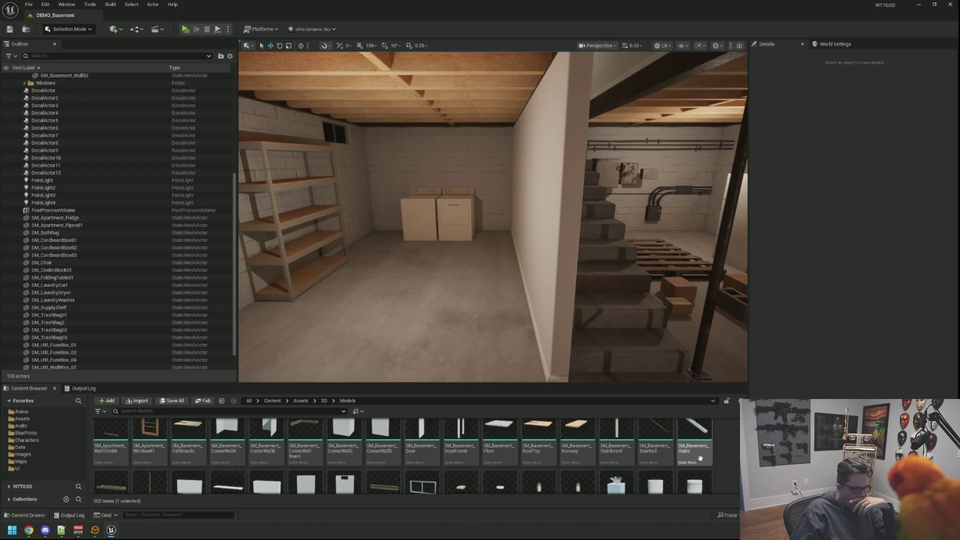
scroll(727, 460, down, 5)
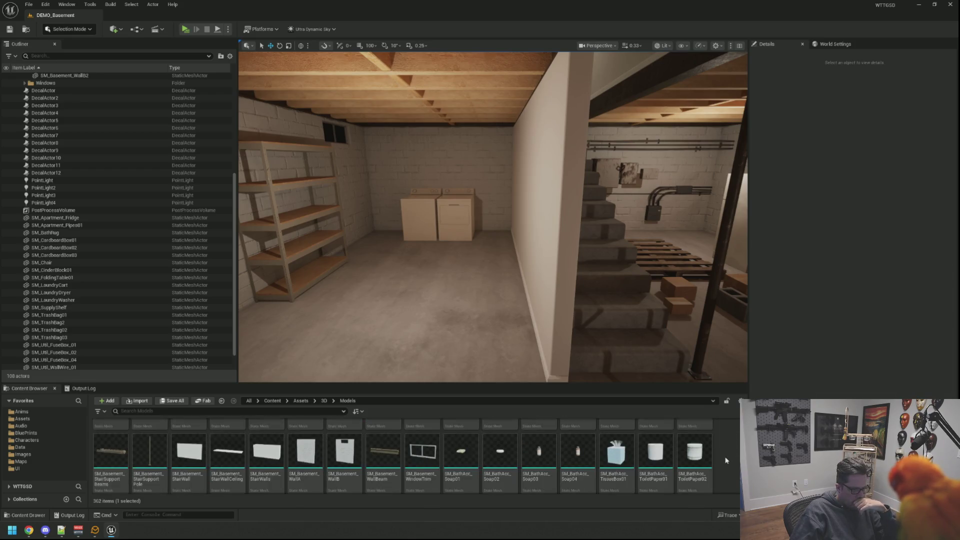
scroll(727, 460, down, 1)
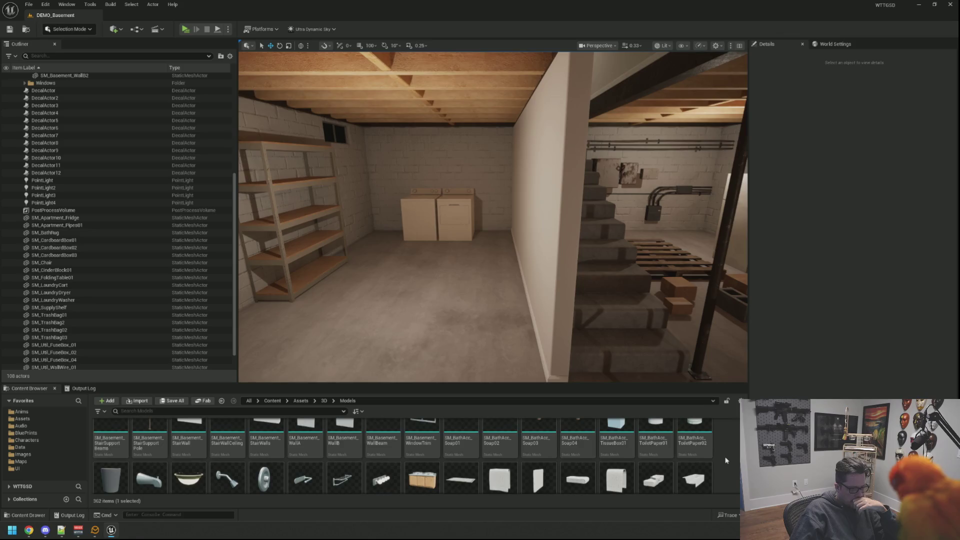
scroll(727, 460, up, 2)
scroll(727, 460, down, 8)
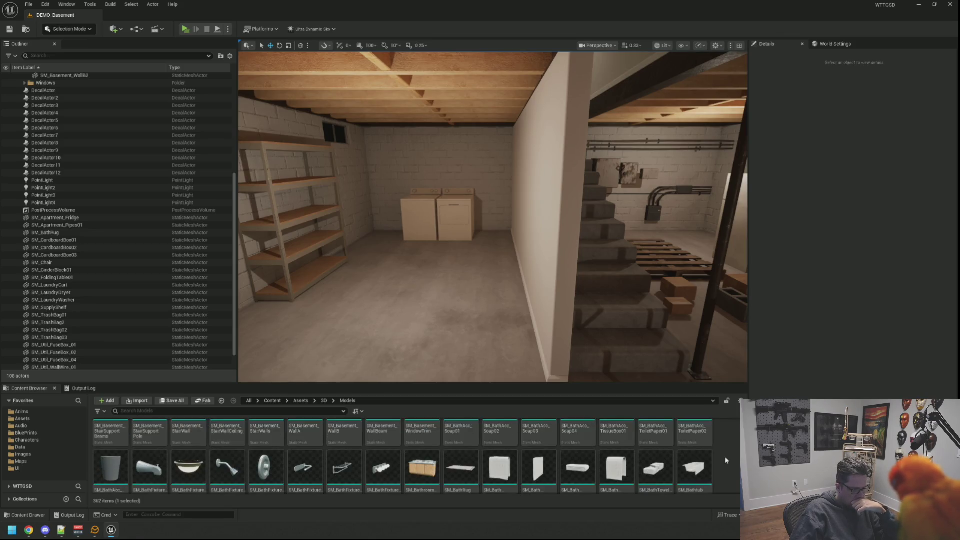
scroll(727, 460, down, 2)
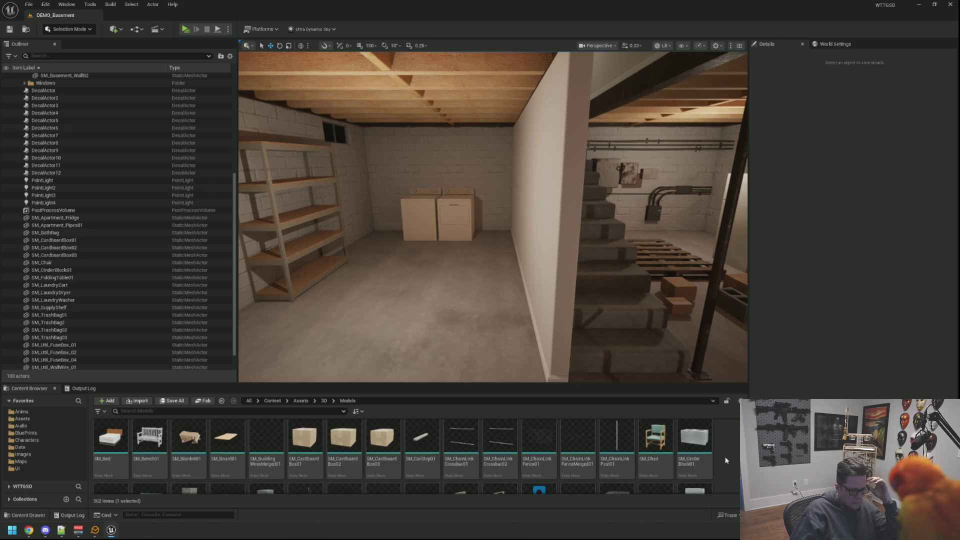
scroll(726, 460, down, 3)
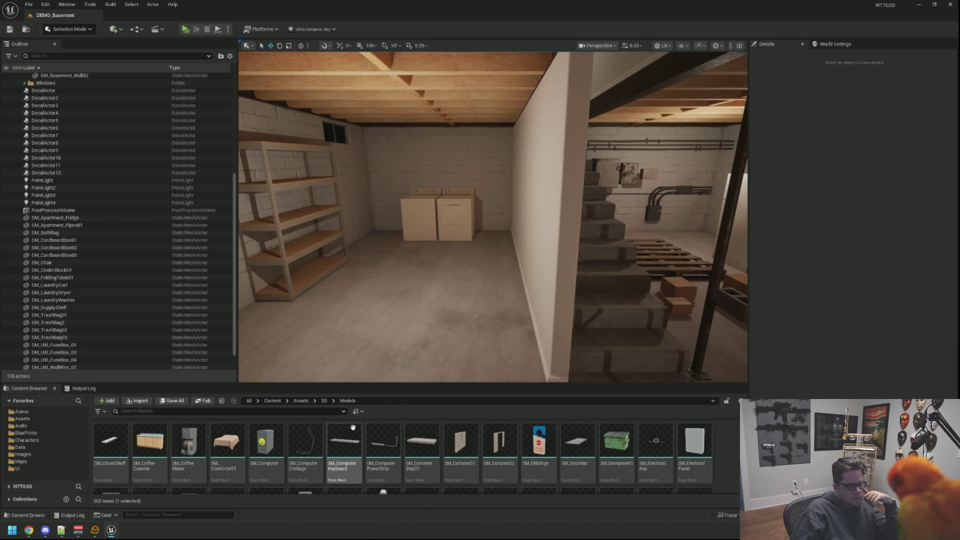
scroll(265, 450, down, 2)
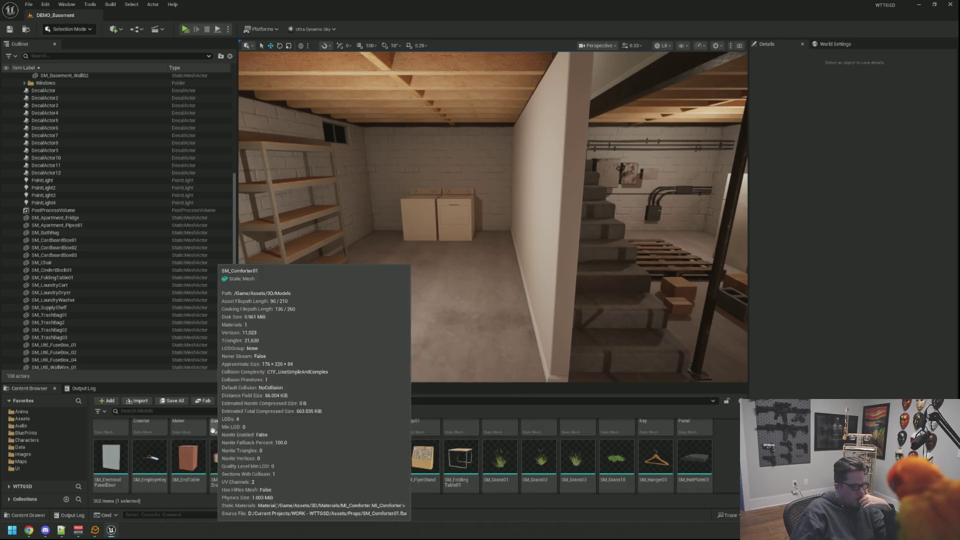
scroll(223, 441, down, 1)
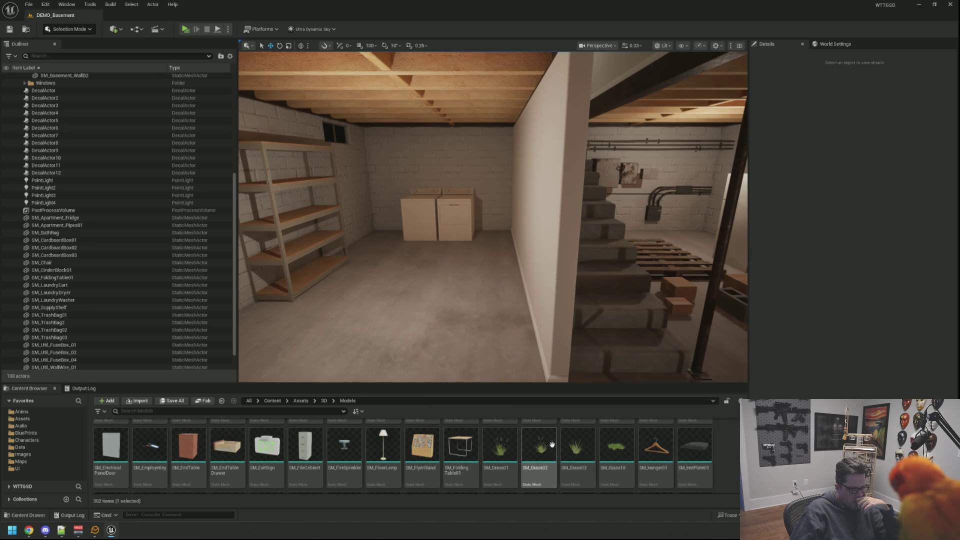
scroll(733, 453, down, 2)
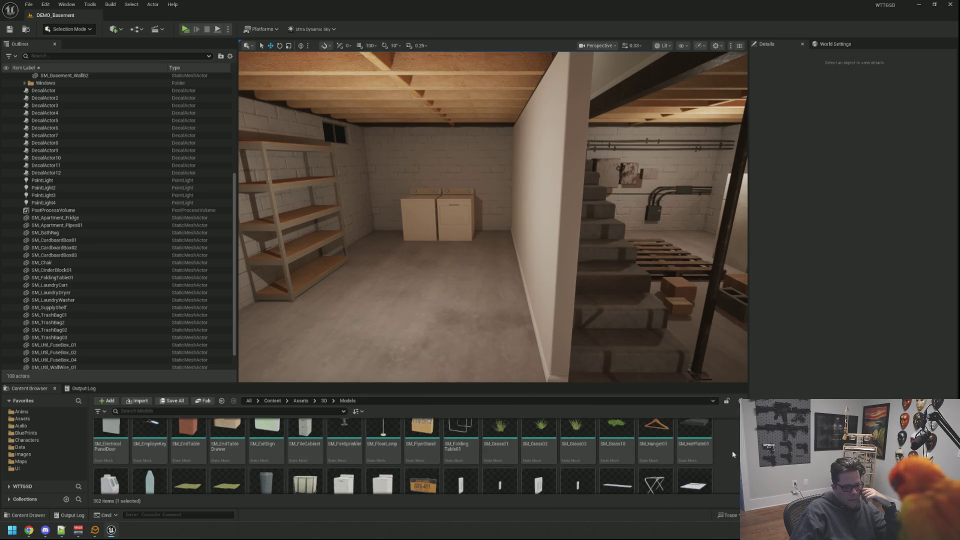
scroll(733, 454, down, 2)
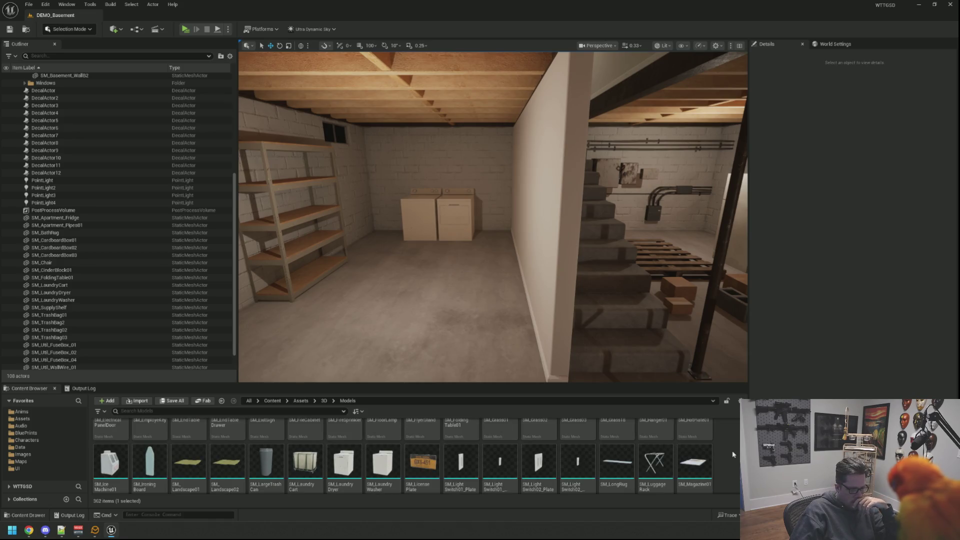
scroll(733, 454, down, 1)
scroll(732, 454, down, 1)
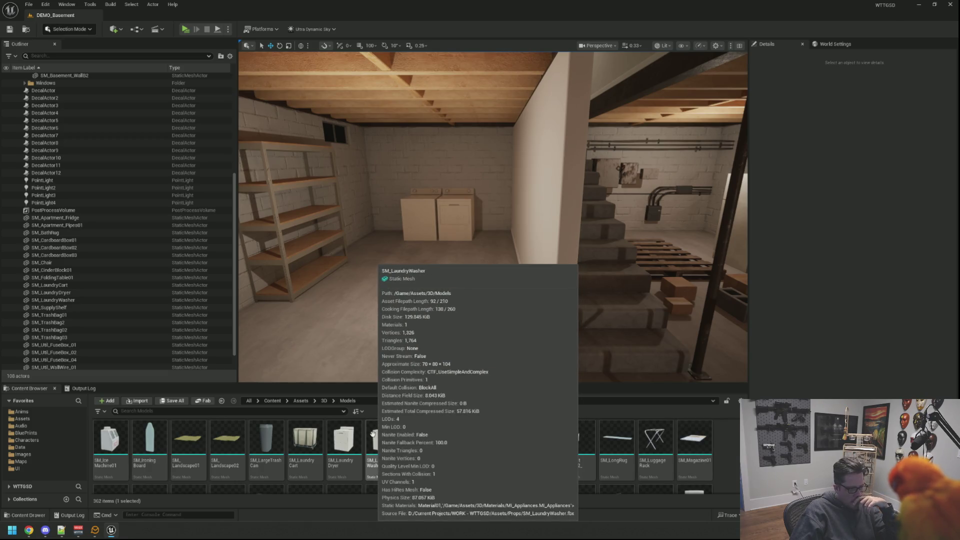
Place SM_LargeTrashCan in the basement
mouse_move(278, 448)
mouse_down()
mouse_move(377, 292)
mouse_move(520, 294)
mouse_up()
key(Escape)
mouse_move(399, 316)
mouse_down()
mouse_move(280, 315)
mouse_move(399, 316)
mouse_move(433, 343)
mouse_up()
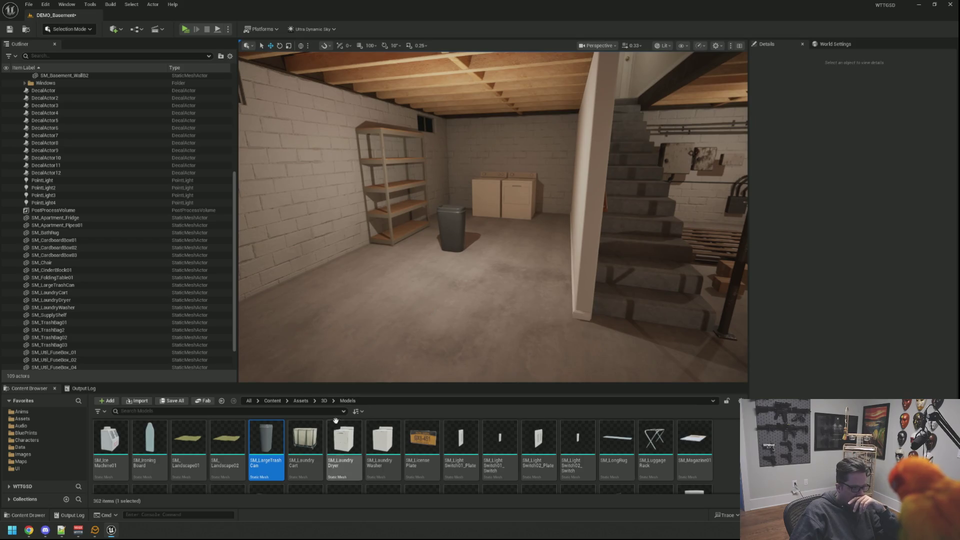
Find SM_Plunger in the model list and place it on the basement floor
scroll(392, 441, down, 2)
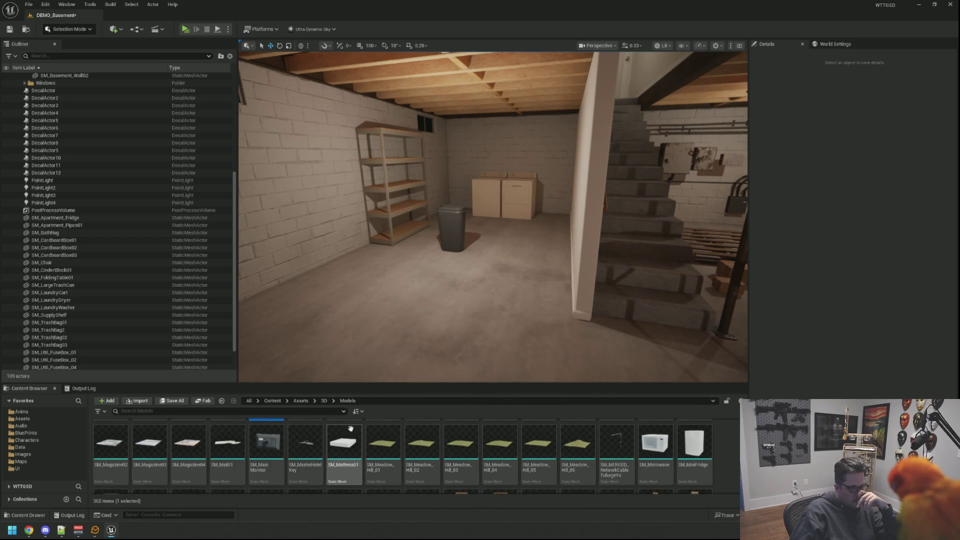
scroll(727, 455, down, 1)
scroll(723, 460, down, 2)
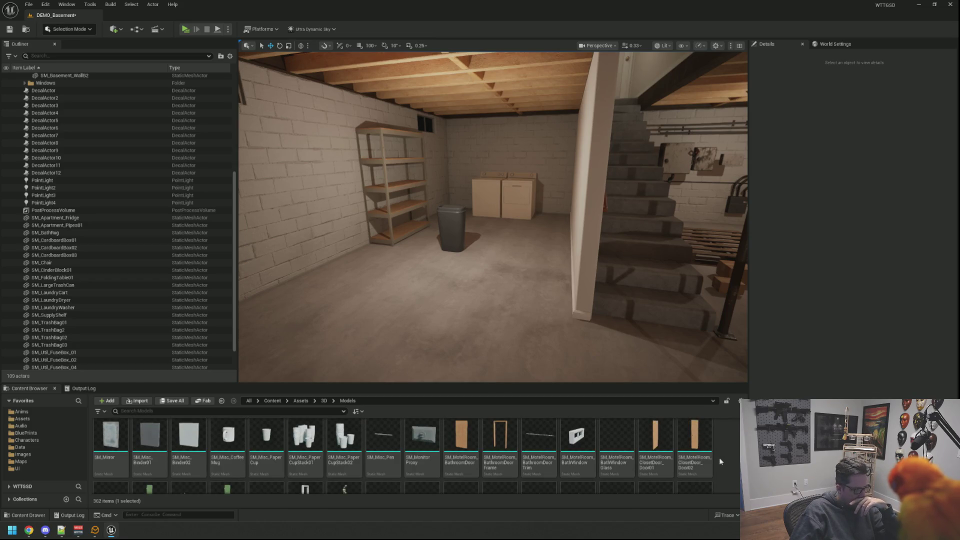
scroll(719, 457, down, 3)
scroll(719, 458, down, 3)
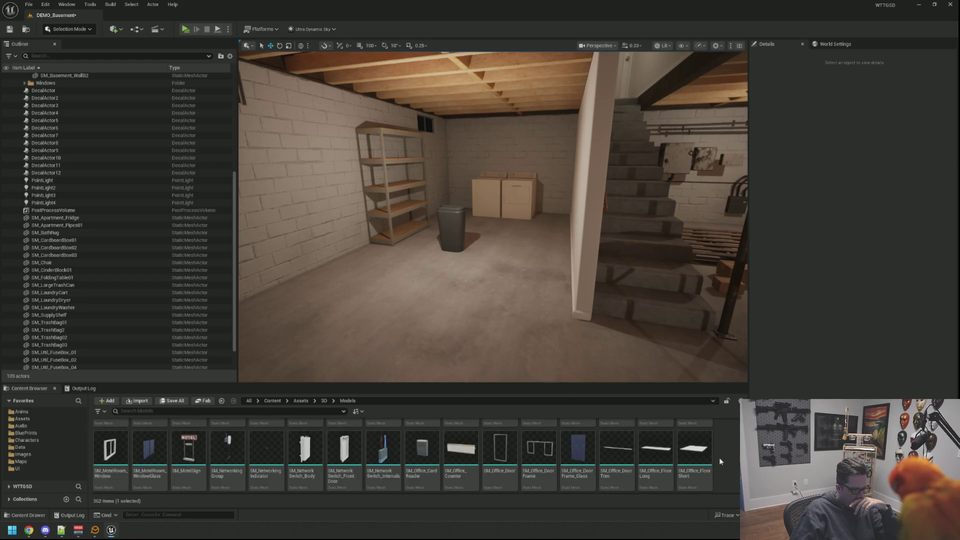
scroll(719, 458, down, 3)
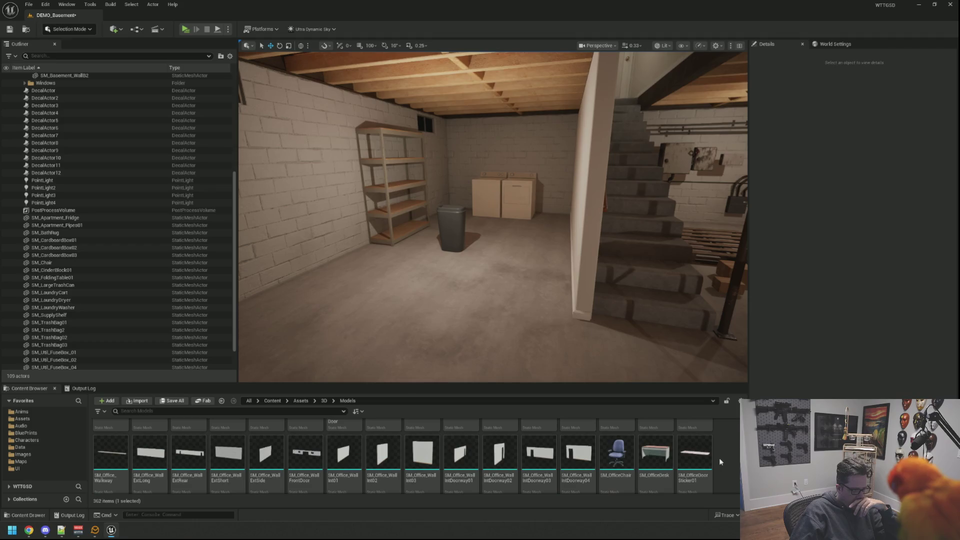
scroll(719, 458, down, 3)
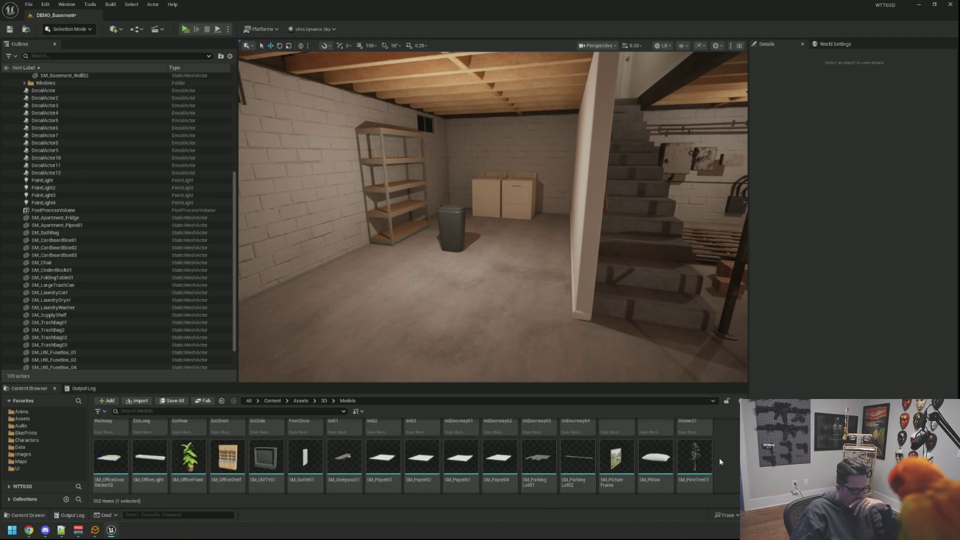
scroll(720, 458, down, 3)
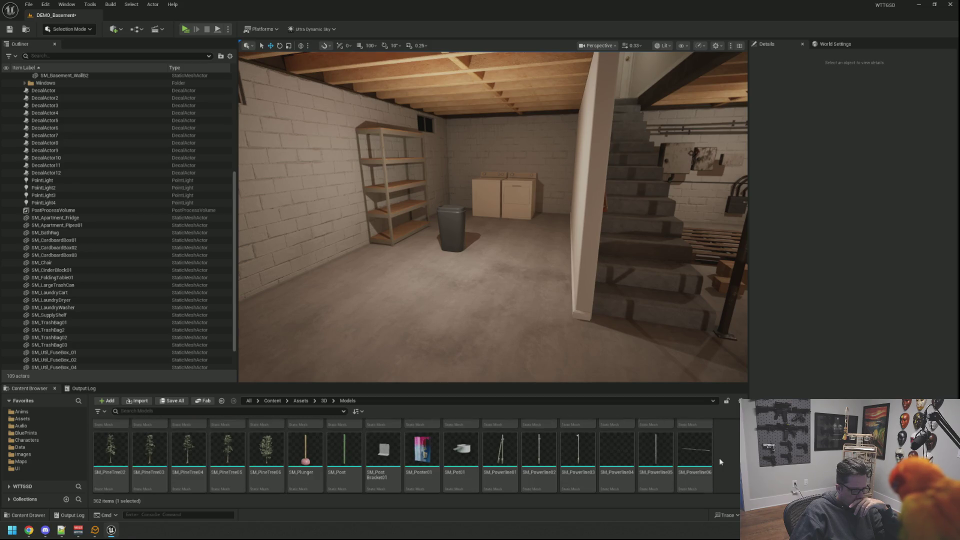
scroll(719, 457, down, 3)
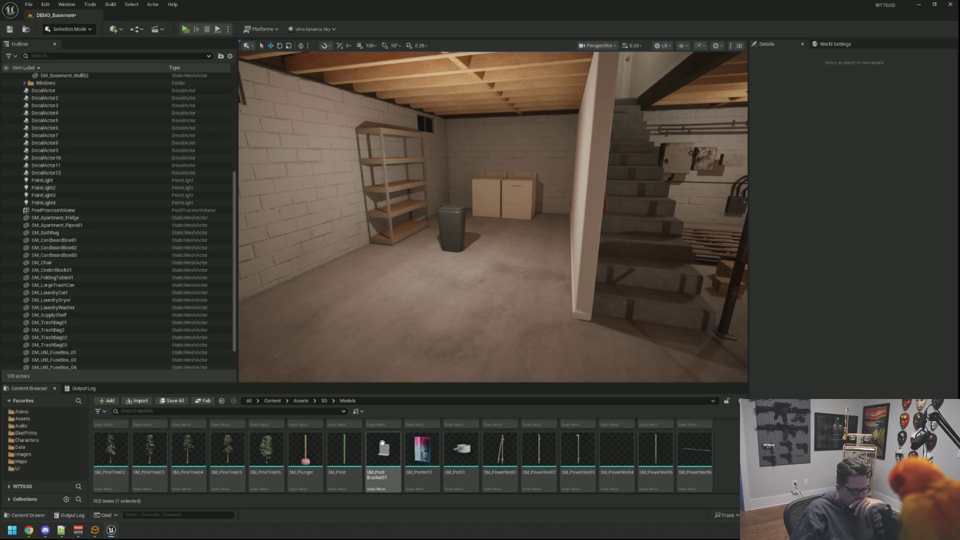
mouse_move(383, 443)
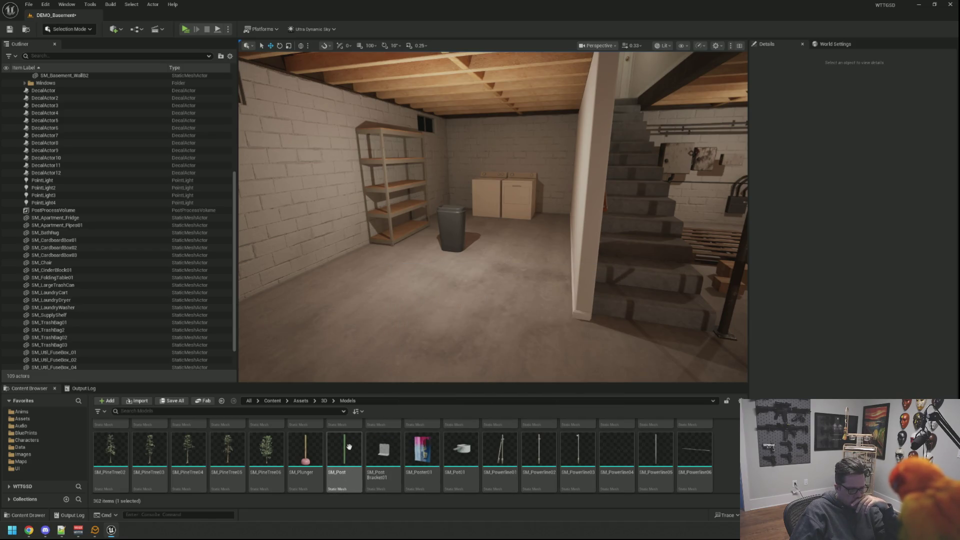
mouse_move(350, 446)
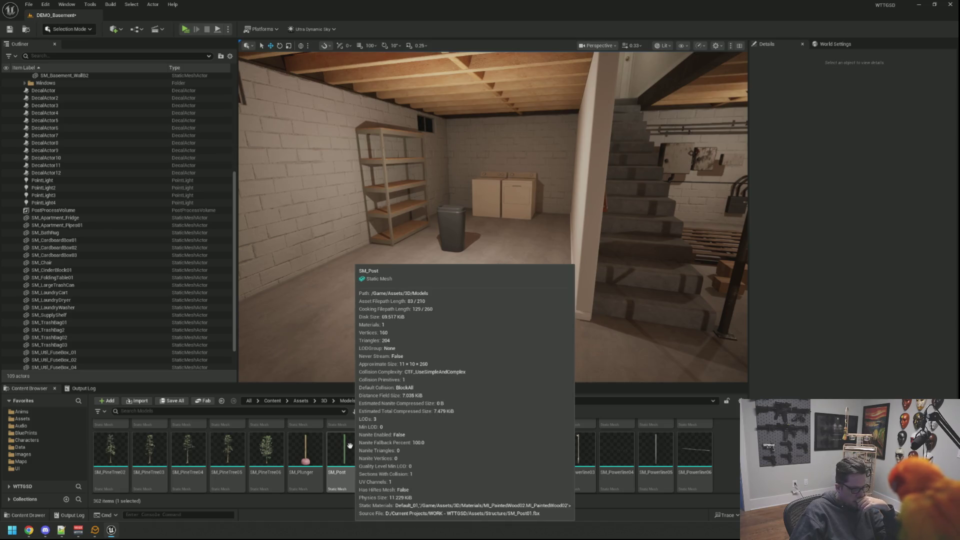
mouse_move(305, 450)
mouse_down()
mouse_move(449, 299)
mouse_move(484, 334)
mouse_move(522, 316)
mouse_up()
Place SM_WaterHeater in the basement and fly the view close to it
key(Escape)
key(s)
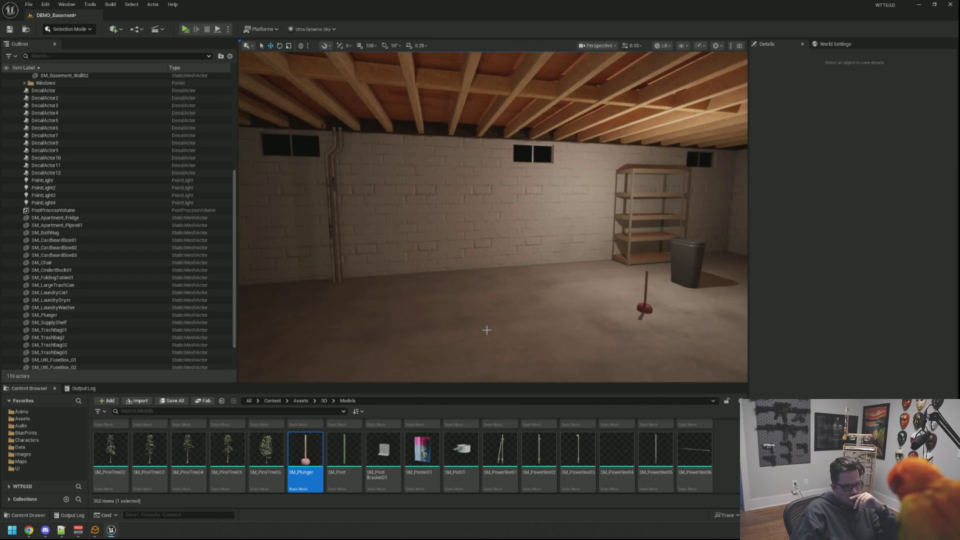
drag(487, 329, 575, 328)
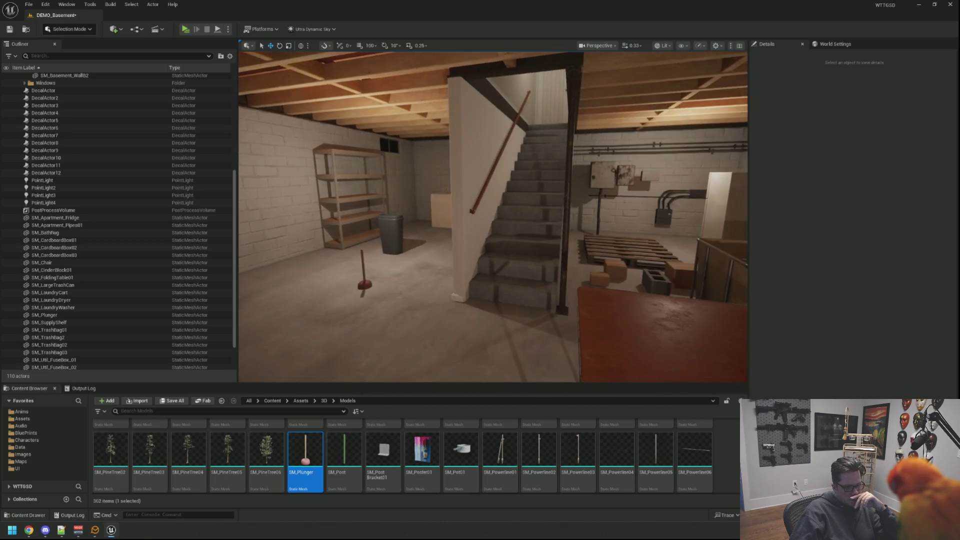
scroll(410, 448, down, 2)
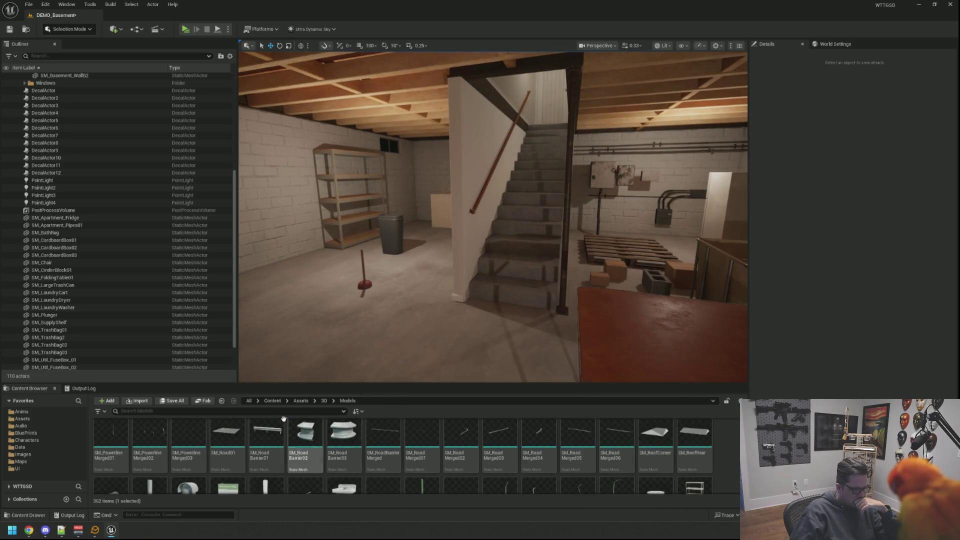
scroll(730, 437, down, 5)
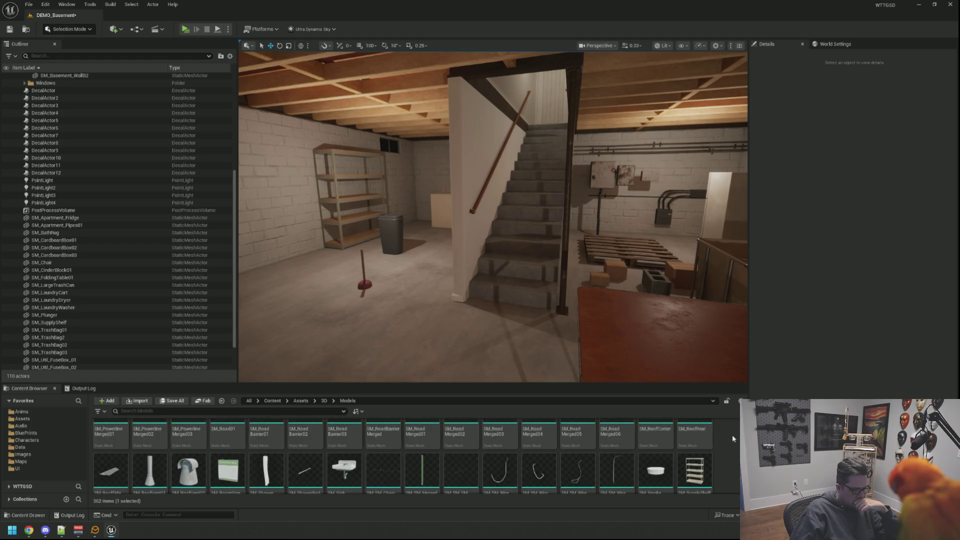
scroll(730, 436, down, 5)
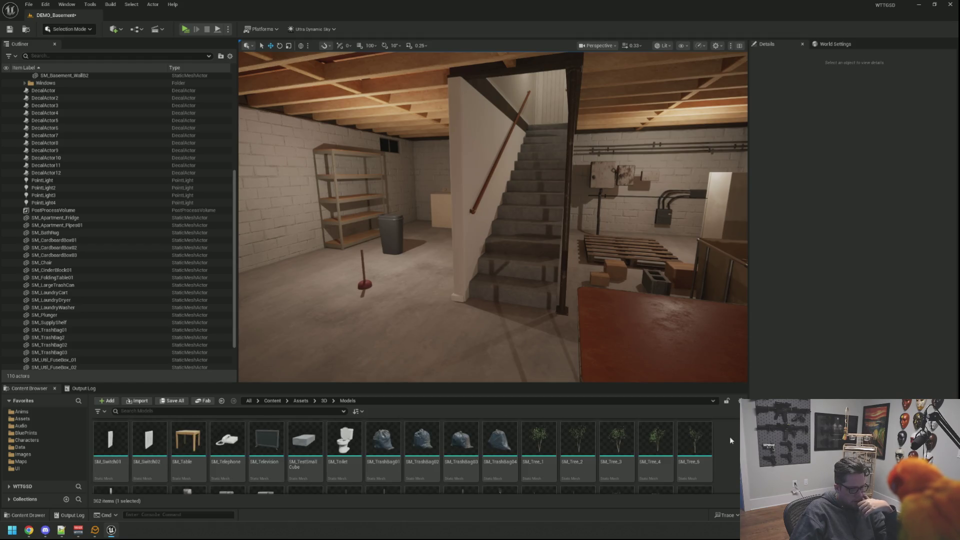
scroll(730, 436, down, 3)
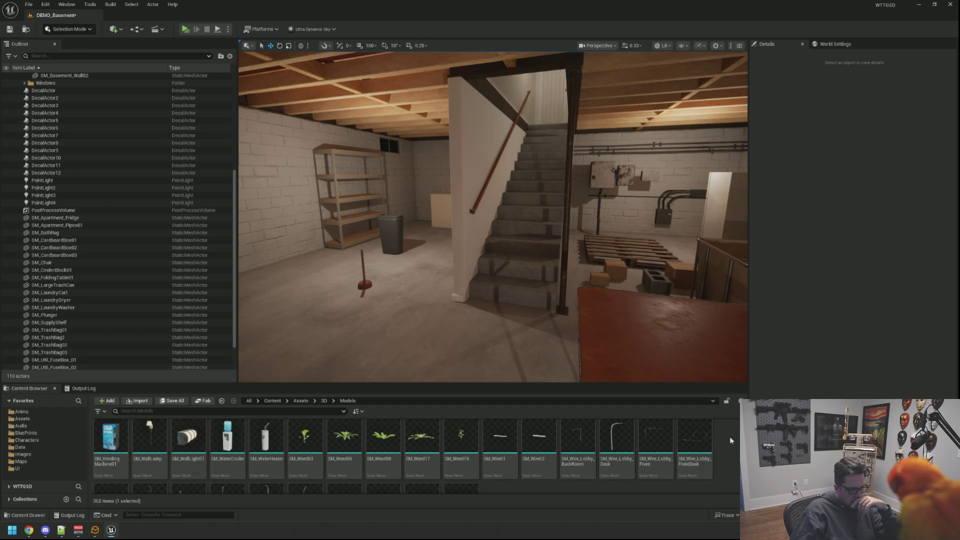
mouse_move(266, 440)
mouse_down()
mouse_move(352, 315)
mouse_move(321, 283)
mouse_move(323, 263)
mouse_move(330, 274)
mouse_up()
mouse_move(367, 243)
mouse_down()
mouse_move(400, 225)
mouse_move(368, 229)
mouse_move(385, 257)
mouse_move(363, 235)
mouse_move(378, 238)
mouse_move(377, 216)
mouse_up()
key(Escape)
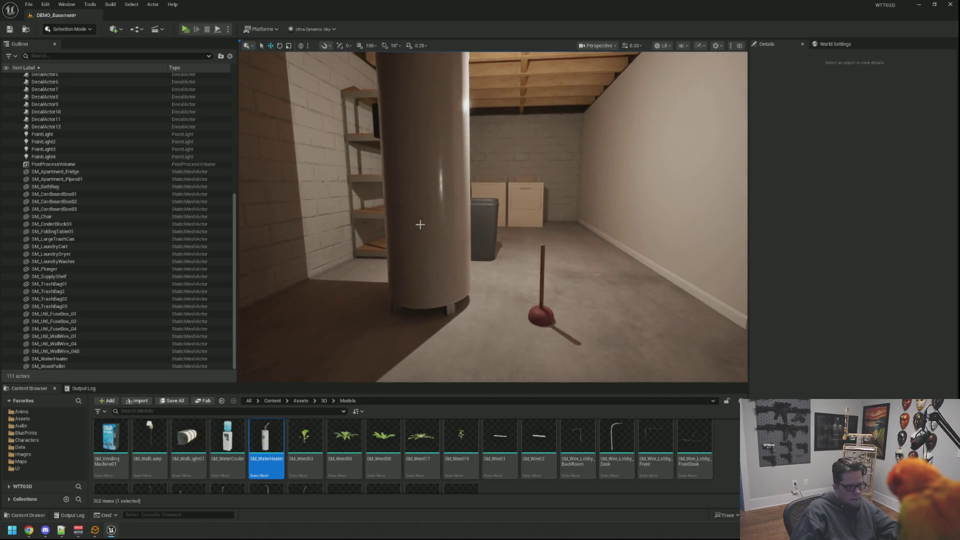
Move the water heater beside the washer and back along X toward the wall
click(420, 225)
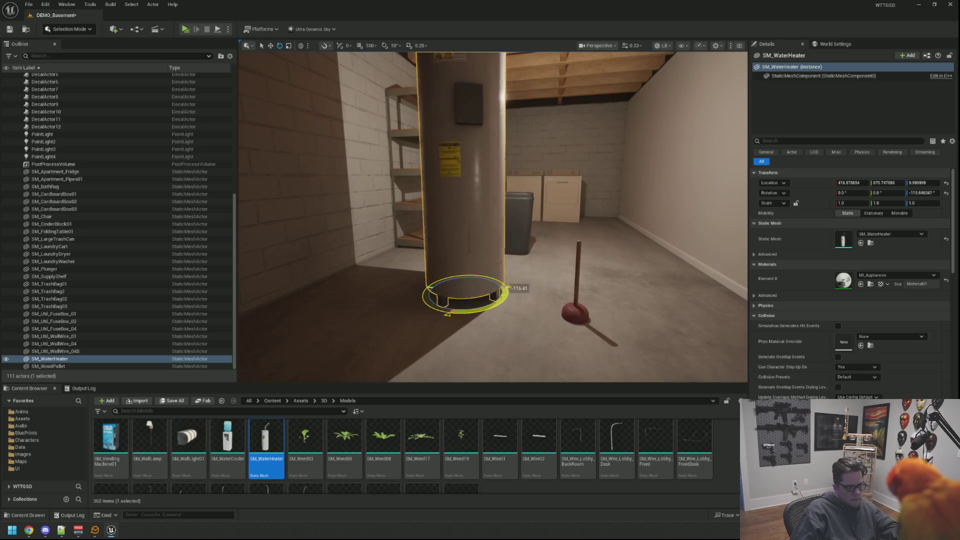
key(Escape)
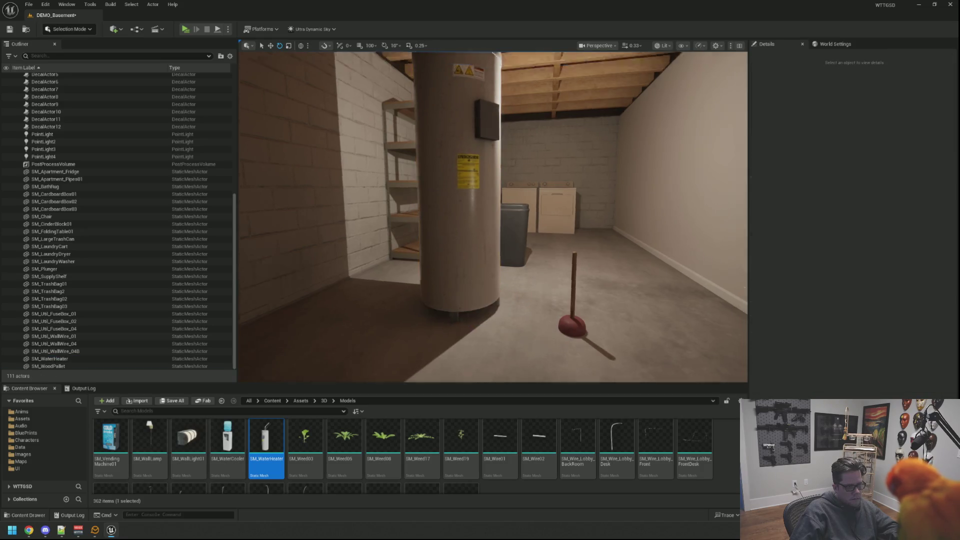
mouse_move(377, 216)
mouse_down()
mouse_move(322, 216)
mouse_move(415, 216)
mouse_up()
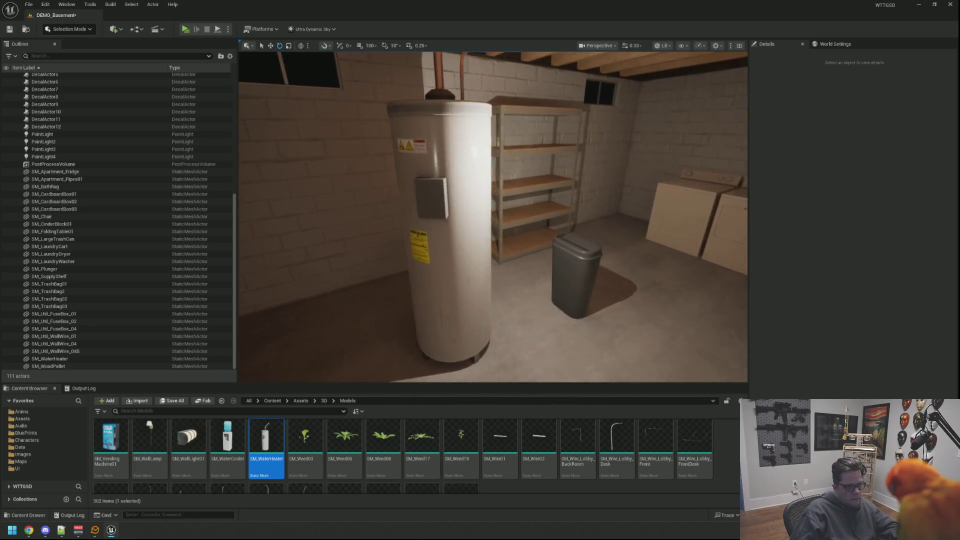
click(417, 278)
mouse_move(442, 316)
mouse_down()
mouse_move(640, 233)
mouse_move(554, 282)
mouse_up()
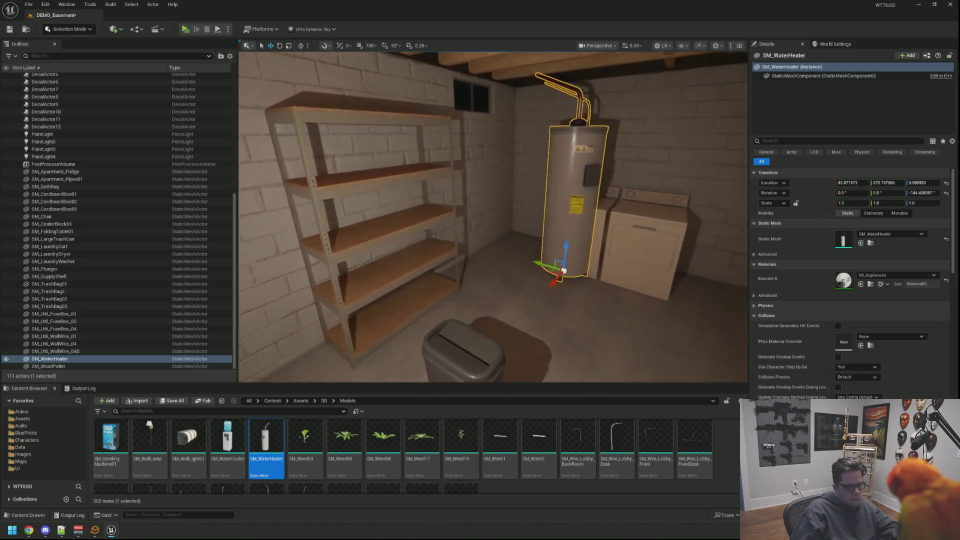
key(f)
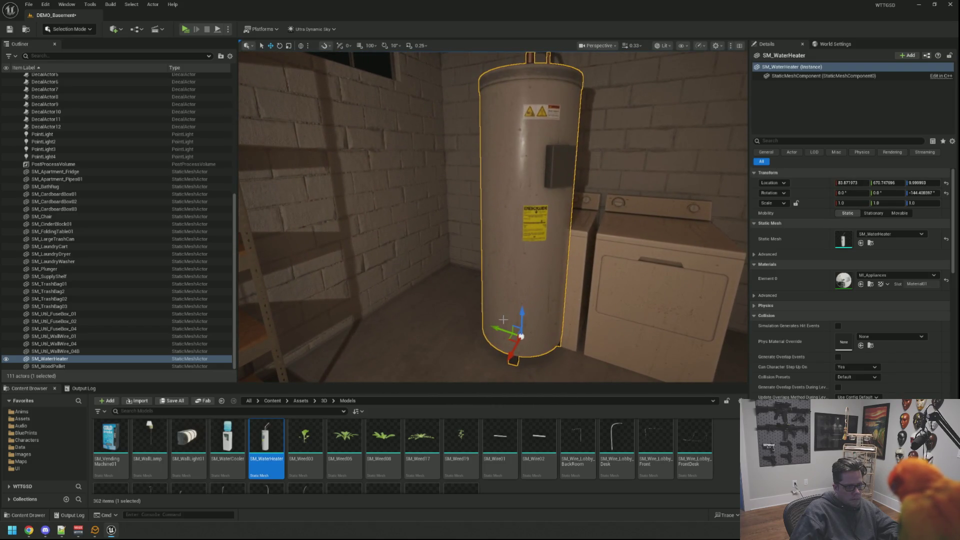
drag(501, 328, 422, 292)
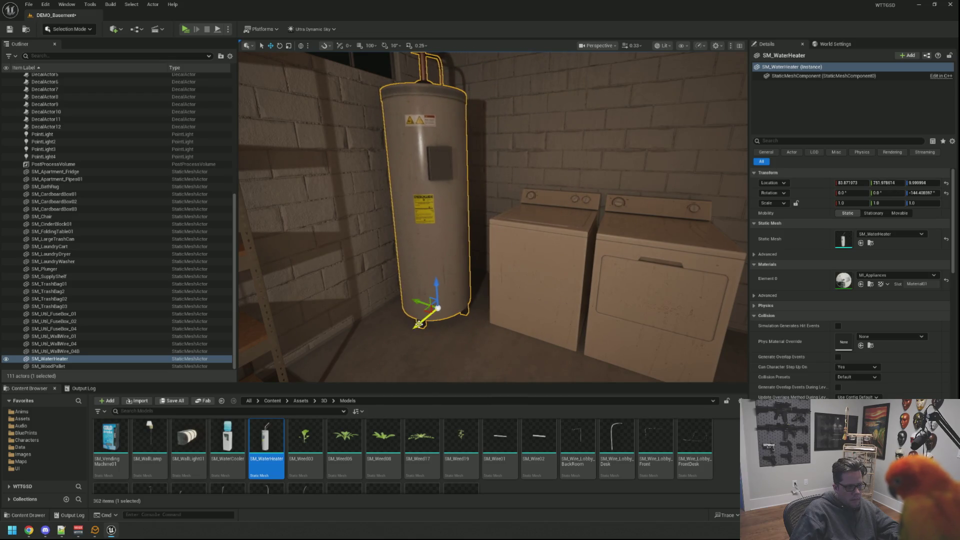
key(Escape)
mouse_move(444, 302)
mouse_down()
mouse_move(445, 240)
mouse_move(444, 320)
mouse_up()
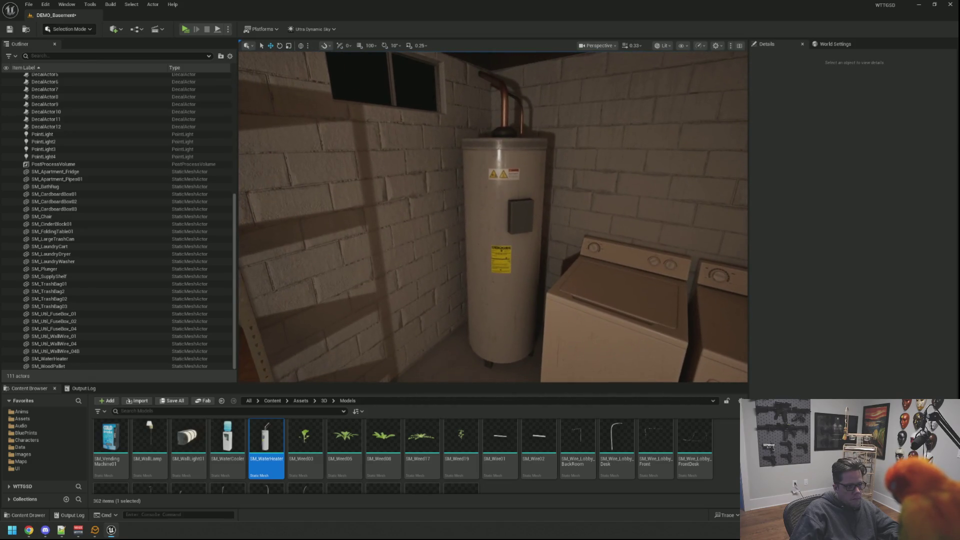
Frame the water heater's top and copper pipes from close up
click(518, 286)
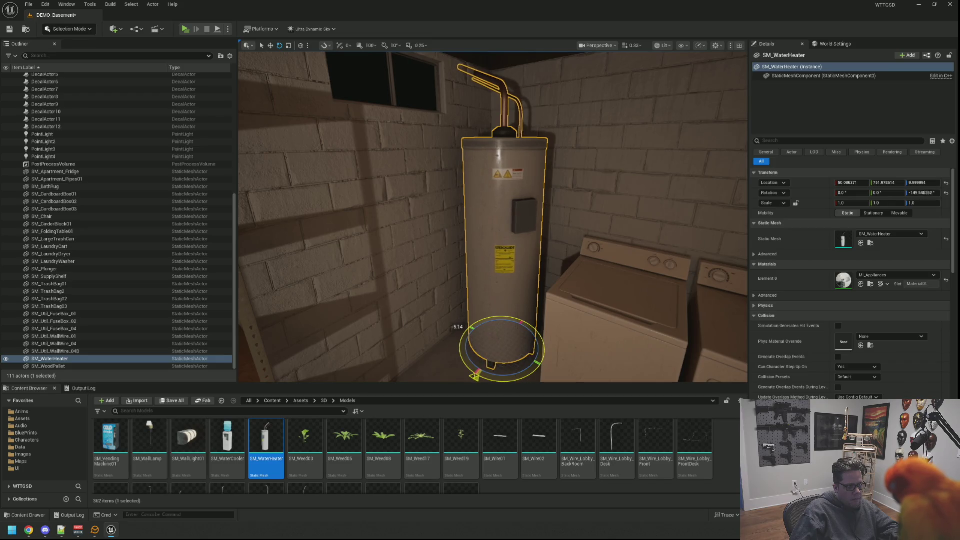
key(Escape)
mouse_move(445, 320)
mouse_down()
mouse_move(444, 240)
mouse_move(445, 320)
mouse_up()
click(520, 254)
scroll(520, 254, up, 5)
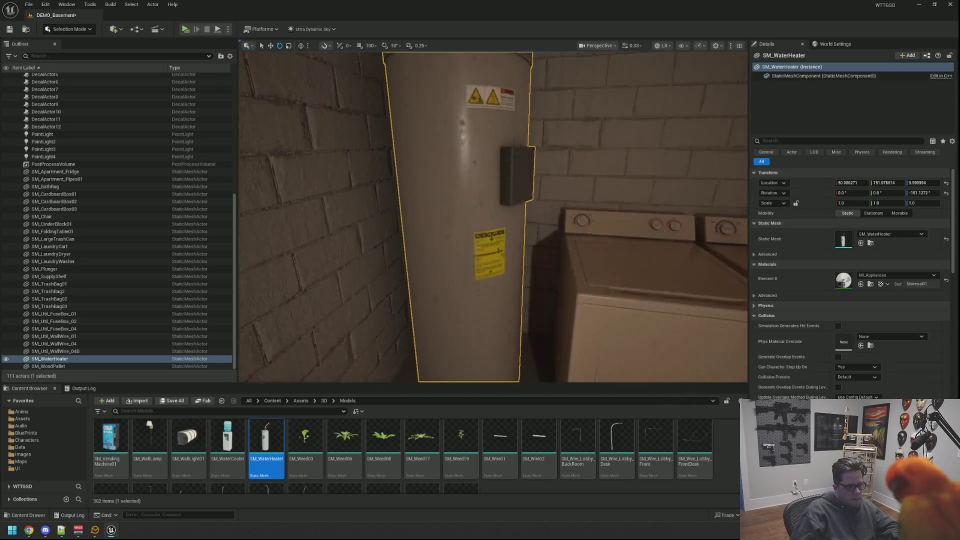
scroll(520, 254, down, 5)
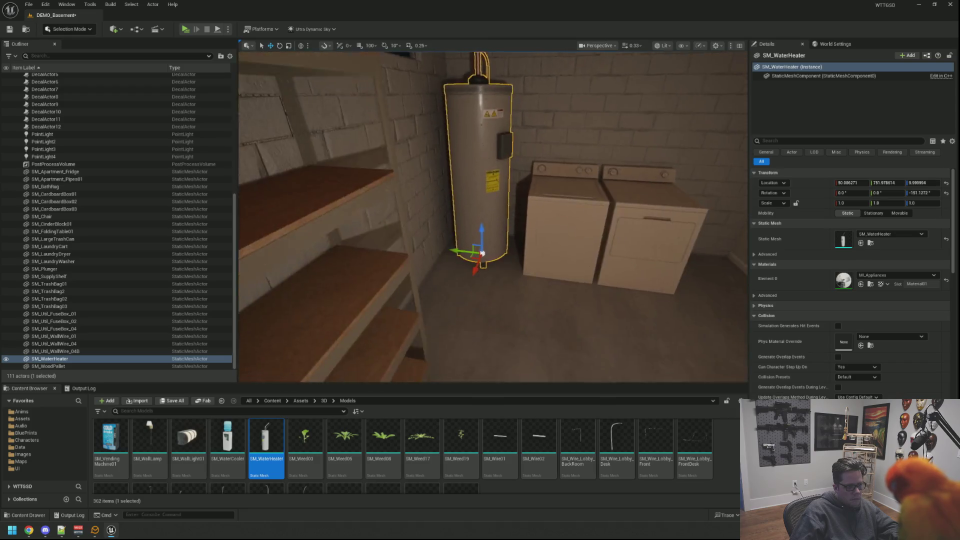
scroll(519, 280, up, 2)
mouse_move(519, 280)
mouse_down()
mouse_move(480, 225)
mouse_move(551, 281)
mouse_move(458, 283)
mouse_up()
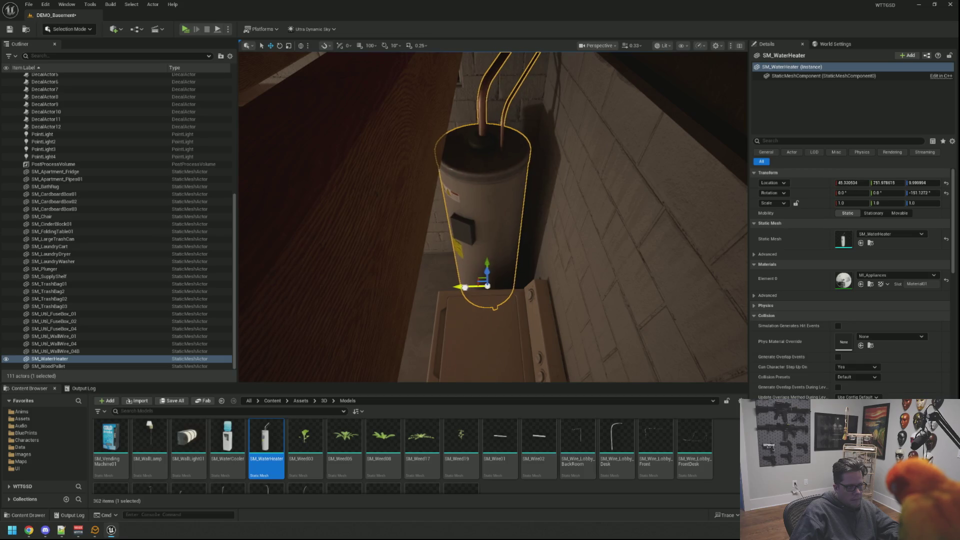
mouse_move(457, 283)
mouse_down()
mouse_move(430, 265)
mouse_move(486, 247)
mouse_up()
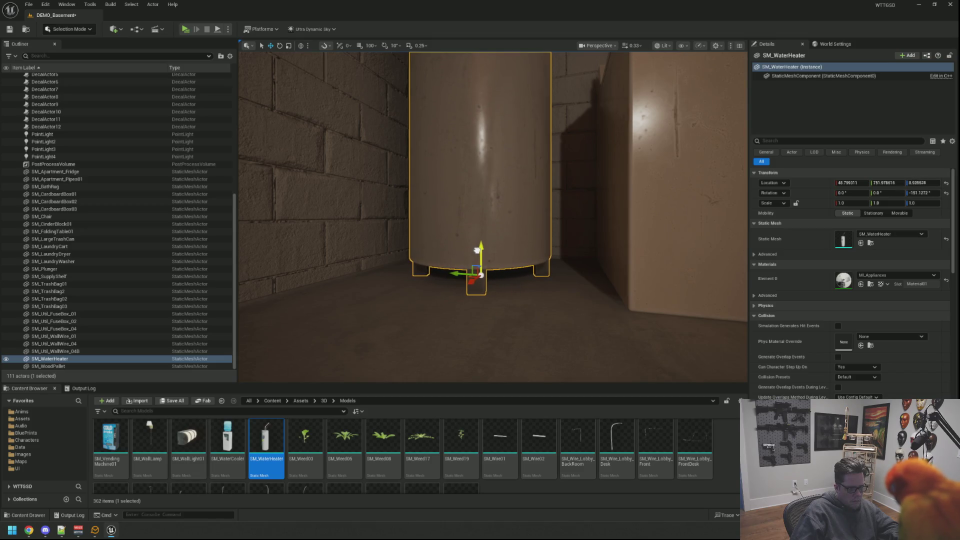
Raise the water heater on Z to about 9.77 so its feet rest on the floor
scroll(477, 249, down, 3)
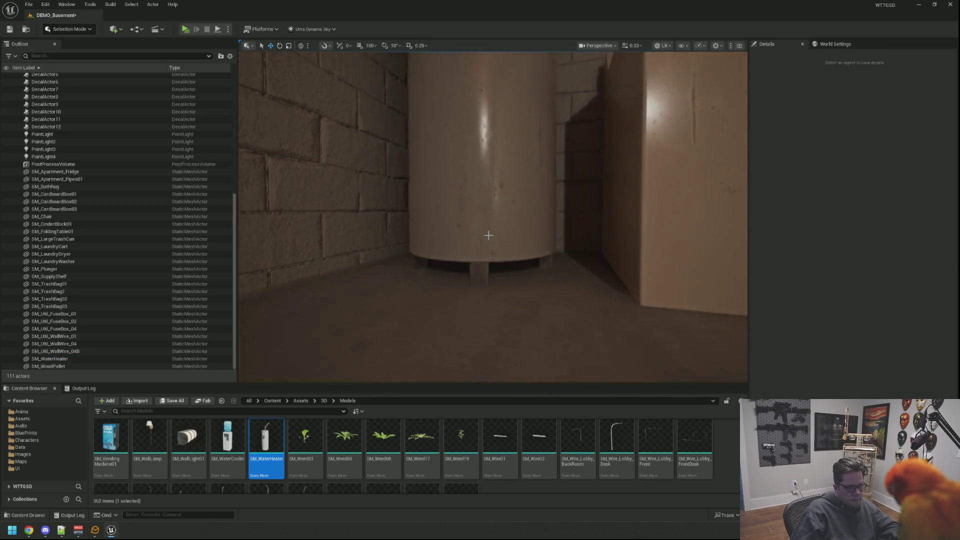
scroll(477, 249, up, 4)
scroll(480, 215, up, 3)
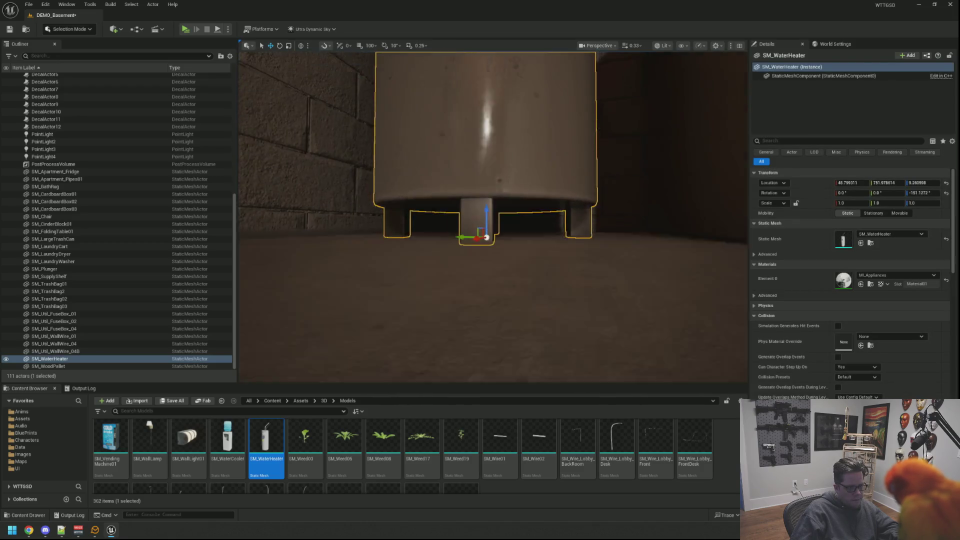
scroll(483, 231, up, 4)
mouse_move(484, 238)
mouse_down()
mouse_move(520, 270)
mouse_move(510, 300)
mouse_move(503, 260)
mouse_move(495, 300)
mouse_move(485, 300)
mouse_up()
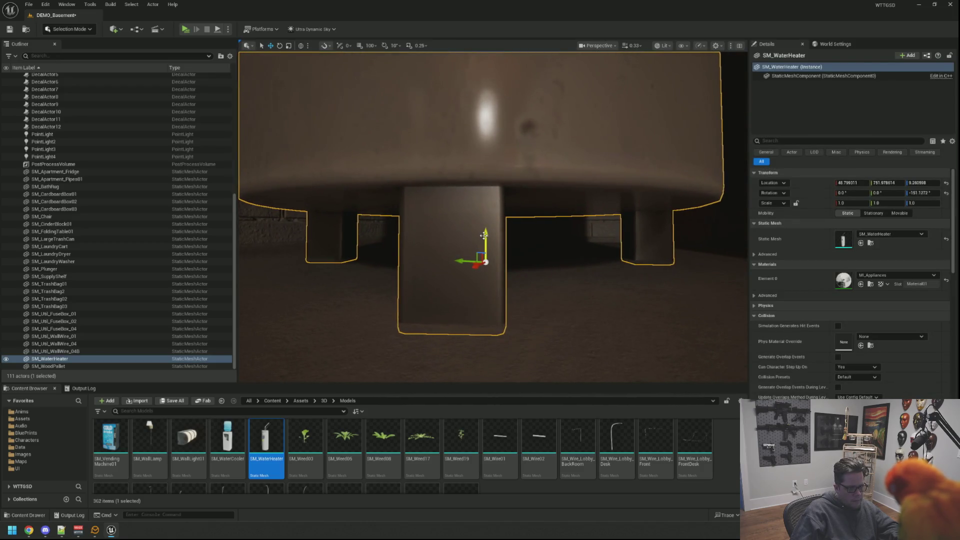
key(Escape)
click(530, 235)
Inspect the dryer and washer and frame the laundry corner with the water heater
mouse_move(530, 235)
mouse_down()
mouse_move(530, 265)
mouse_move(535, 236)
mouse_up()
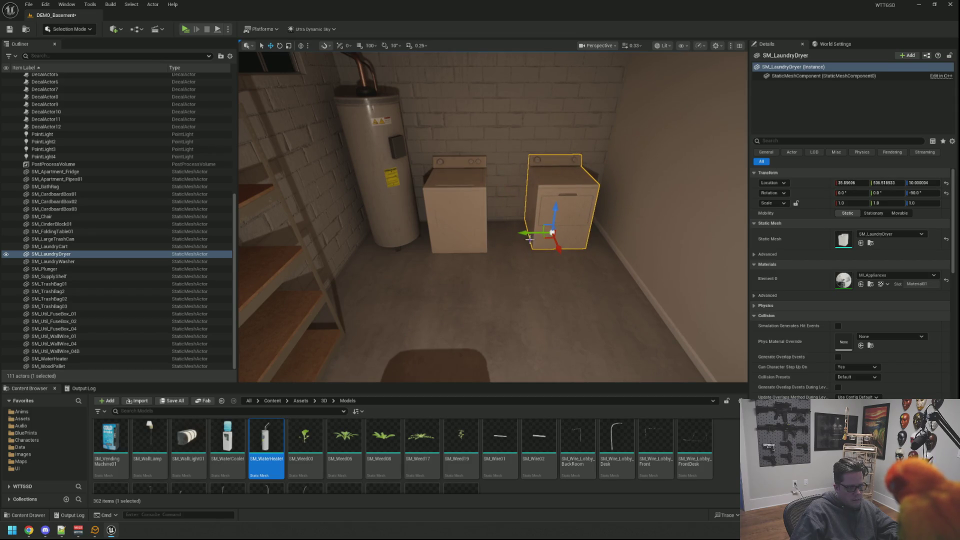
click(441, 235)
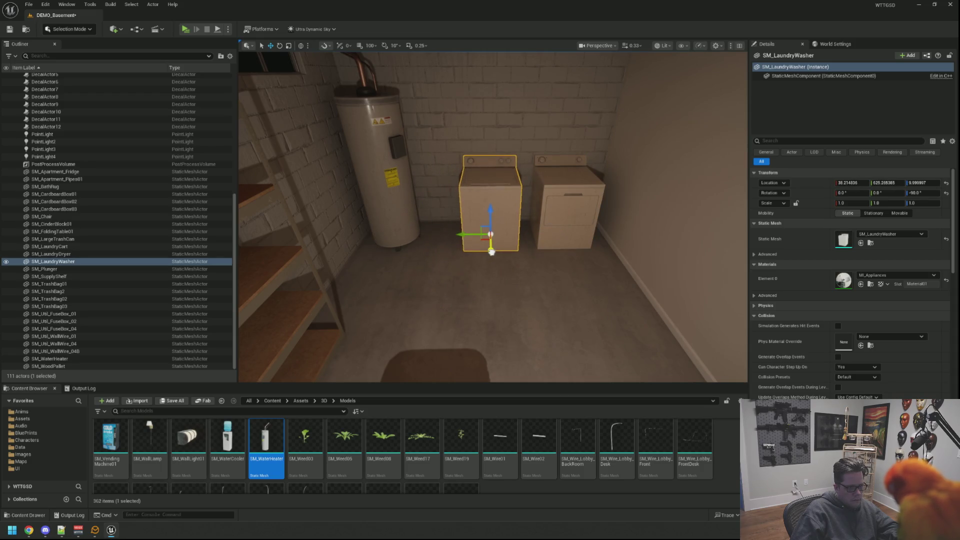
key(Escape)
mouse_move(473, 234)
mouse_down()
mouse_move(420, 275)
mouse_move(405, 320)
mouse_move(406, 310)
mouse_up()
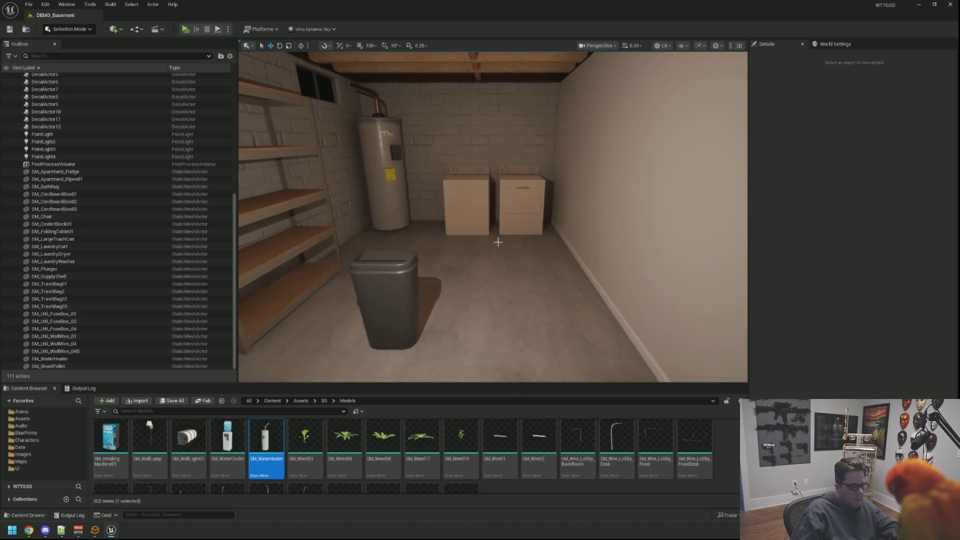
mouse_move(498, 242)
mouse_down()
mouse_move(495, 190)
mouse_move(485, 234)
mouse_up()
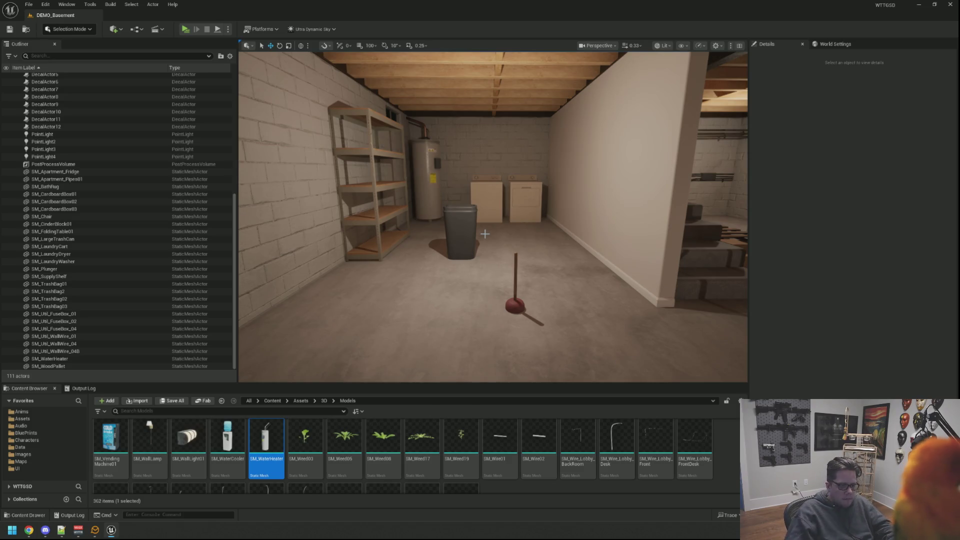
scroll(503, 241, up, 4)
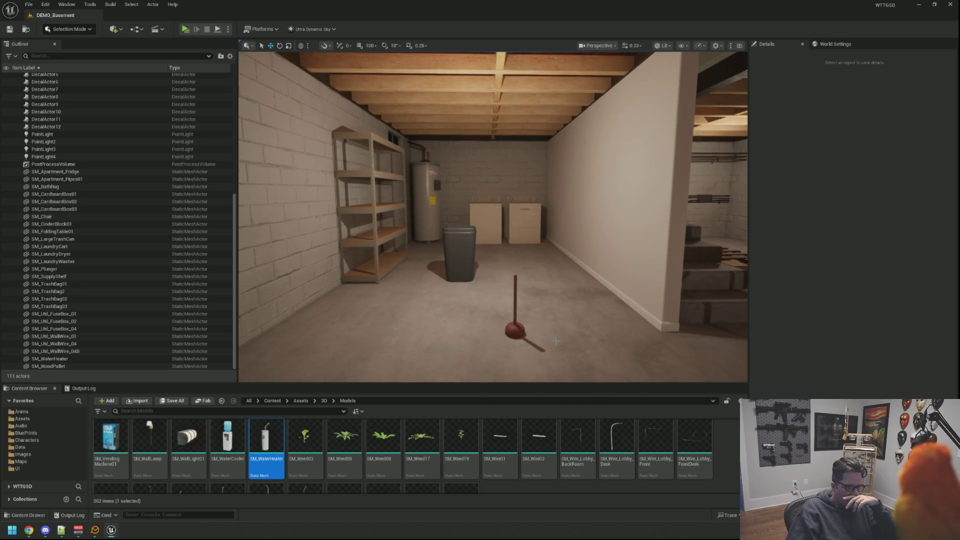
scroll(515, 261, up, 6)
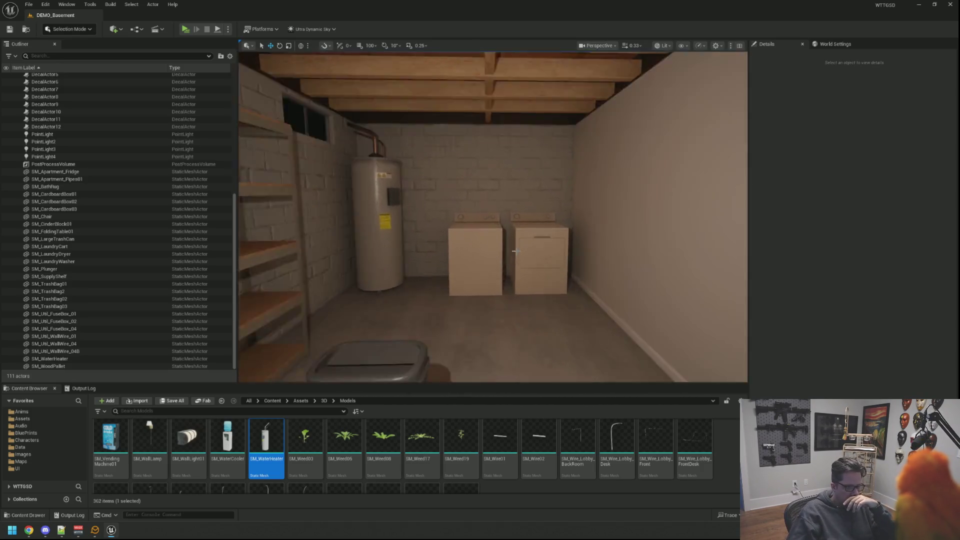
scroll(512, 232, down, 2)
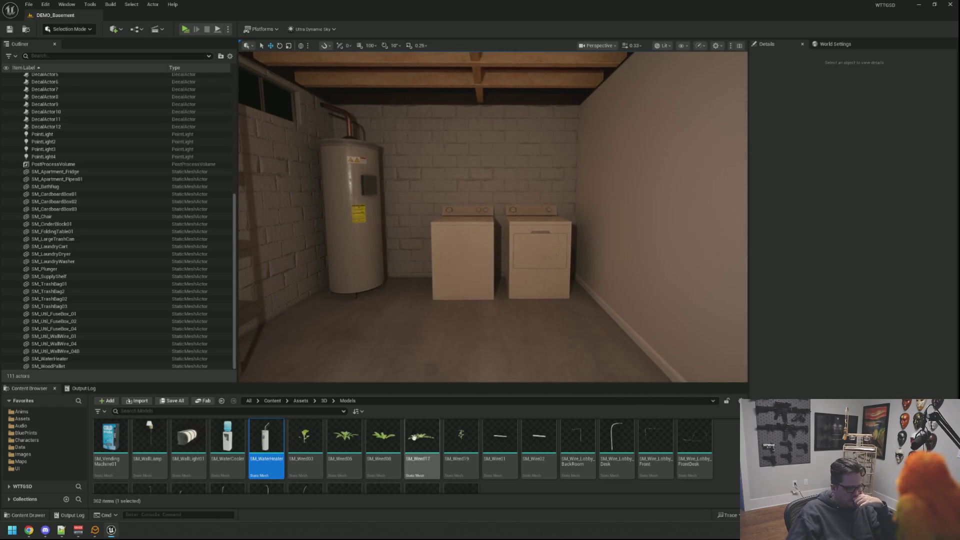
scroll(537, 442, down, 2)
scroll(531, 454, up, 1)
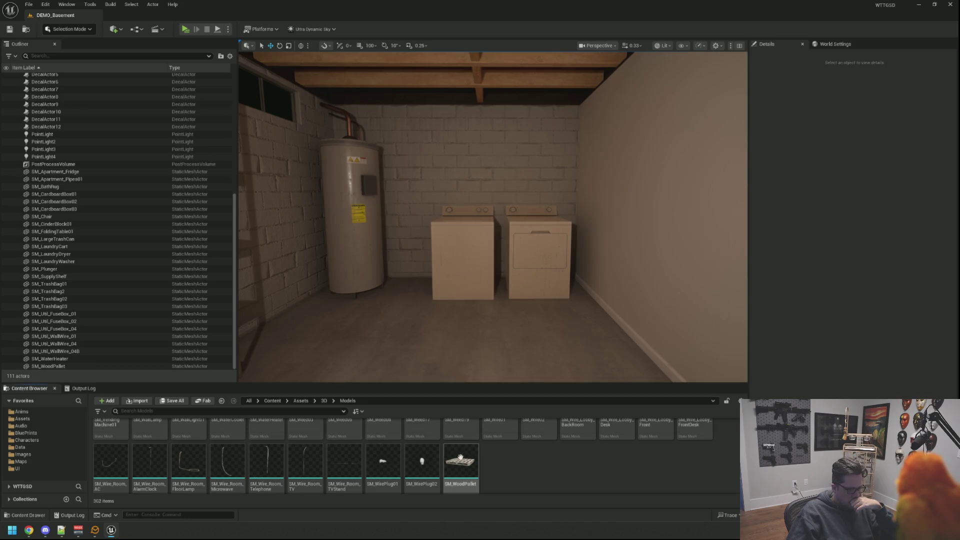
scroll(489, 464, down, 1)
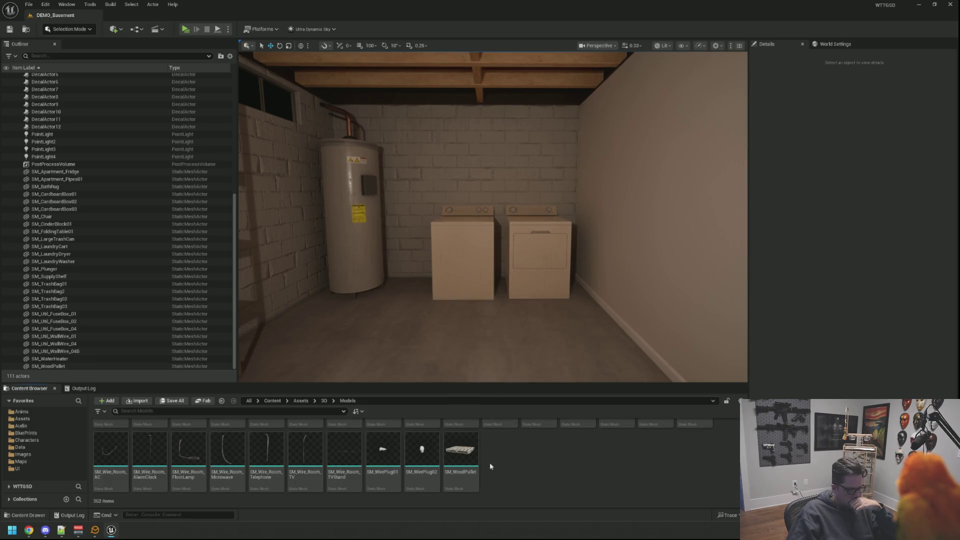
drag(504, 287, 504, 305)
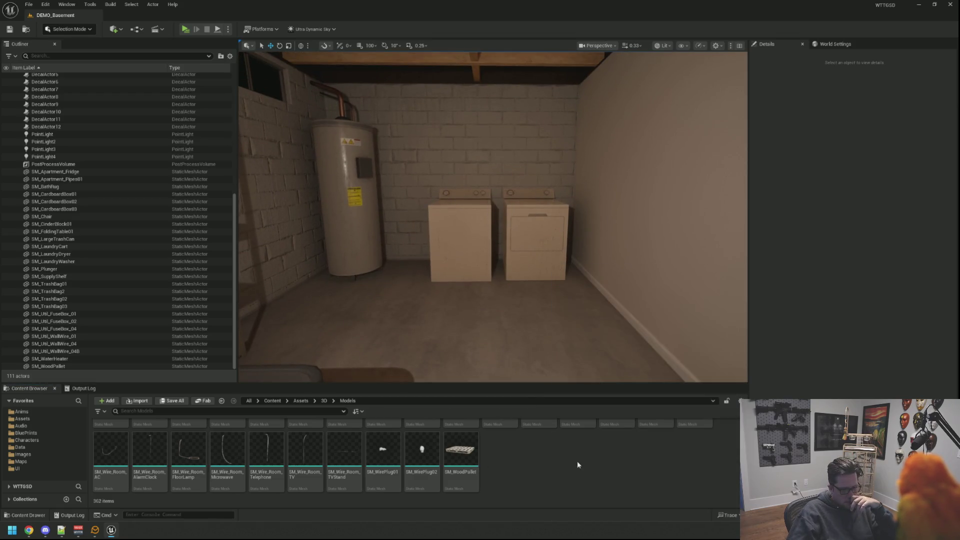
scroll(574, 454, up, 10)
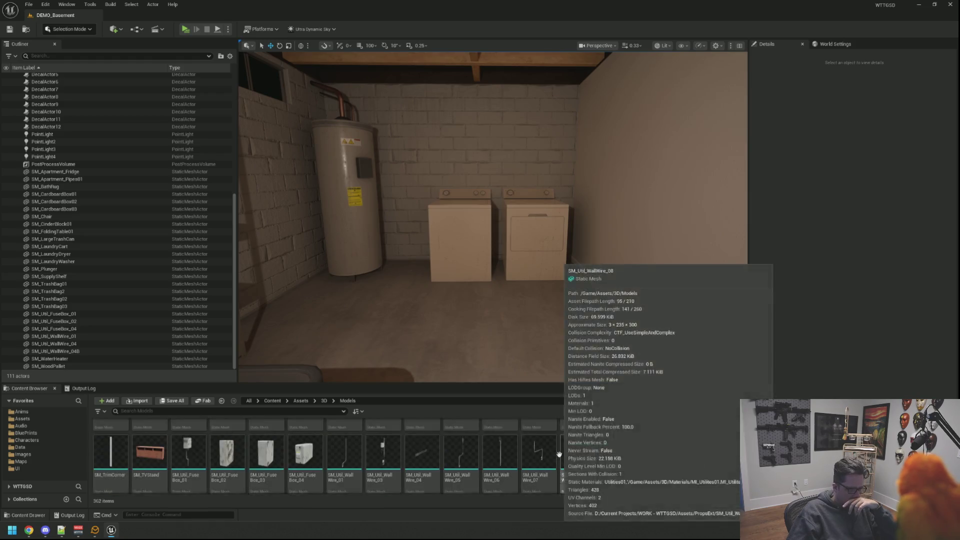
scroll(557, 445, down, 10)
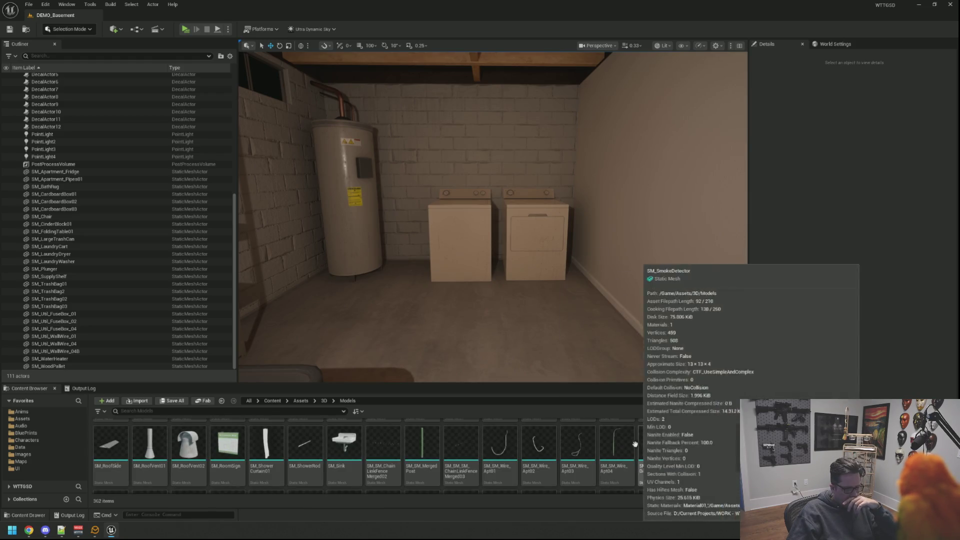
mouse_move(497, 300)
mouse_down()
mouse_move(504, 305)
mouse_move(499, 237)
mouse_up()
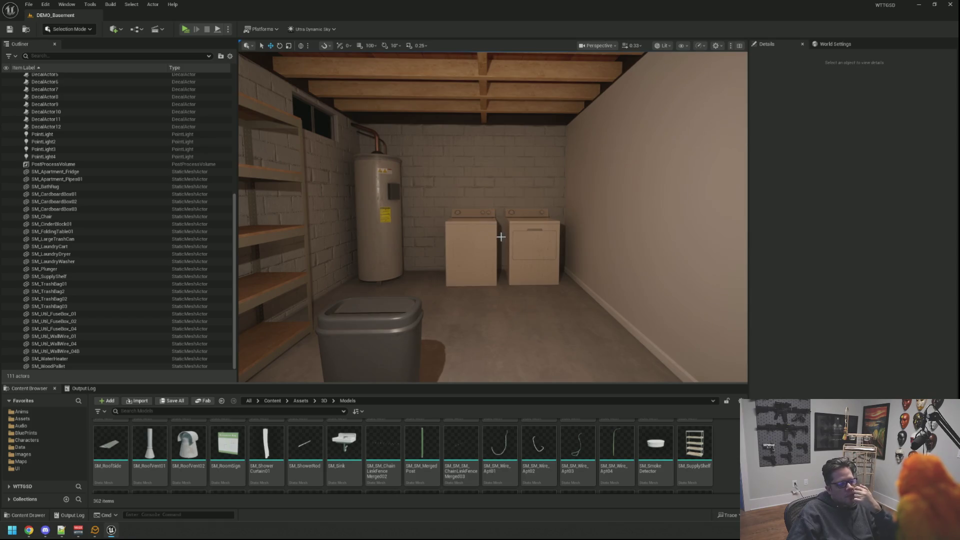
mouse_move(498, 272)
mouse_down()
mouse_move(489, 231)
mouse_move(468, 247)
mouse_move(414, 247)
mouse_move(439, 355)
mouse_up()
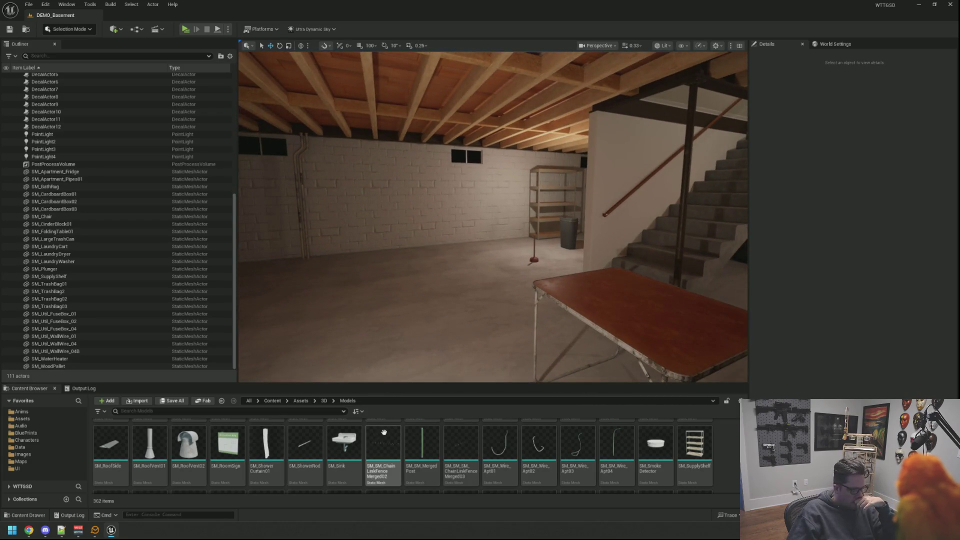
scroll(723, 445, down, 2)
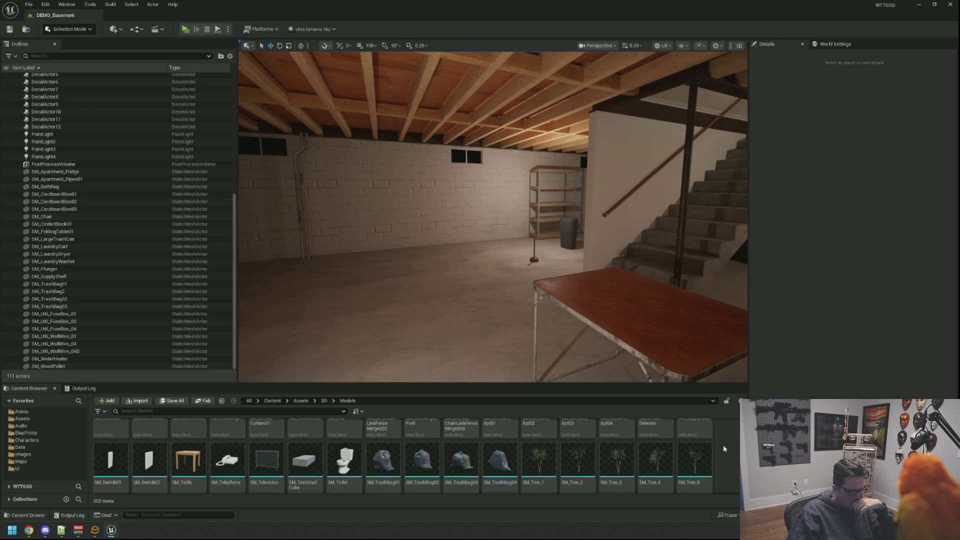
scroll(724, 449, down, 3)
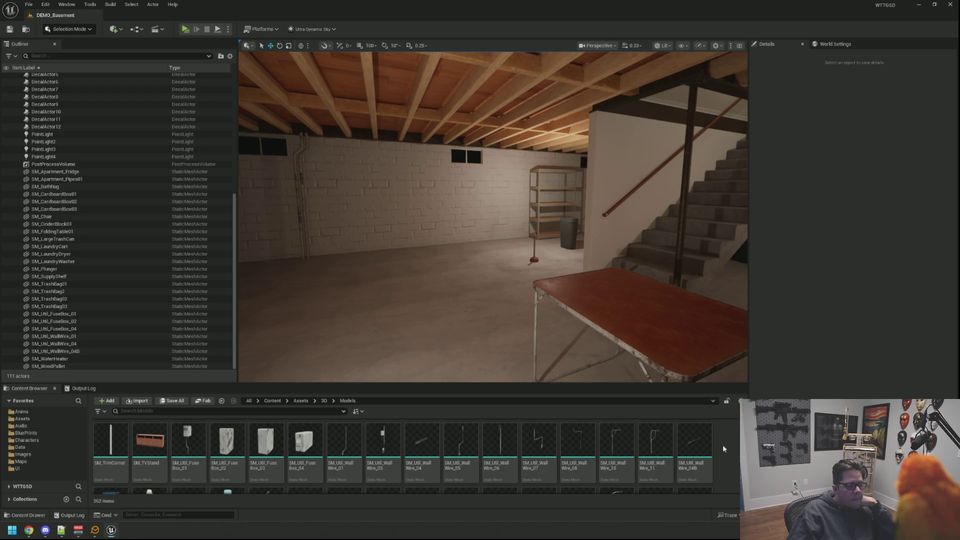
scroll(721, 446, down, 3)
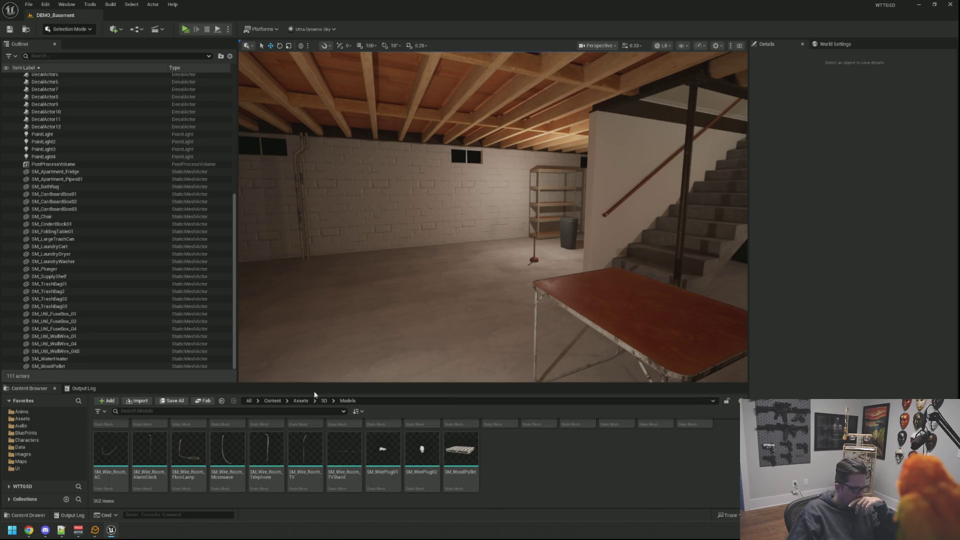
click(274, 401)
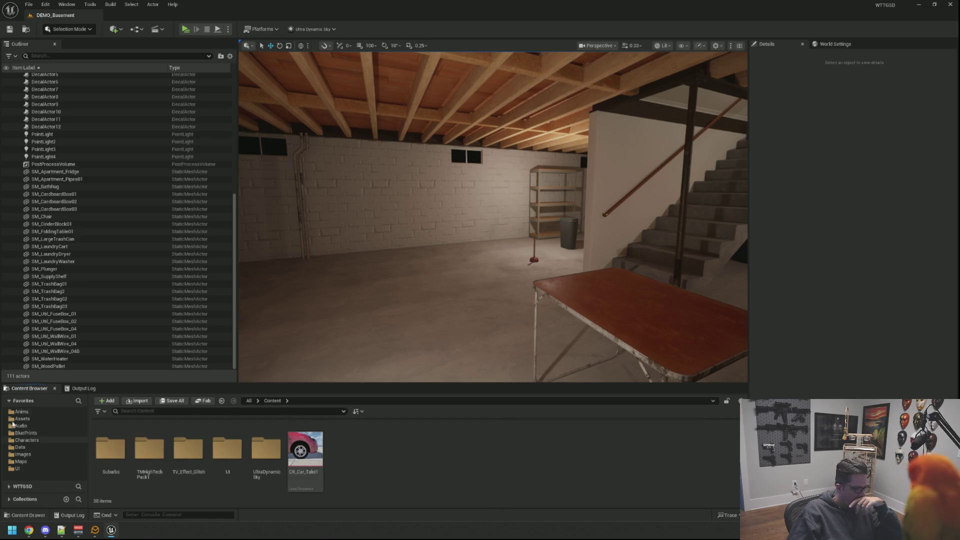
click(12, 401)
click(9, 414)
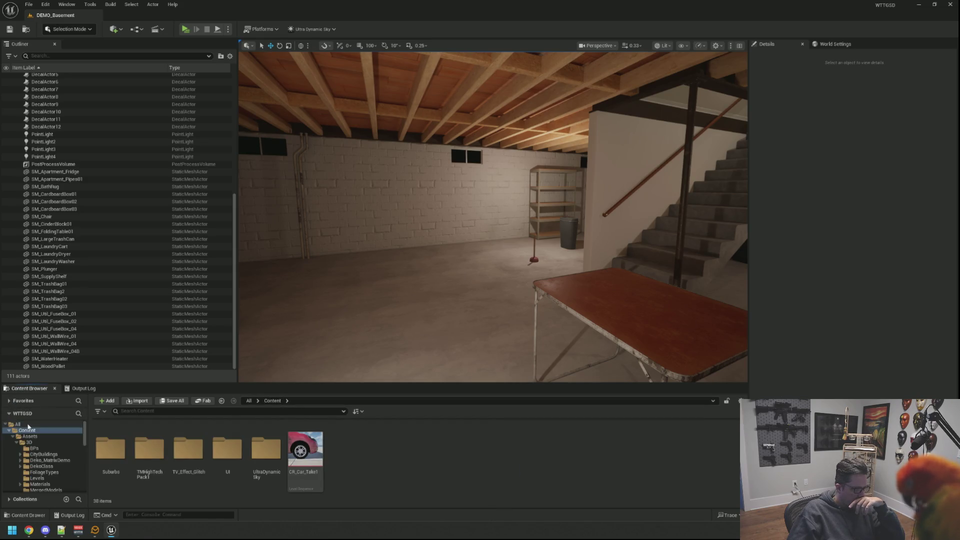
click(17, 443)
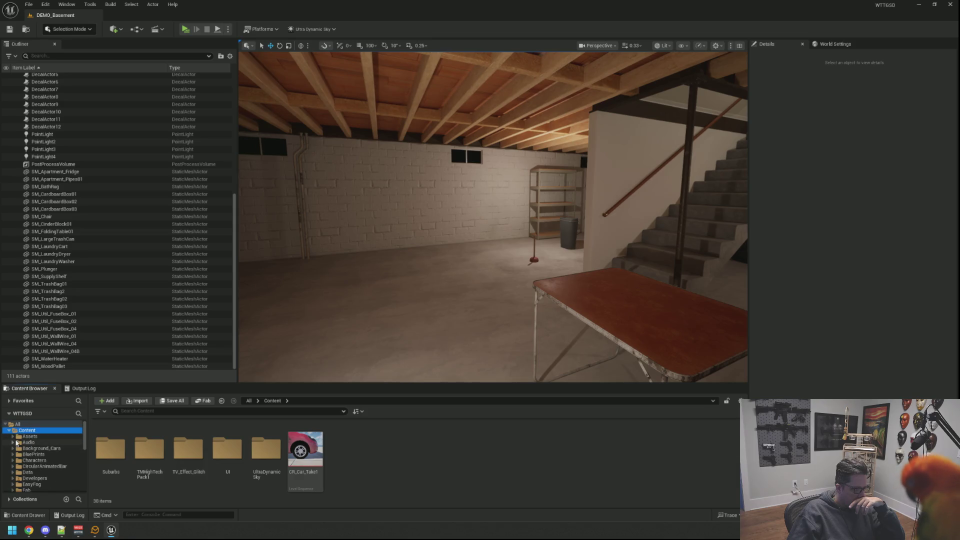
click(62, 467)
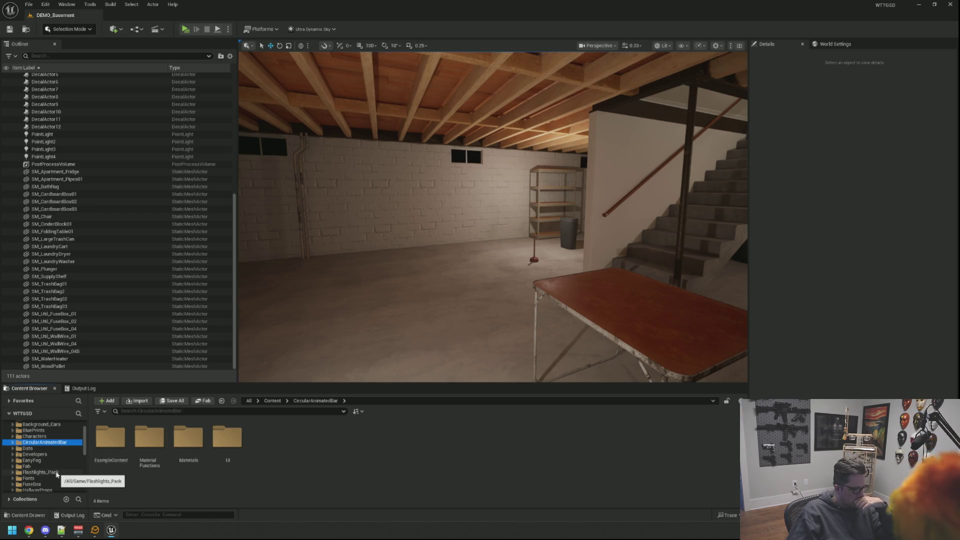
scroll(57, 467, down, 1)
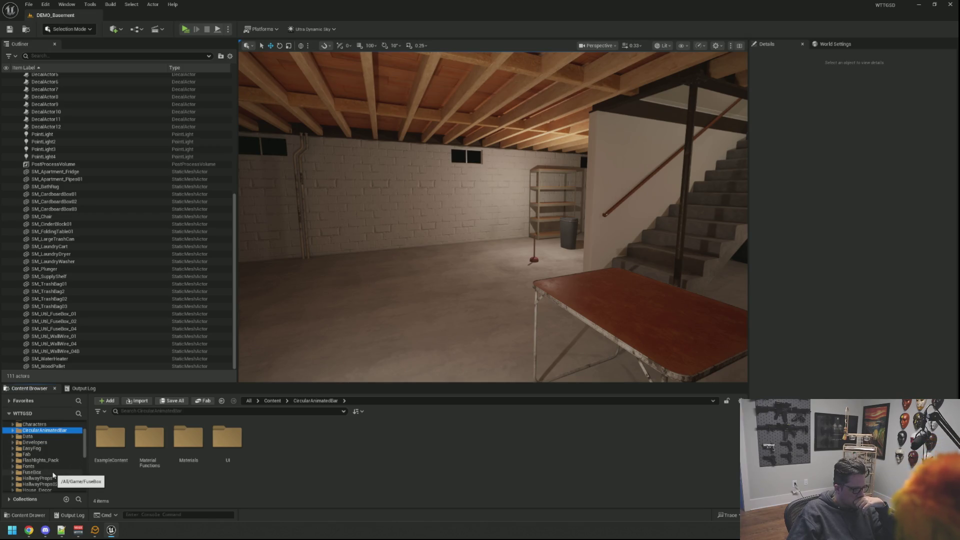
click(53, 473)
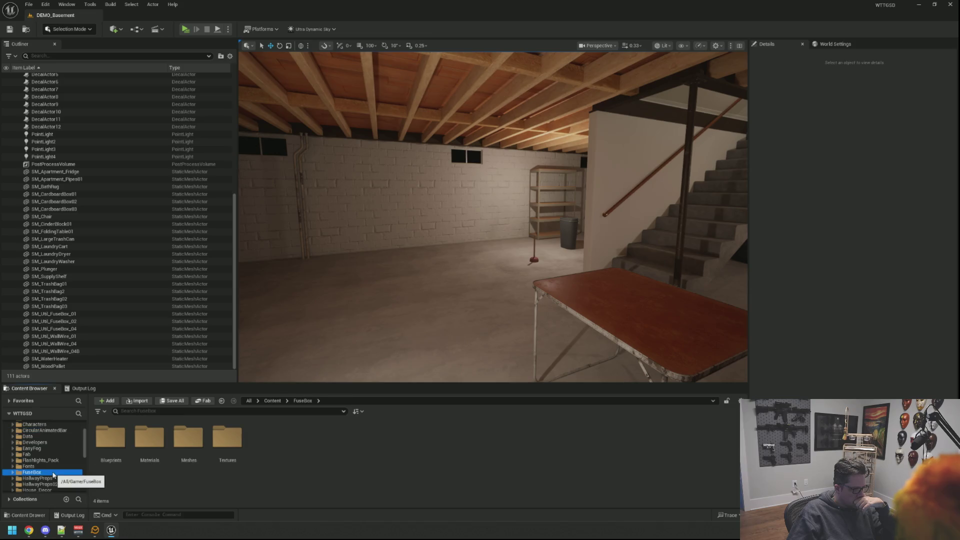
double_click(187, 440)
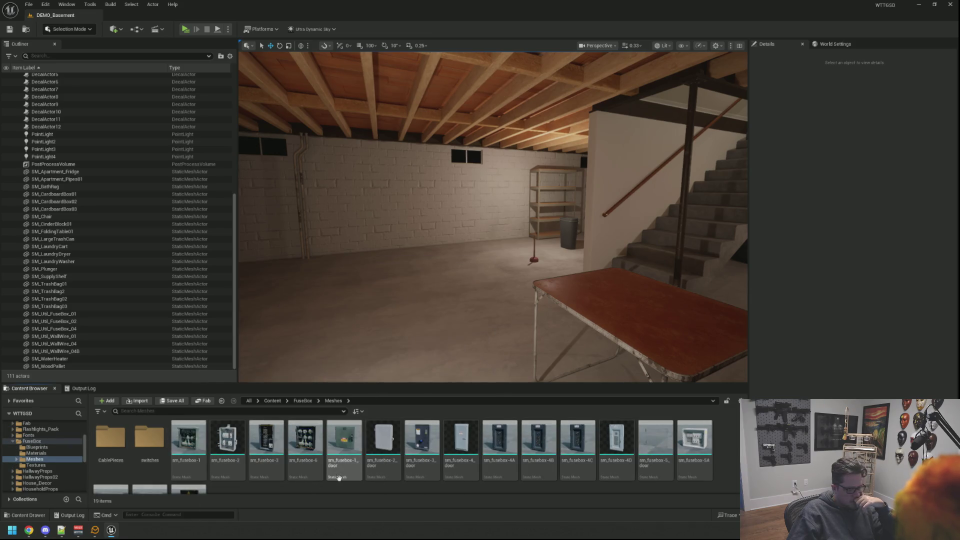
mouse_move(493, 217)
mouse_down()
mouse_move(520, 214)
mouse_move(493, 216)
mouse_move(497, 393)
mouse_up()
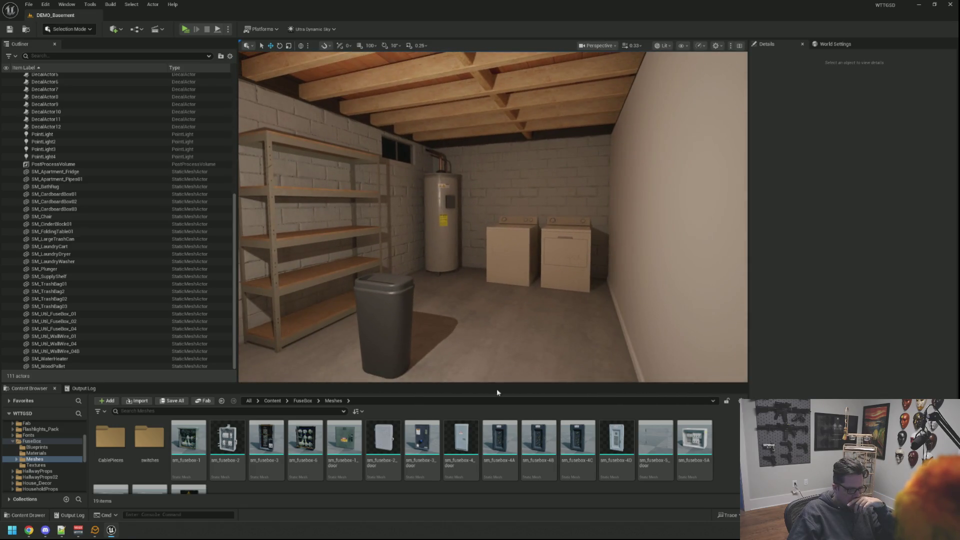
drag(470, 341, 488, 340)
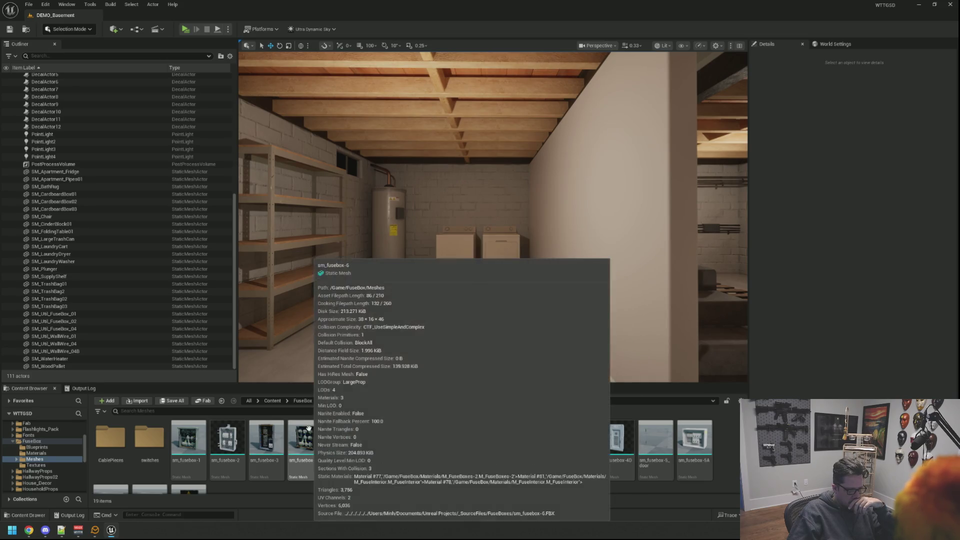
scroll(238, 435, down, 1)
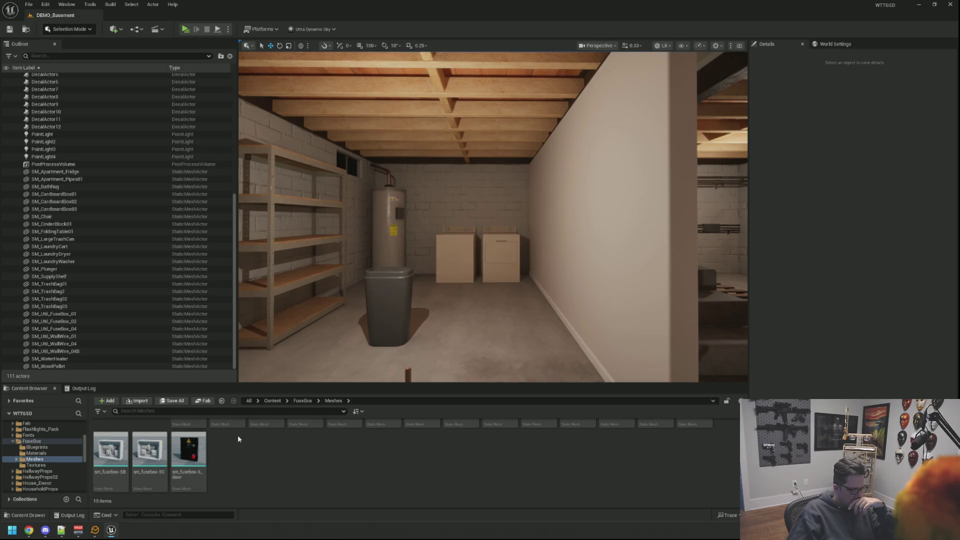
click(303, 401)
double_click(120, 436)
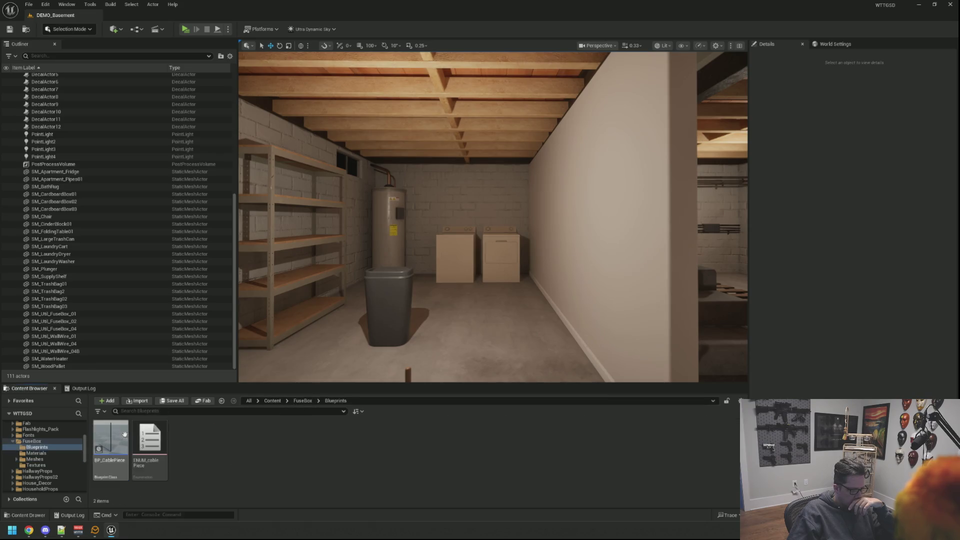
click(311, 401)
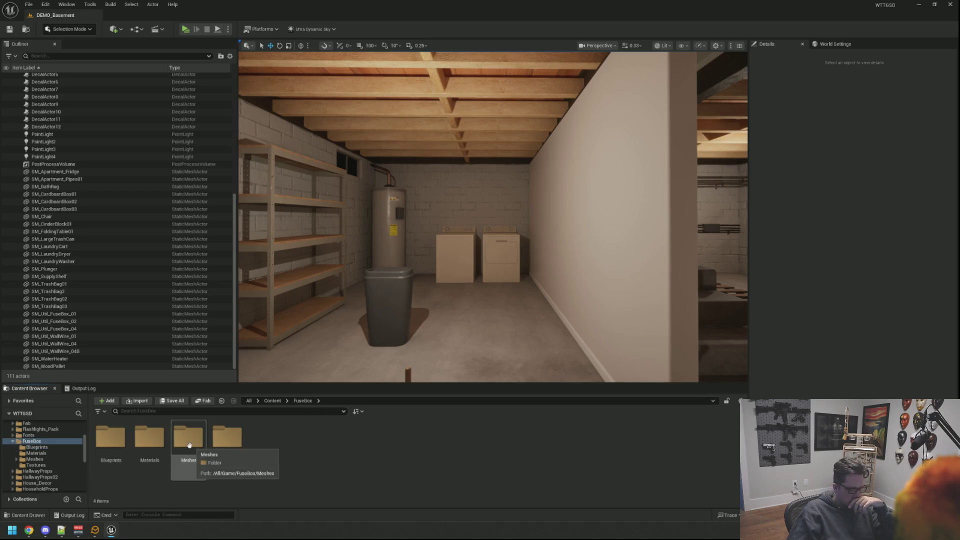
double_click(188, 437)
scroll(350, 484, down, 1)
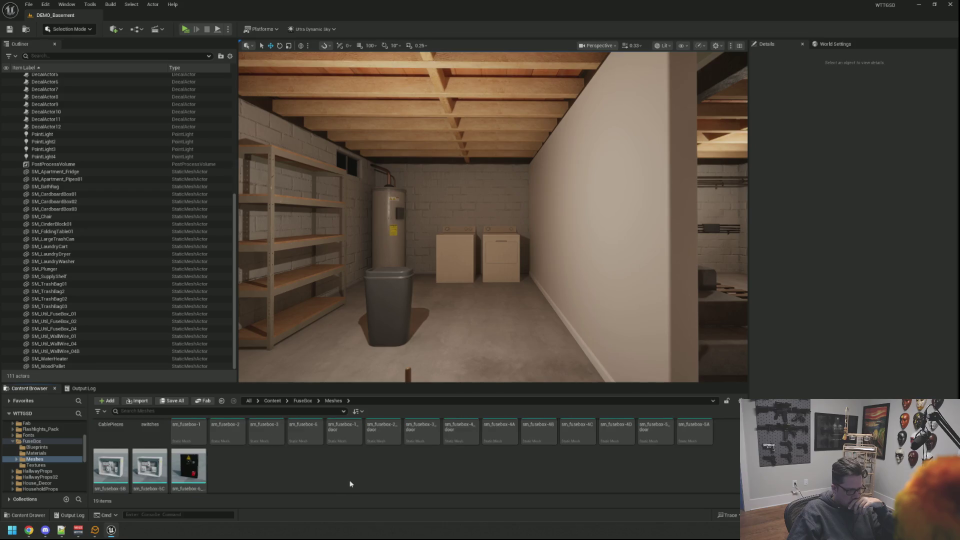
scroll(342, 480, up, 2)
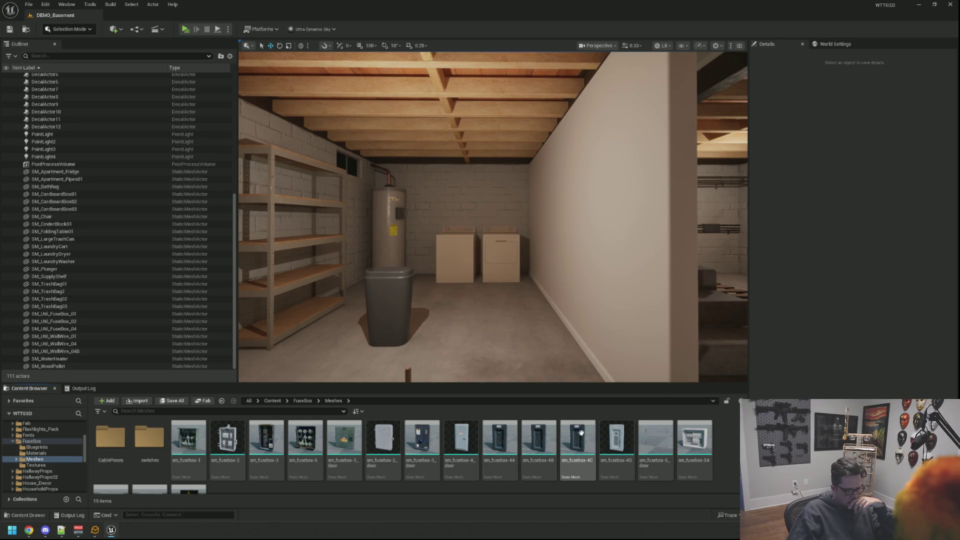
Place sm_fusebox-4A by the wall and remove the open sm_fusebox-1
mouse_move(507, 432)
mouse_down()
mouse_move(493, 202)
mouse_move(510, 190)
mouse_move(480, 190)
mouse_move(470, 150)
mouse_move(475, 213)
mouse_move(466, 254)
mouse_up()
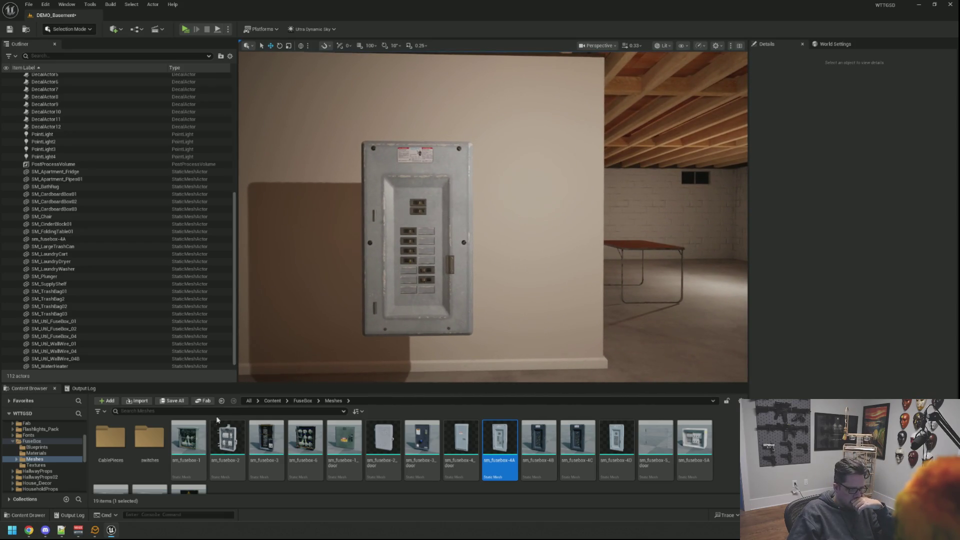
mouse_move(502, 320)
mouse_down()
mouse_move(515, 353)
mouse_move(599, 301)
mouse_move(598, 167)
mouse_up()
mouse_move(552, 203)
mouse_down()
mouse_move(541, 230)
mouse_move(543, 172)
mouse_up()
key(Escape)
click(546, 293)
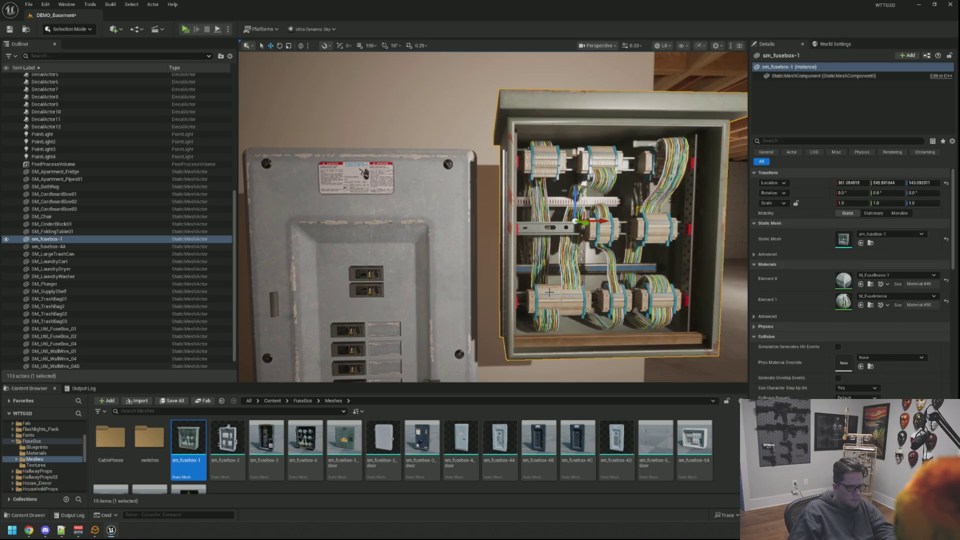
key(Delete)
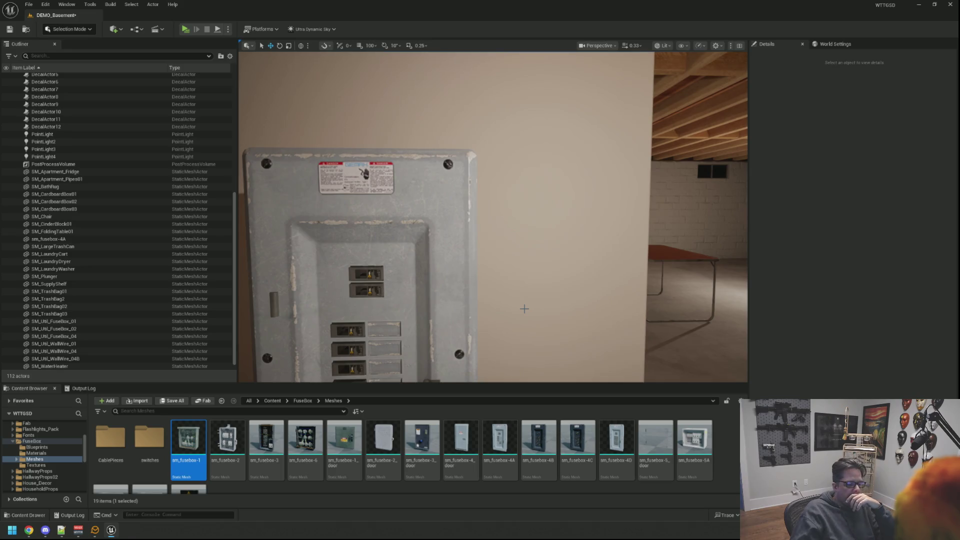
Place sm_fusebox-4B in the level and raise it up the wall
scroll(402, 295, down, 5)
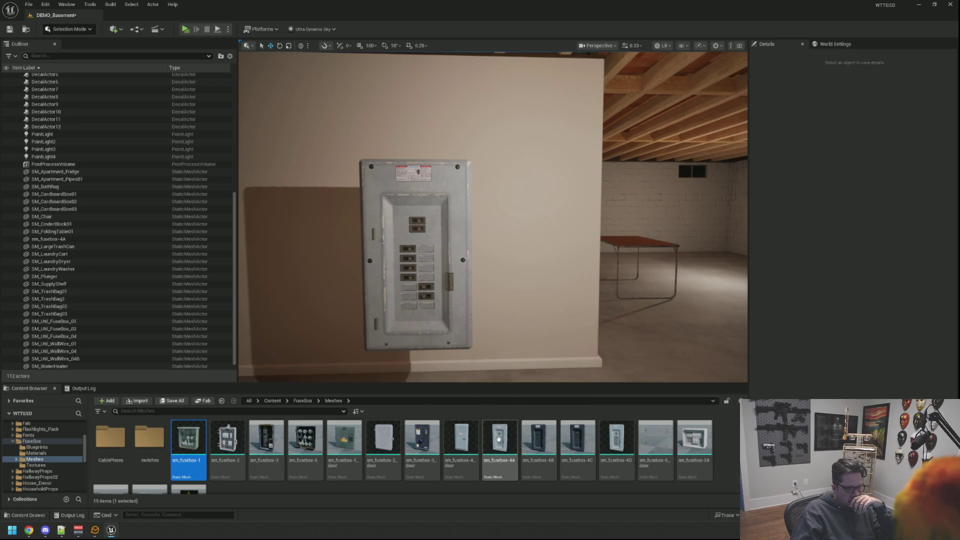
click(424, 171)
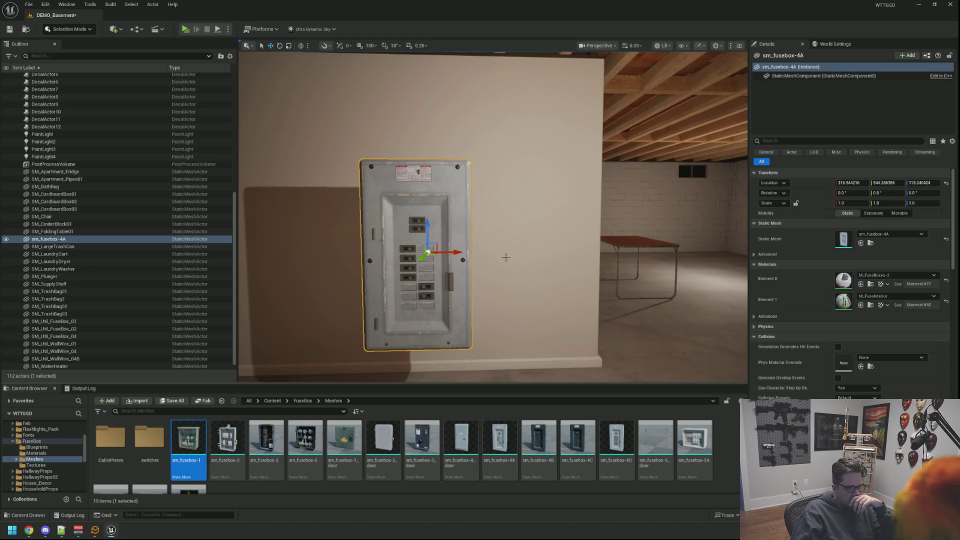
mouse_move(539, 439)
mouse_down()
mouse_move(530, 322)
mouse_move(572, 314)
mouse_up()
mouse_move(555, 270)
mouse_down()
mouse_move(558, 201)
mouse_move(430, 235)
mouse_move(468, 234)
mouse_up()
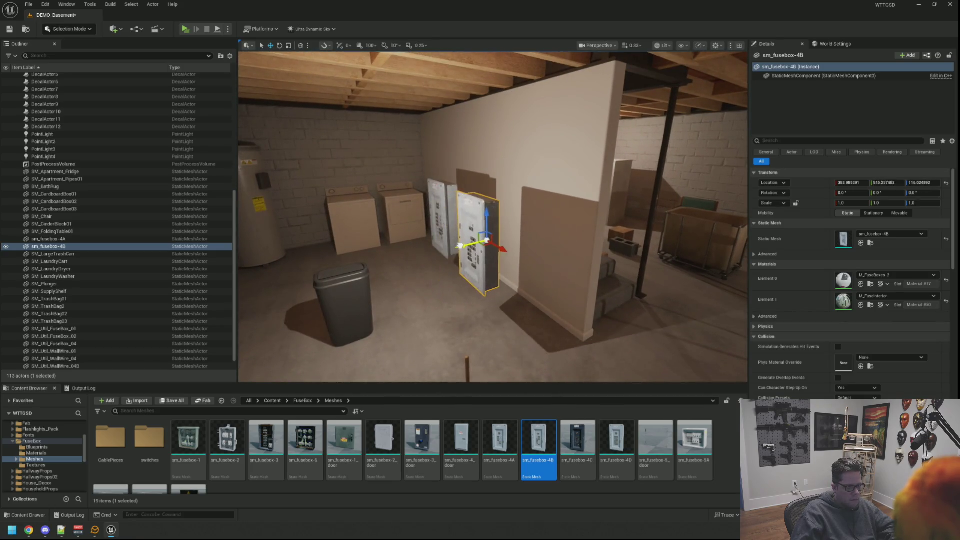
key(Escape)
Slide sm_fusebox-4B left to hang beside sm_fusebox-4A
scroll(493, 216, up, 5)
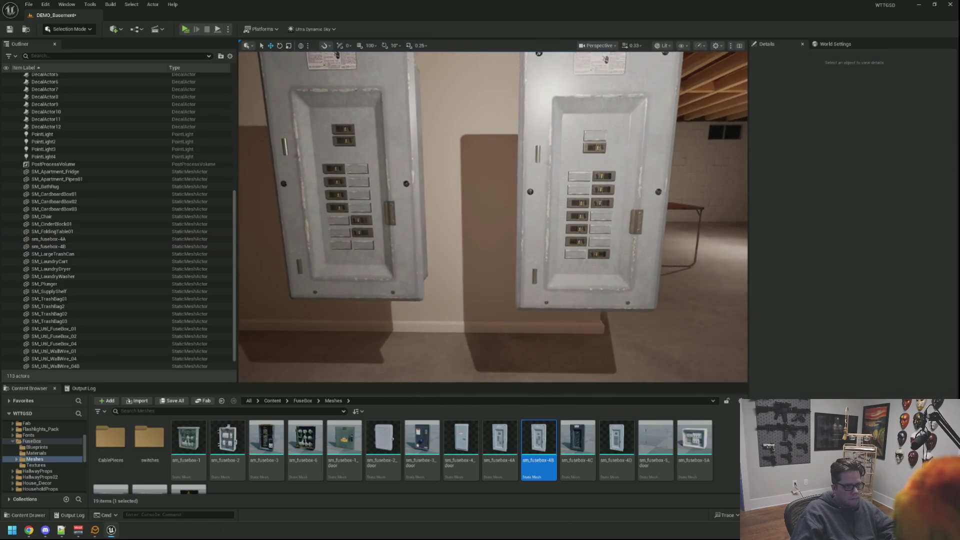
click(583, 200)
scroll(580, 190, down, 3)
mouse_move(583, 202)
mouse_down()
mouse_move(527, 201)
mouse_move(522, 220)
mouse_move(531, 213)
mouse_move(492, 213)
mouse_up()
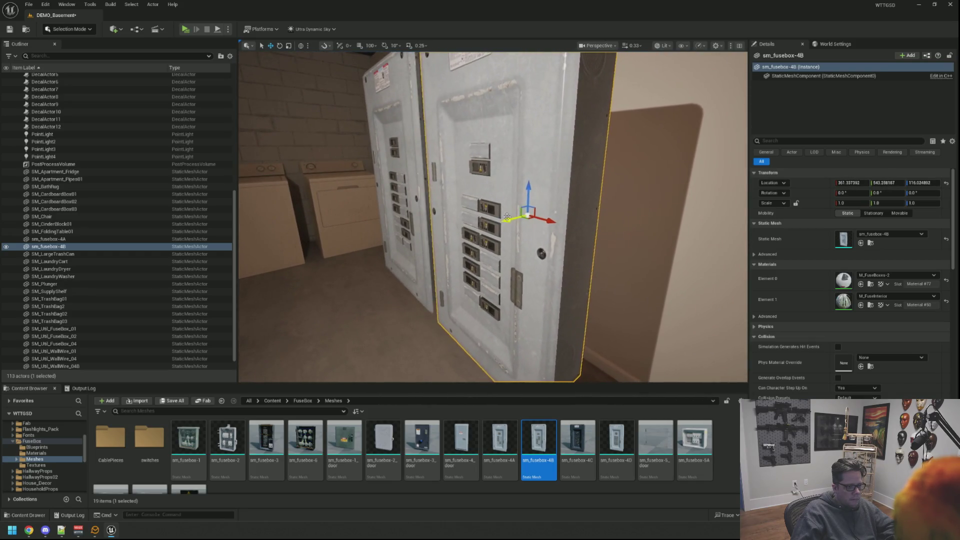
key(Escape)
key(1)
scroll(493, 216, down, 5)
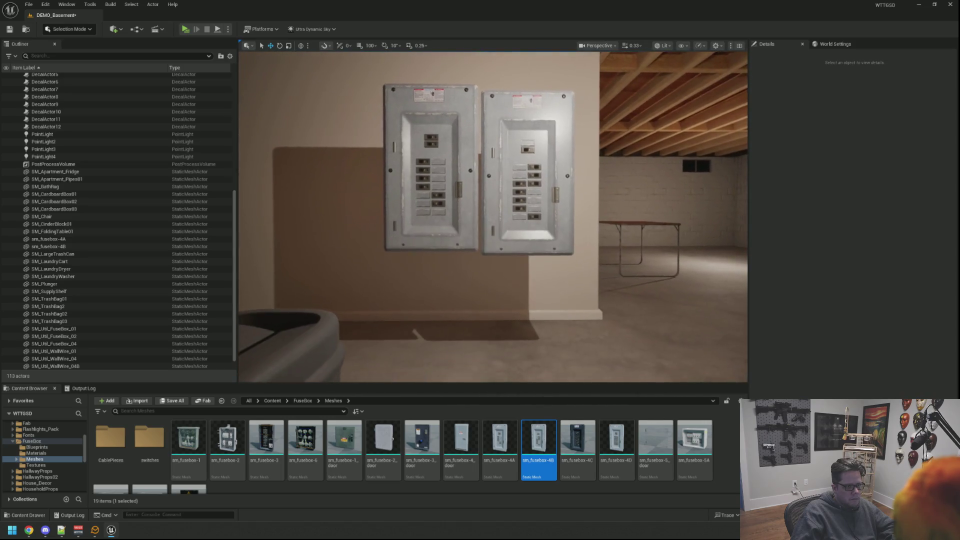
click(511, 161)
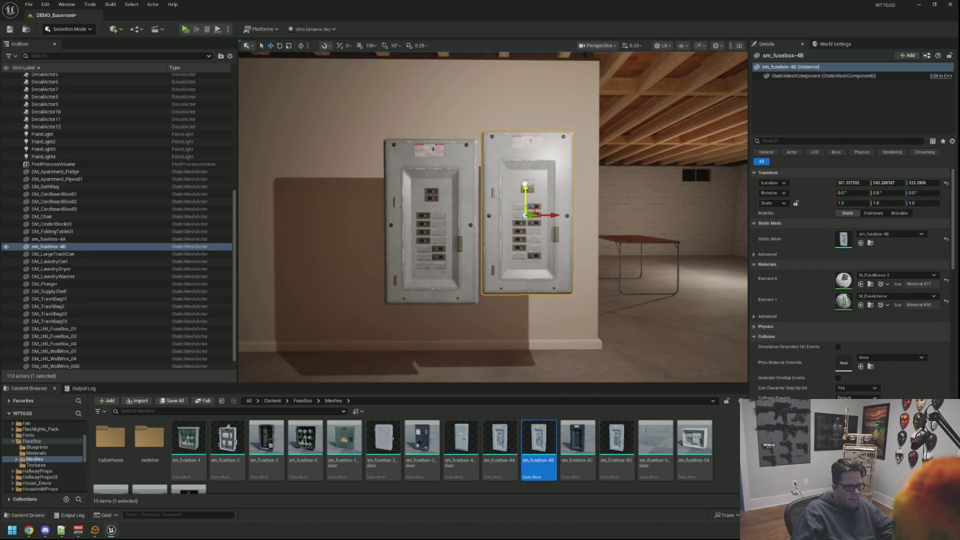
key(Escape)
scroll(479, 218, up, 5)
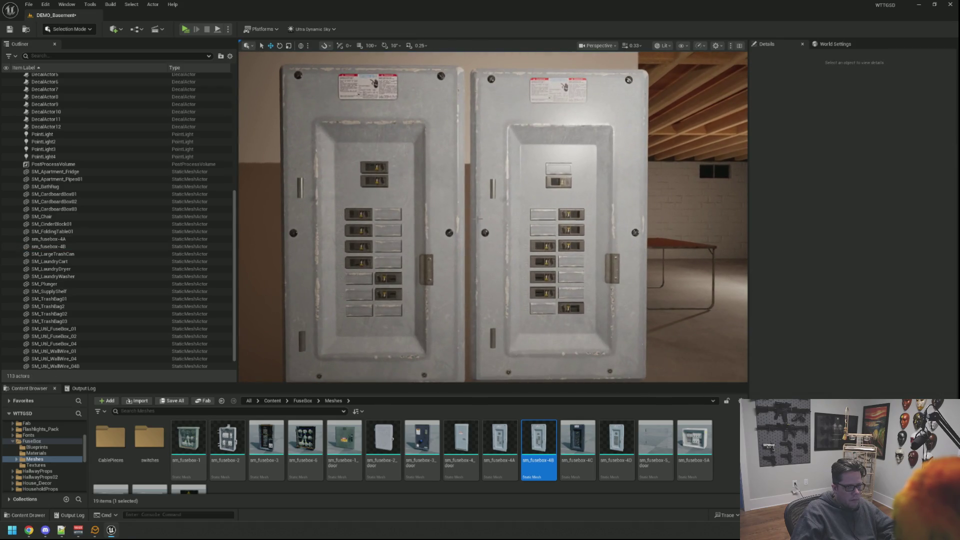
scroll(478, 219, down, 3)
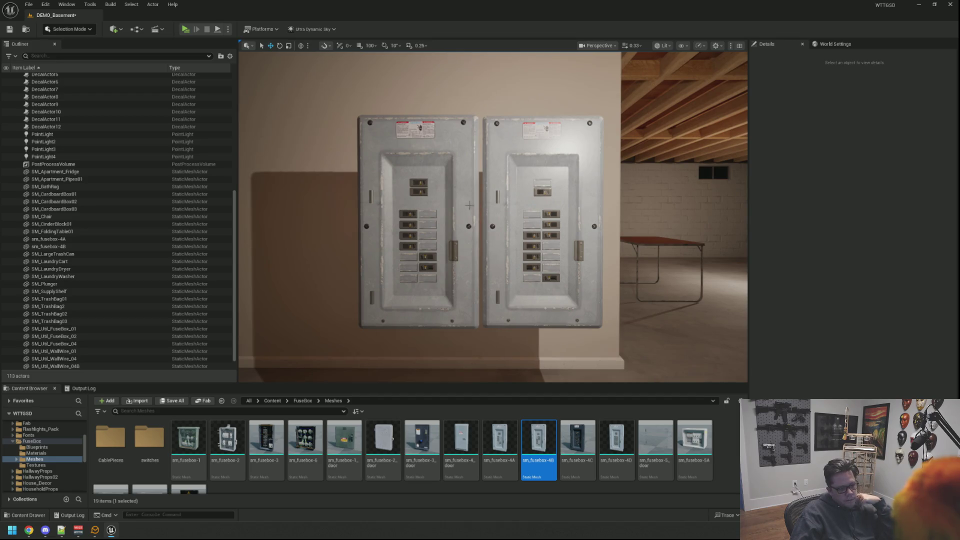
Place sm_fusebox-4C on the wall next to the other two fuse boxes
drag(469, 205, 540, 367)
click(577, 433)
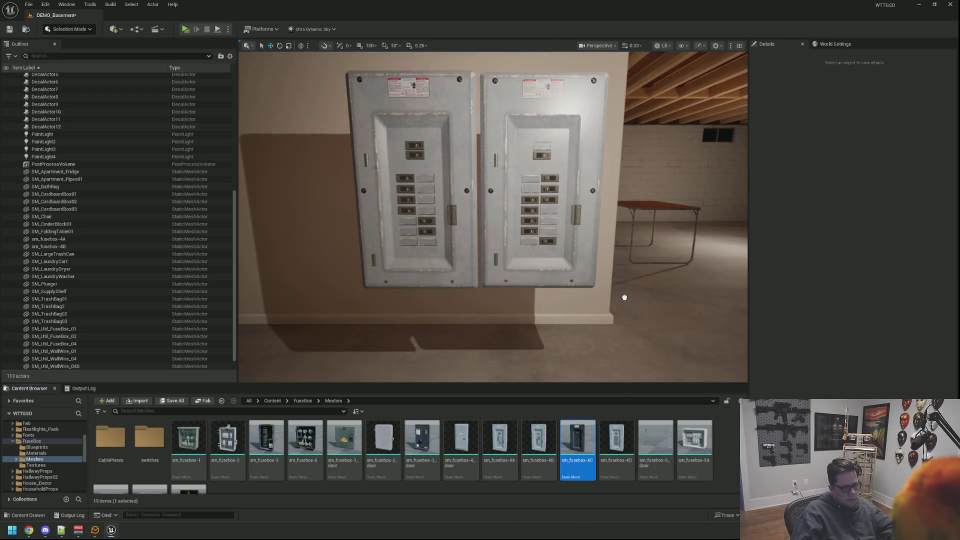
drag(627, 295, 631, 298)
scroll(600, 290, down, 5)
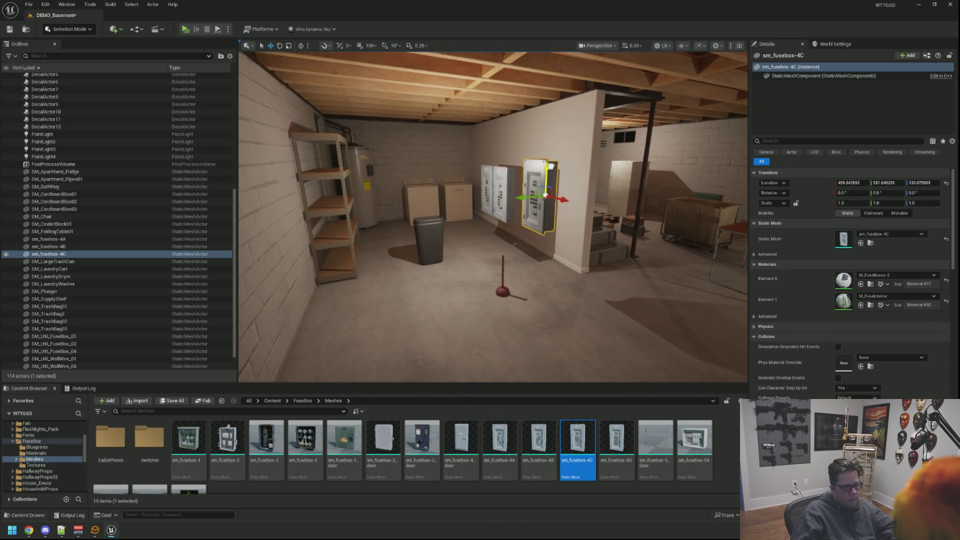
key(Escape)
drag(546, 177, 535, 142)
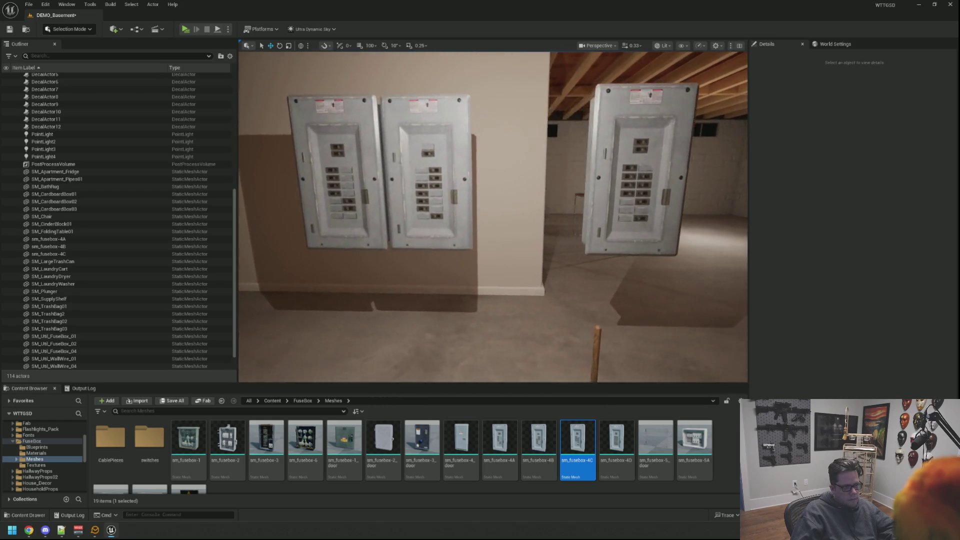
click(649, 200)
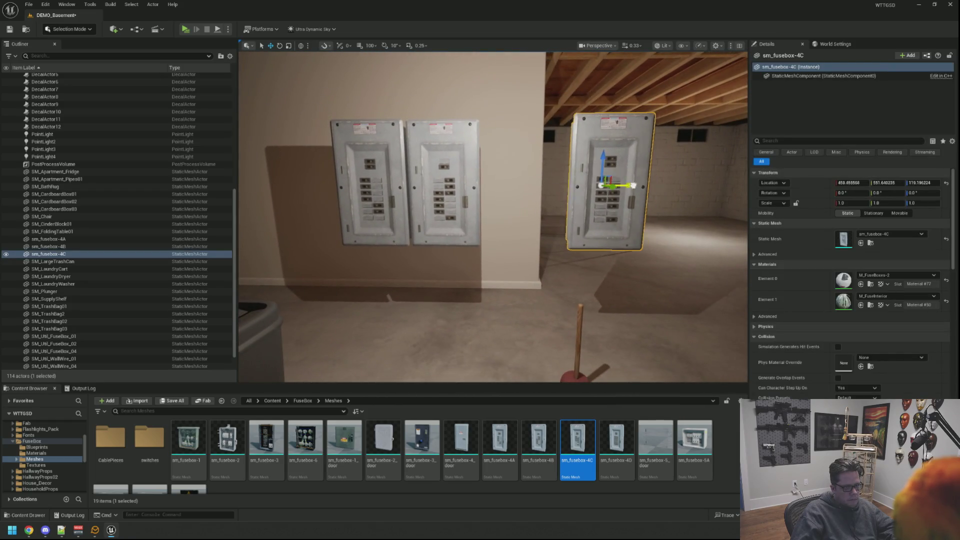
key(Escape)
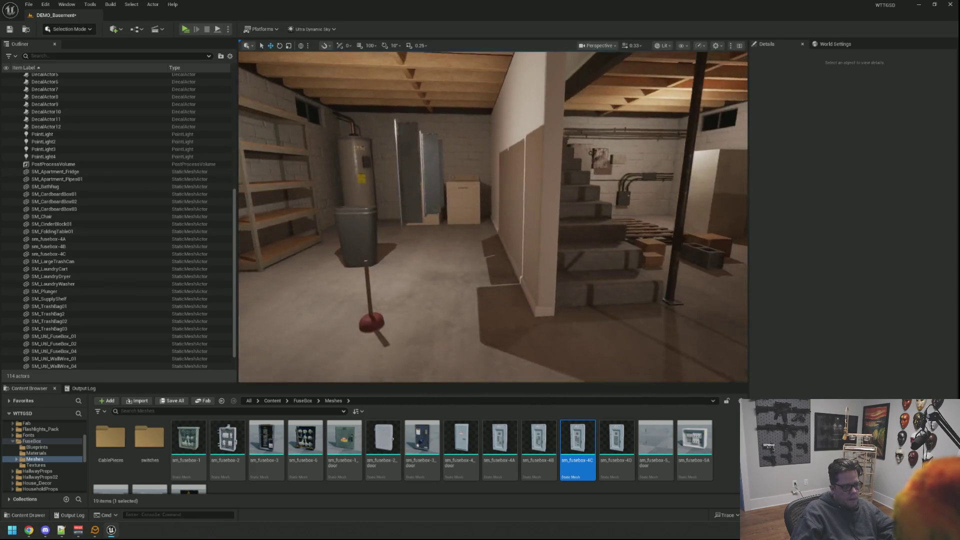
Review the row of three fuse boxes and add sm_fusebox-2_door to the level
mouse_move(492, 217)
mouse_down()
mouse_move(240, 216)
mouse_move(235, 185)
mouse_move(114, 189)
mouse_move(108, 170)
mouse_move(190, 175)
mouse_move(200, 190)
mouse_move(227, 170)
mouse_up()
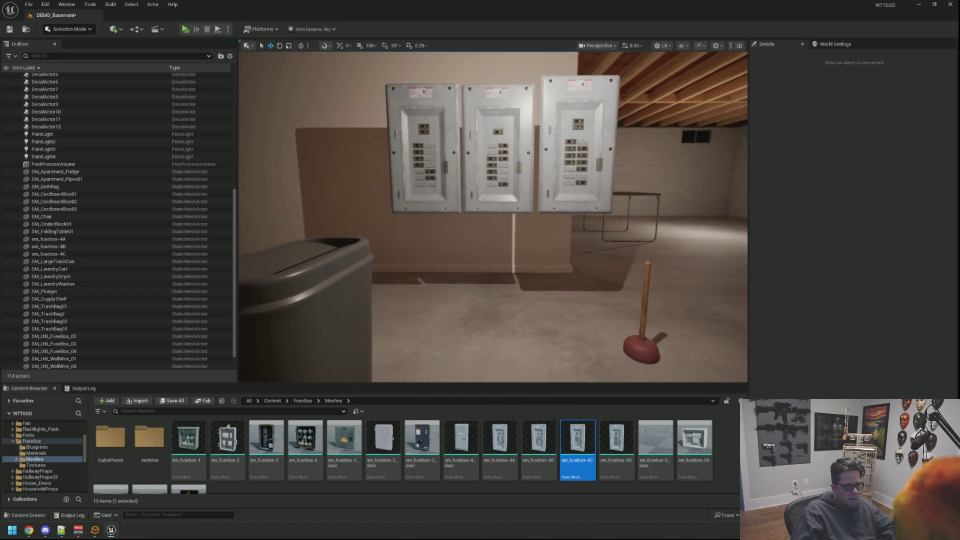
drag(595, 232, 599, 236)
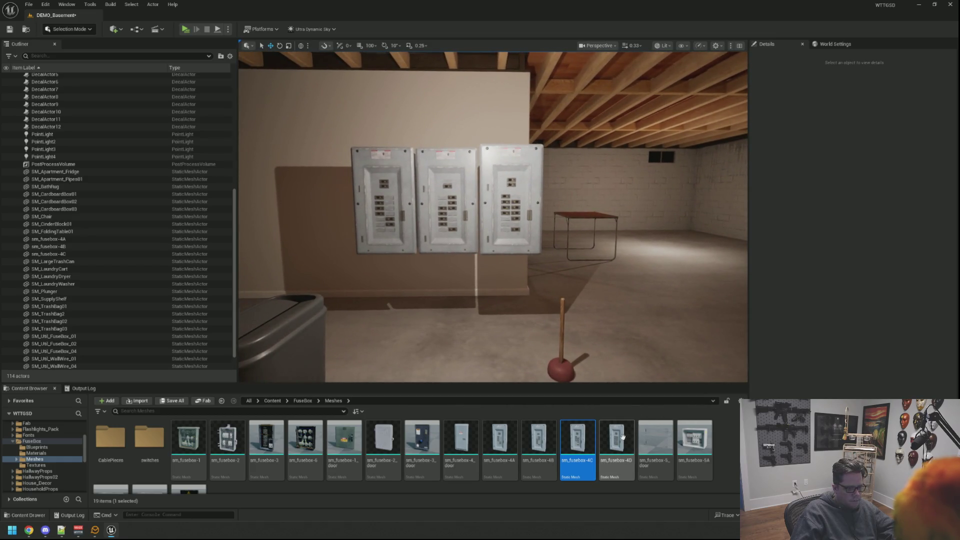
mouse_move(399, 427)
mouse_down()
mouse_move(457, 344)
mouse_move(459, 173)
mouse_up()
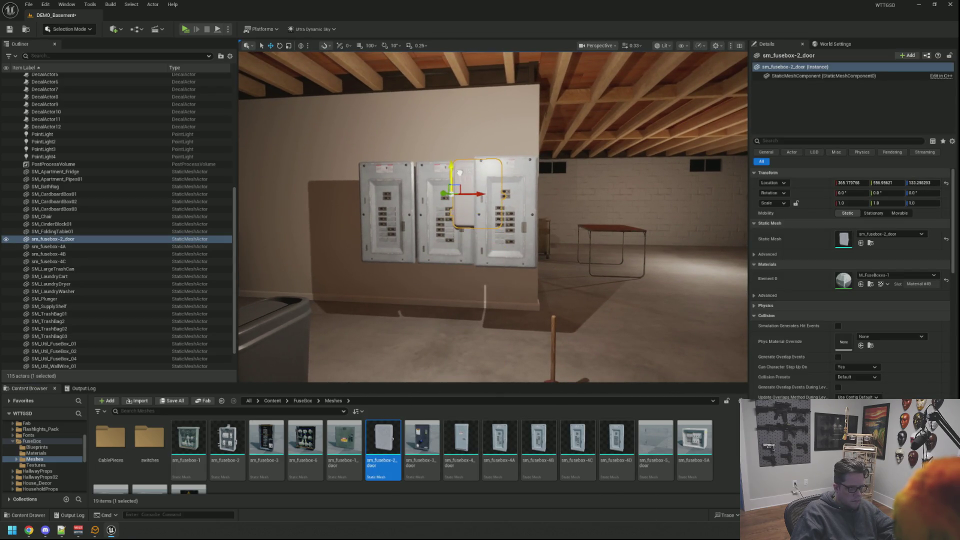
Replace the sm_fusebox-2_door with sm_fusebox-6_door, then delete that dark door as well
key(Delete)
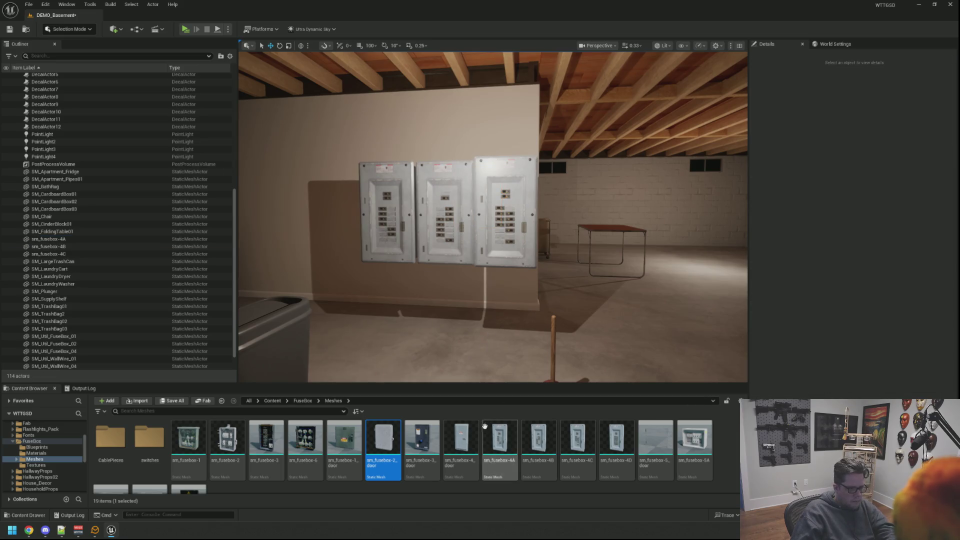
scroll(435, 461, down, 2)
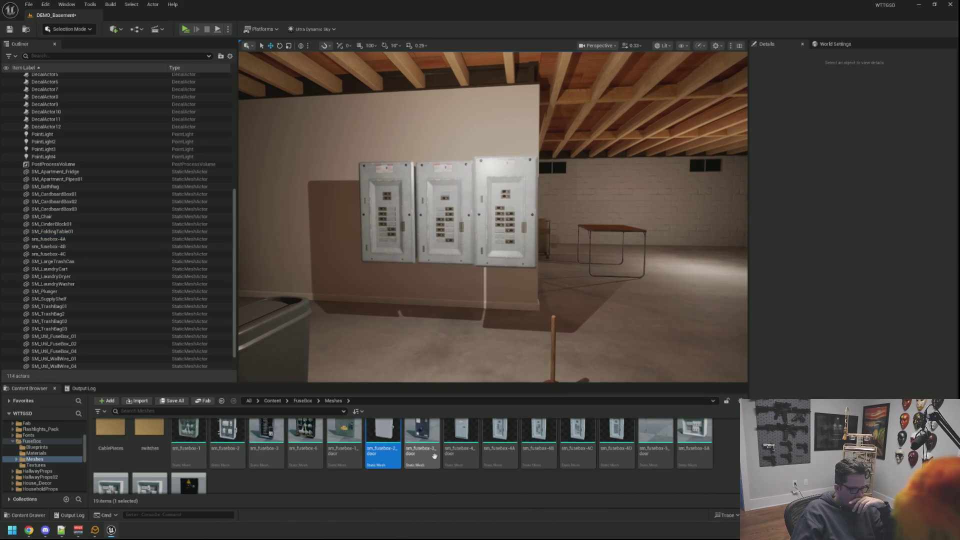
mouse_move(188, 461)
mouse_down()
mouse_move(480, 359)
mouse_move(460, 185)
mouse_up()
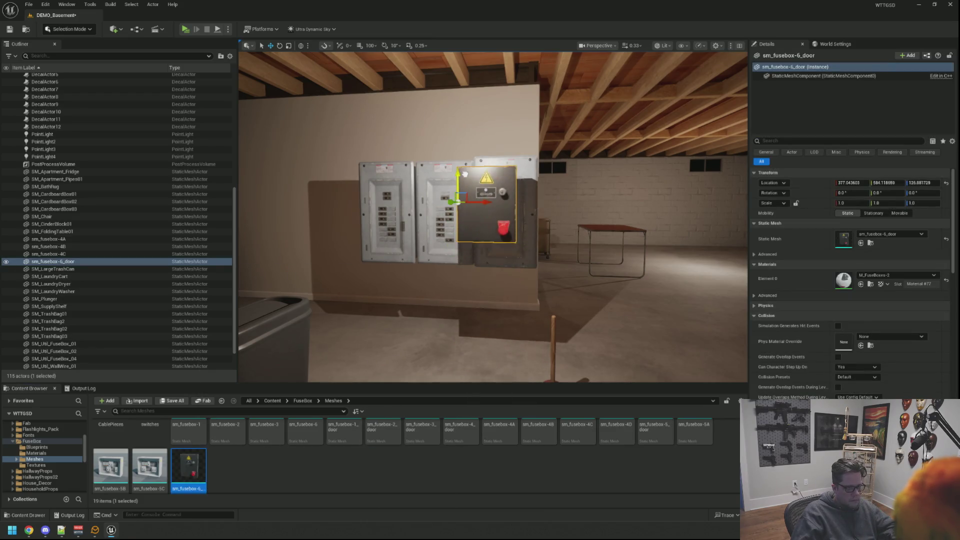
scroll(507, 239, up, 5)
key(Escape)
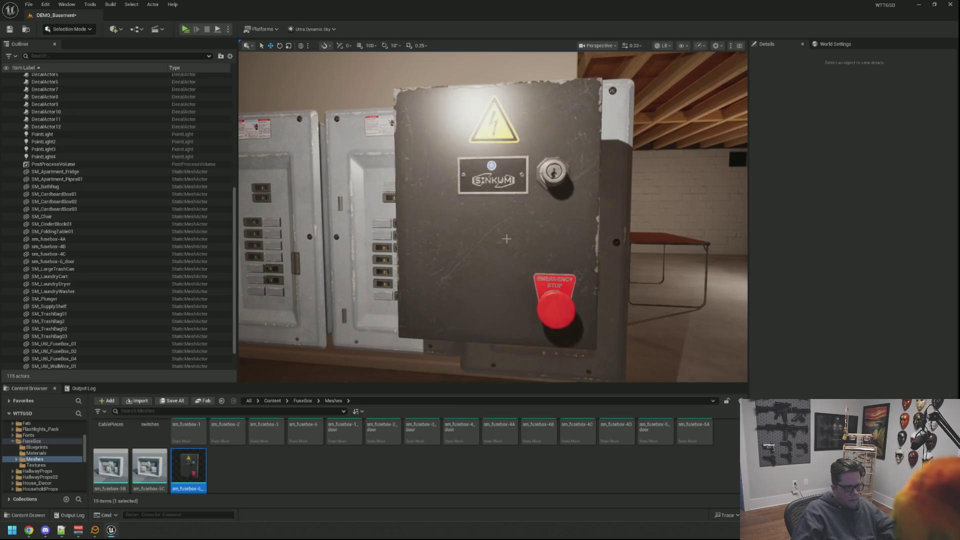
drag(507, 239, 507, 240)
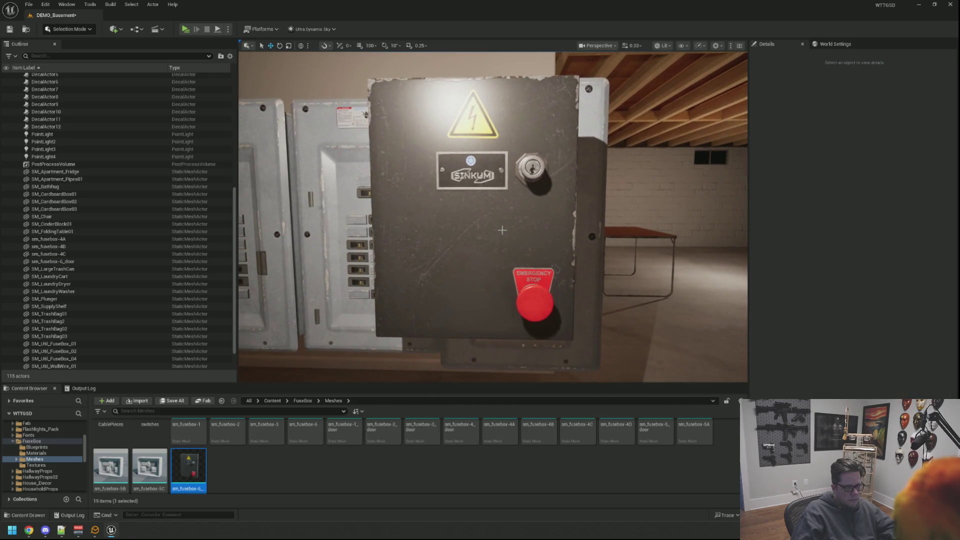
click(501, 223)
key(Delete)
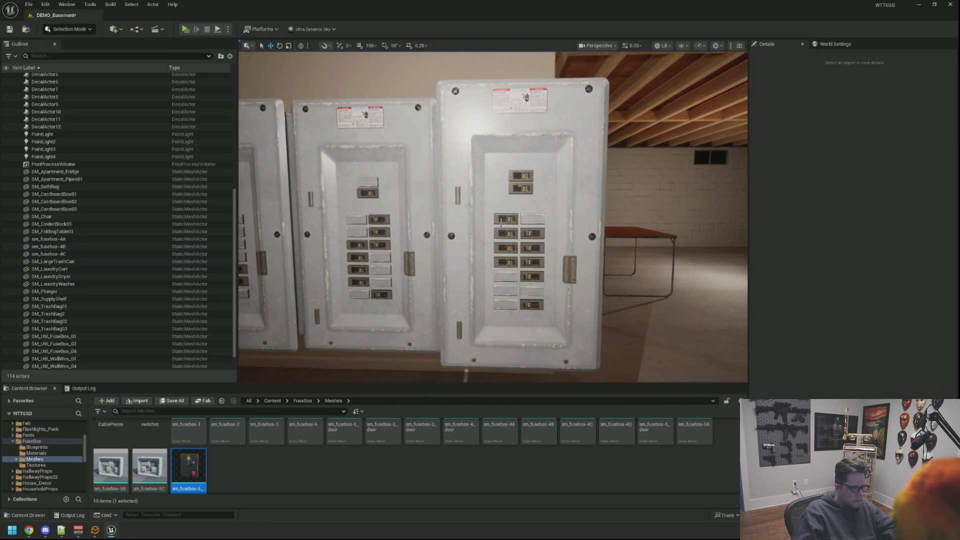
Drag the white sm_fusebox-5A cabinet into the scene, then delete it
scroll(316, 461, up, 1)
drag(493, 217, 495, 257)
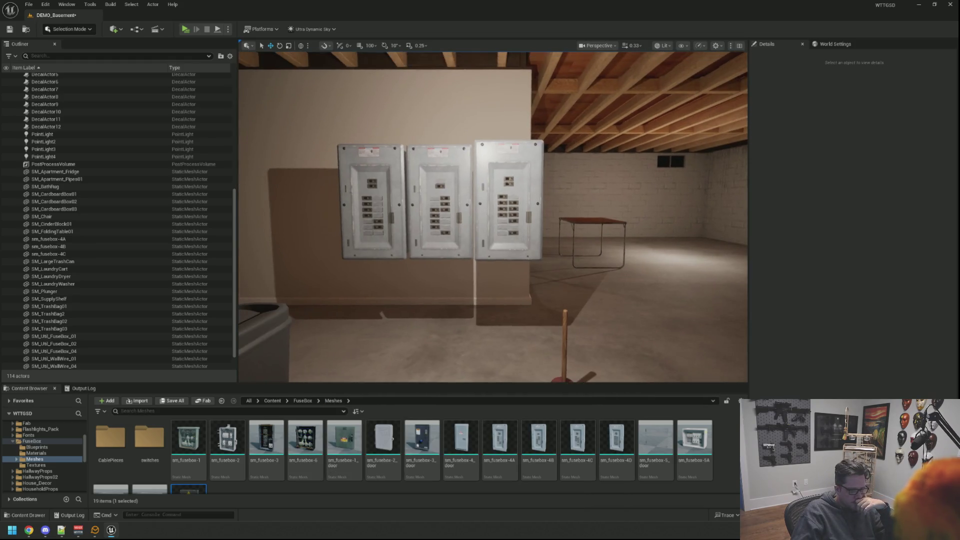
mouse_move(713, 461)
mouse_down()
mouse_move(430, 335)
mouse_move(440, 150)
mouse_up()
key(Escape)
scroll(440, 200, up, 3)
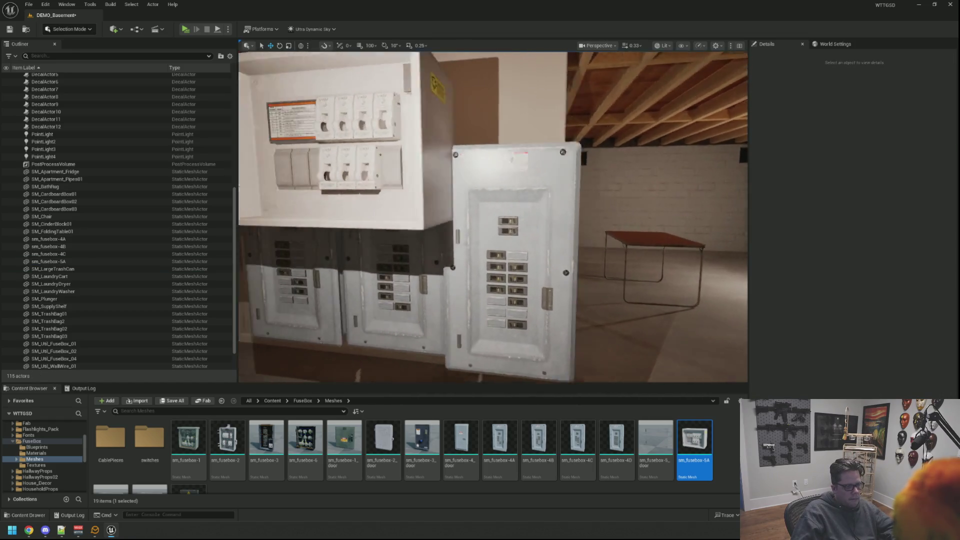
click(350, 165)
key(Delete)
Place sm_fusebox-4_door over the middle of the three wall fuse boxes
scroll(493, 217, down, 5)
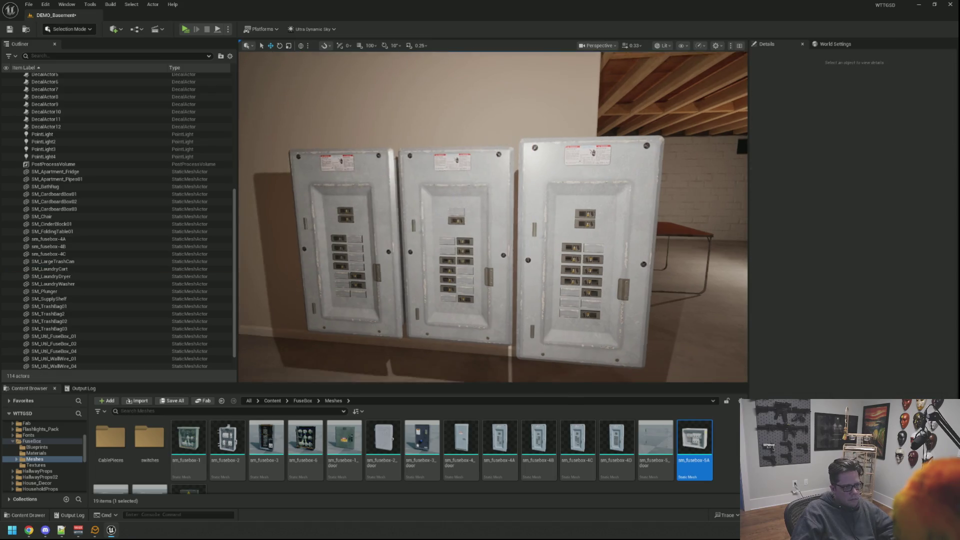
scroll(493, 217, up, 5)
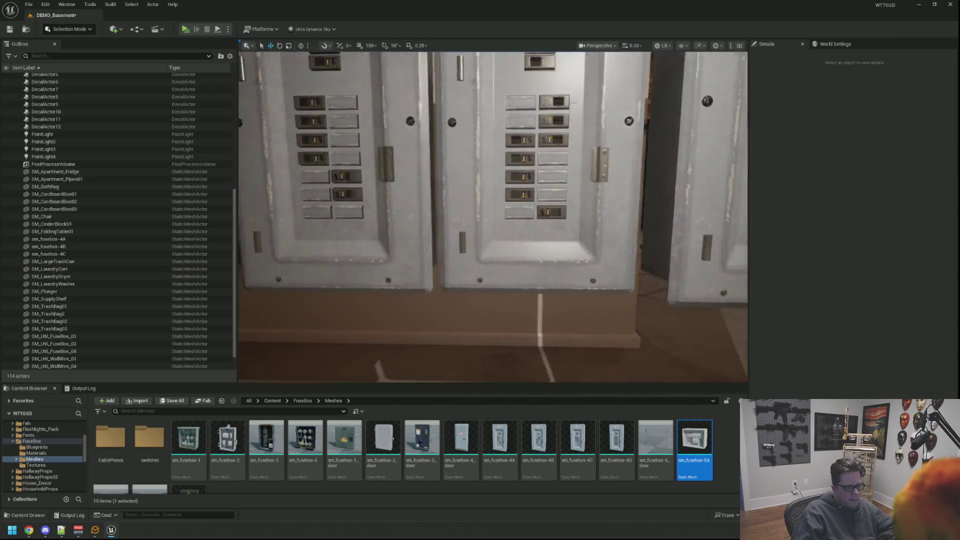
scroll(497, 157, down, 5)
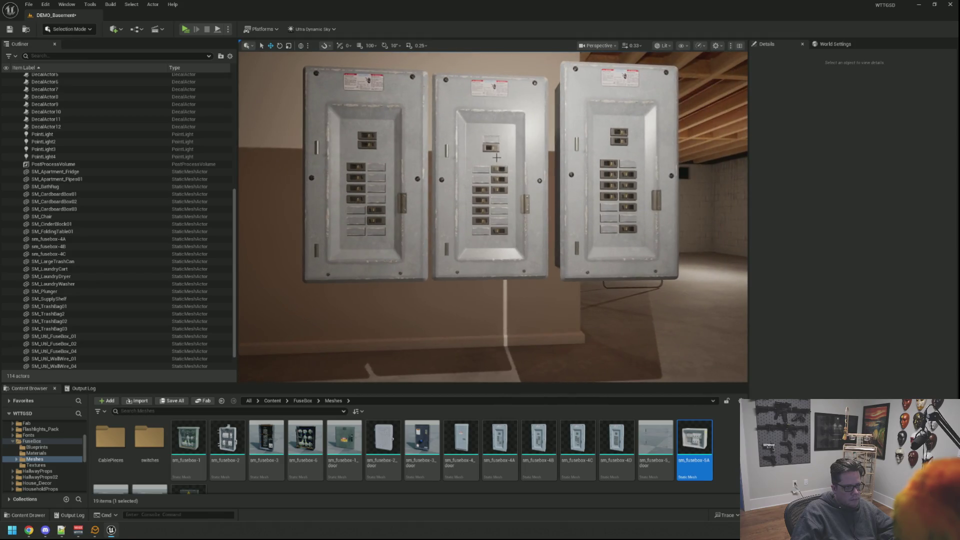
scroll(496, 158, up, 5)
scroll(496, 158, down, 4)
scroll(497, 157, up, 3)
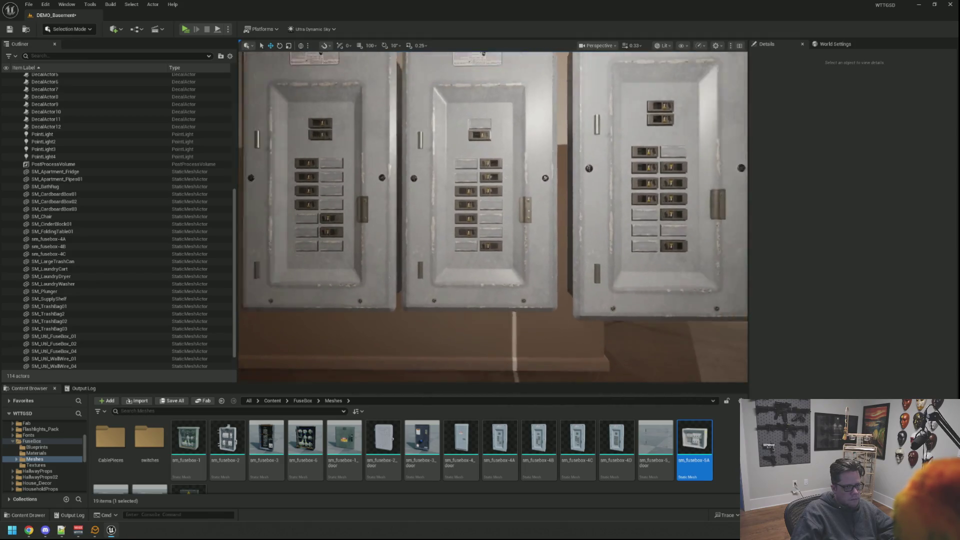
scroll(481, 181, down, 3)
drag(481, 182, 476, 233)
scroll(370, 422, down, 2)
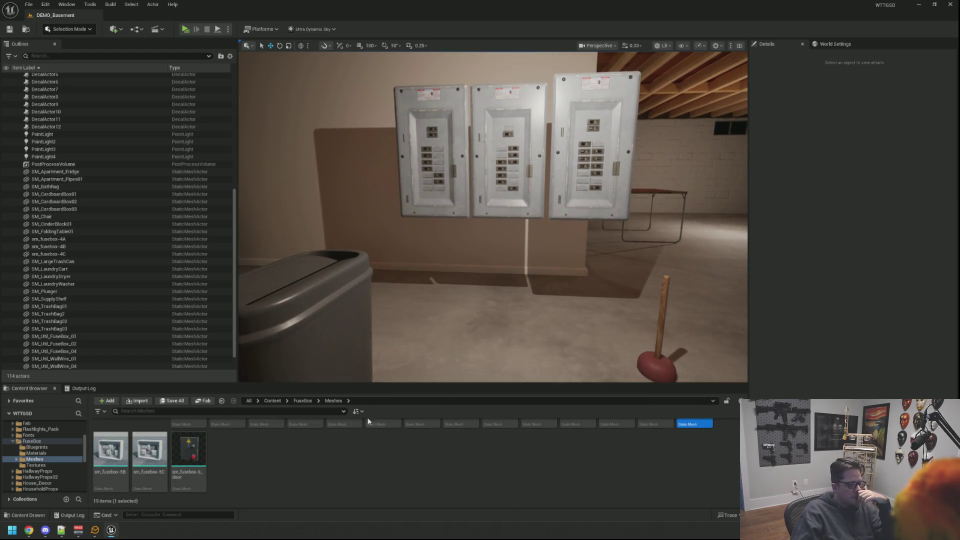
scroll(322, 489, up, 2)
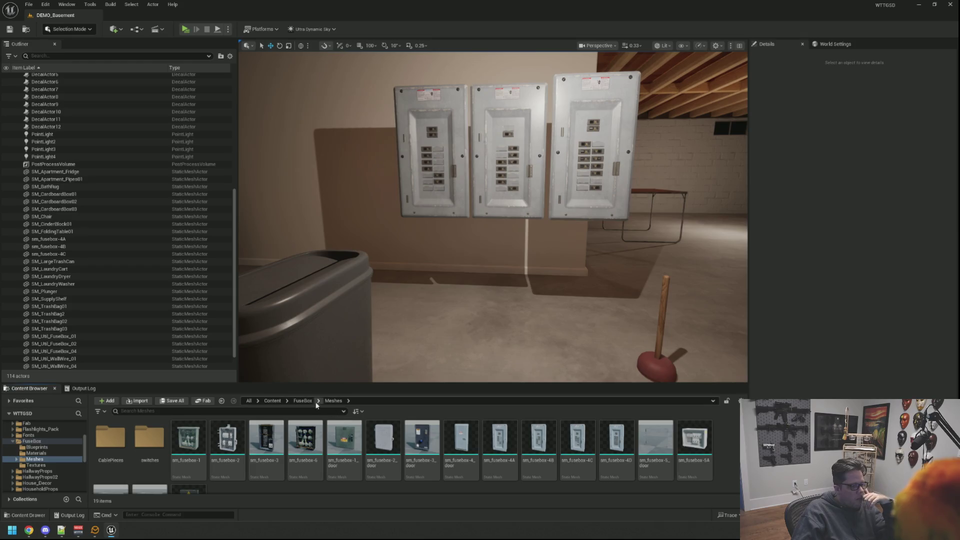
mouse_move(461, 437)
mouse_down()
mouse_move(505, 345)
mouse_move(471, 326)
mouse_move(458, 128)
mouse_up()
drag(486, 288, 495, 273)
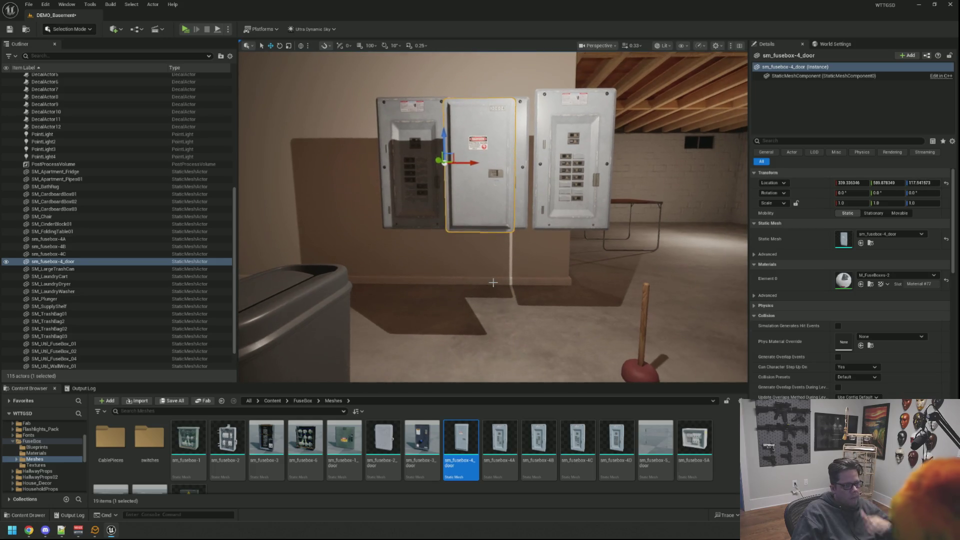
key(Escape)
scroll(314, 468, down, 2)
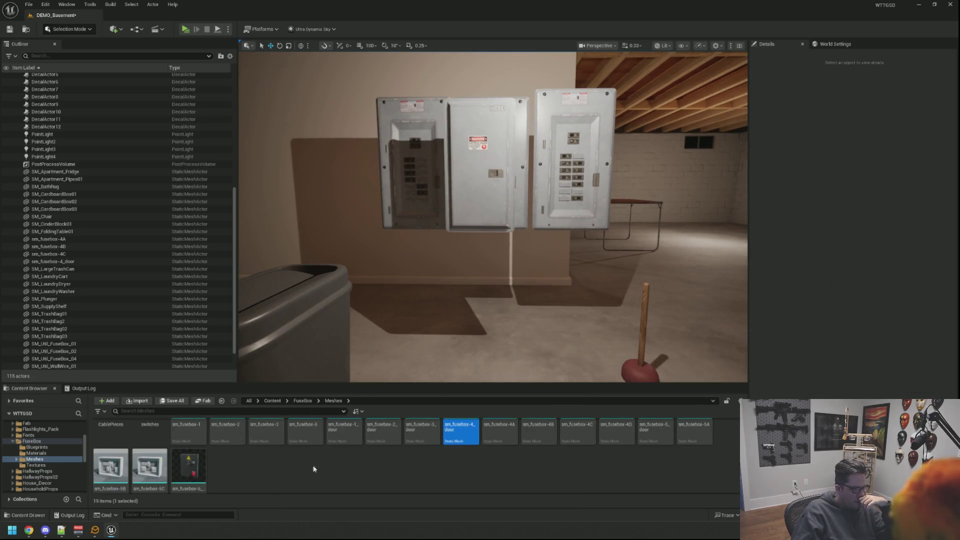
scroll(314, 467, up, 2)
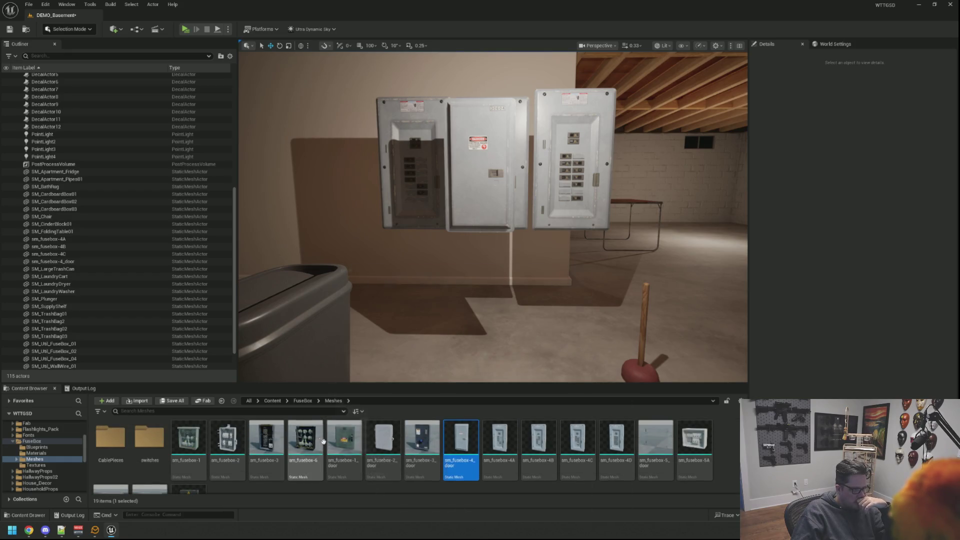
click(279, 402)
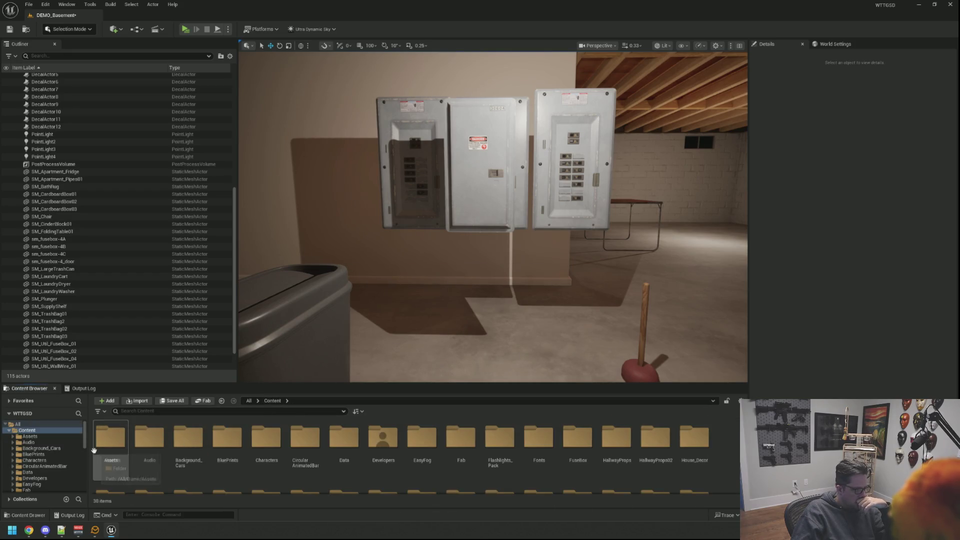
Browse FuseBox, HallwayProps and HallwayProps02 Geometry, and House_Decor's VOL1_Wall_Decor LP meshes
scroll(50, 465, down, 1)
click(56, 484)
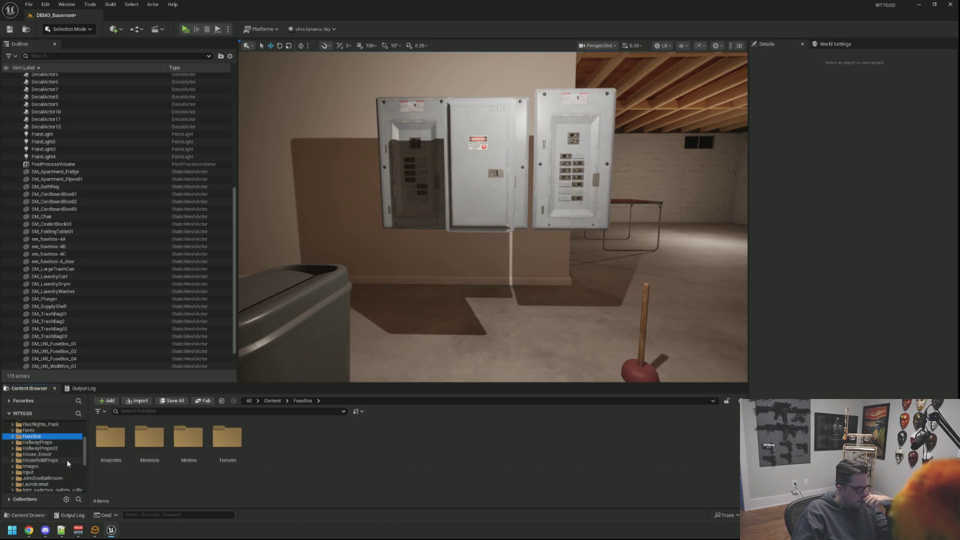
click(63, 444)
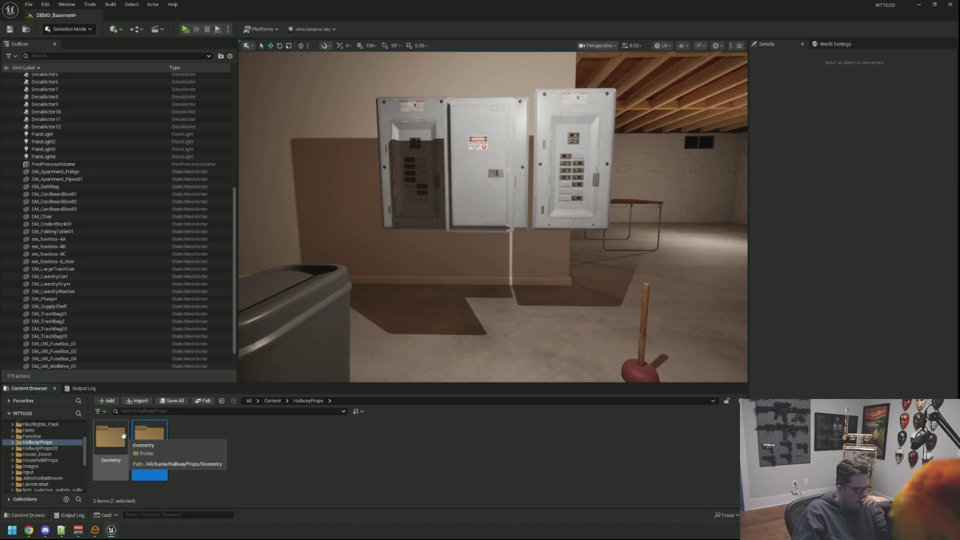
double_click(111, 436)
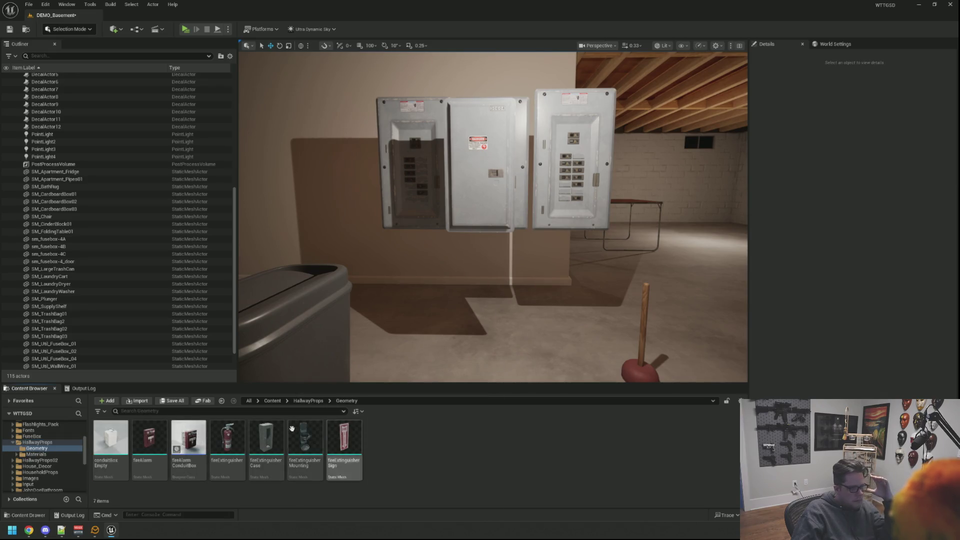
click(42, 460)
double_click(111, 436)
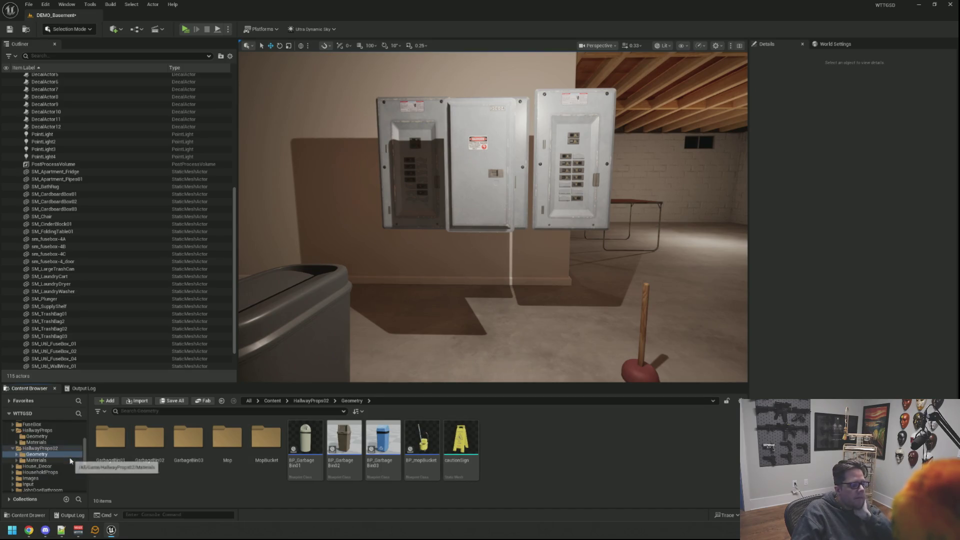
click(66, 467)
double_click(101, 440)
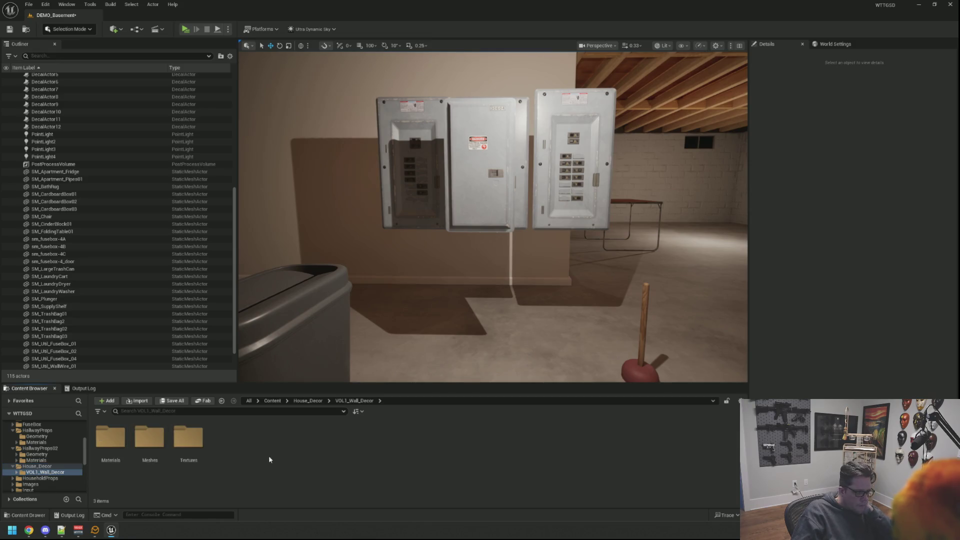
double_click(147, 443)
double_click(110, 438)
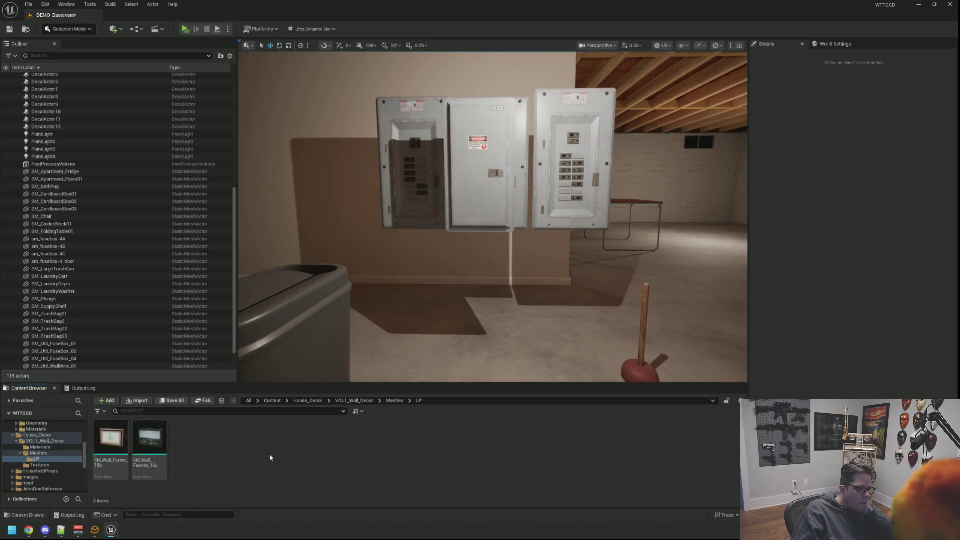
Open HouseholdProps > Meshes > Bathroom and place the cleaning spray beside the trash can
click(40, 471)
click(161, 436)
double_click(161, 436)
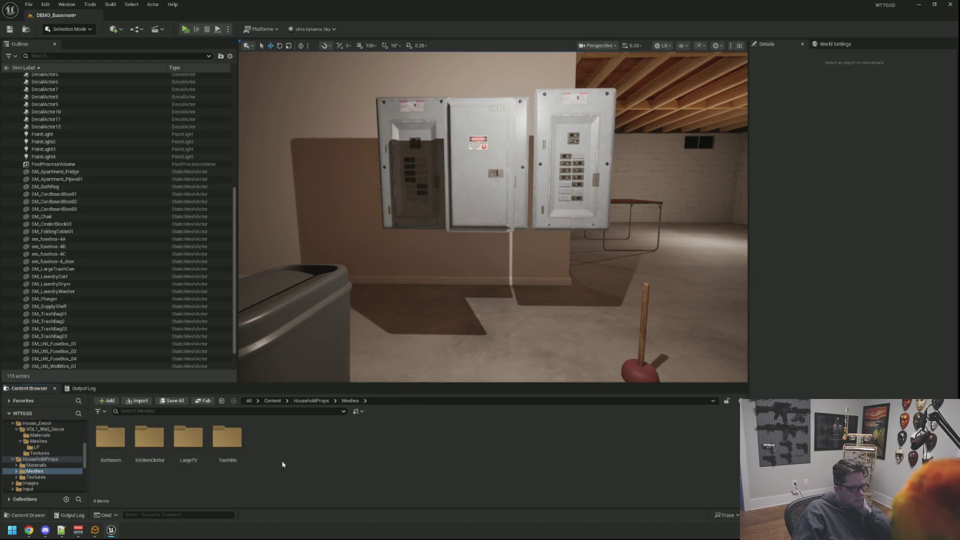
double_click(109, 444)
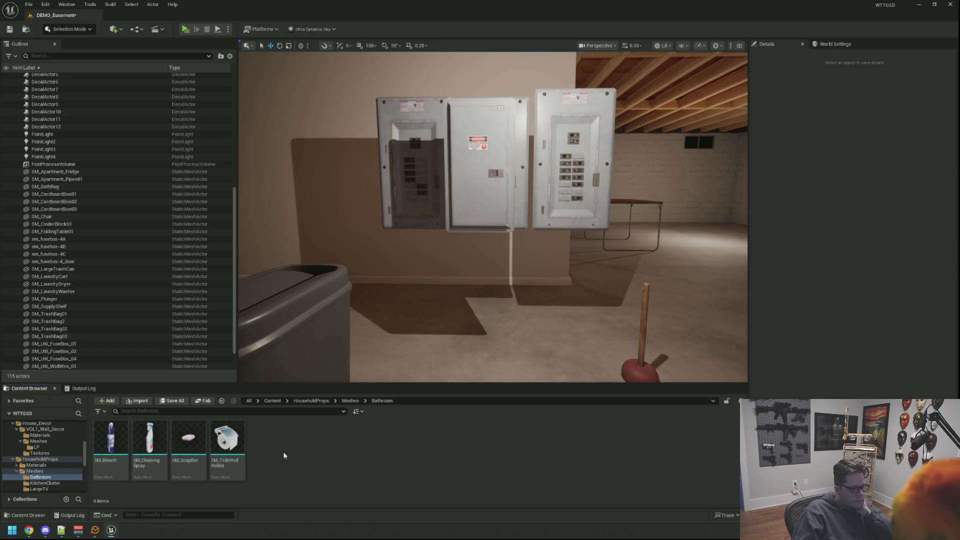
scroll(493, 216, up, 3)
drag(149, 440, 425, 331)
Place the bleach bottle next to the spray and a KitchenClutter kitchen roll on the floor
mouse_move(111, 440)
mouse_down()
mouse_move(280, 400)
mouse_move(478, 318)
mouse_move(460, 325)
mouse_up()
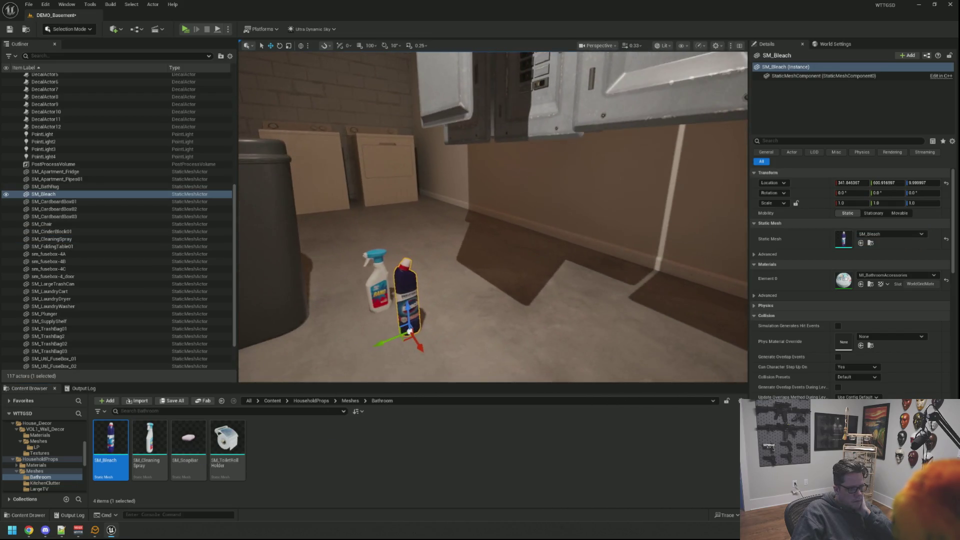
key(w)
drag(395, 330, 415, 335)
click(52, 483)
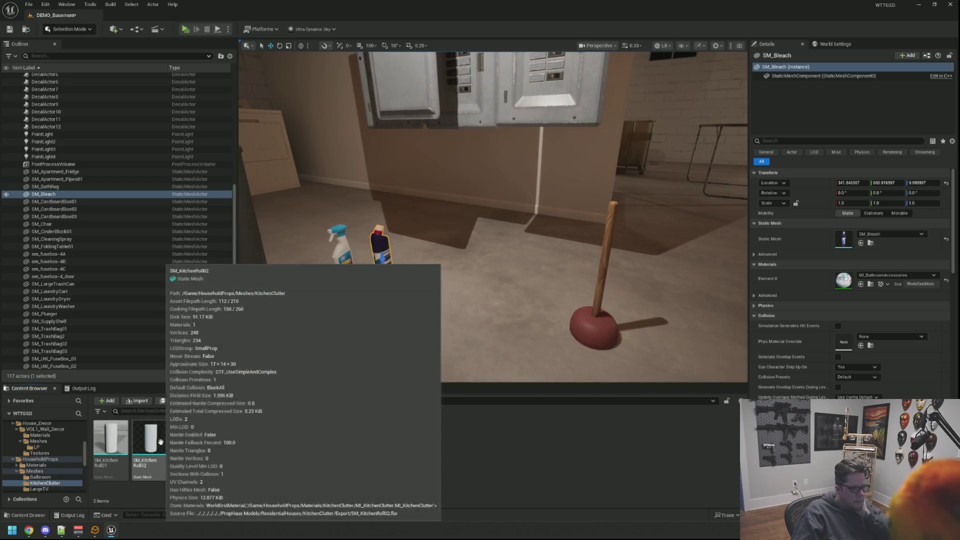
mouse_move(150, 442)
mouse_down()
mouse_move(320, 406)
mouse_move(450, 324)
mouse_move(480, 292)
mouse_up()
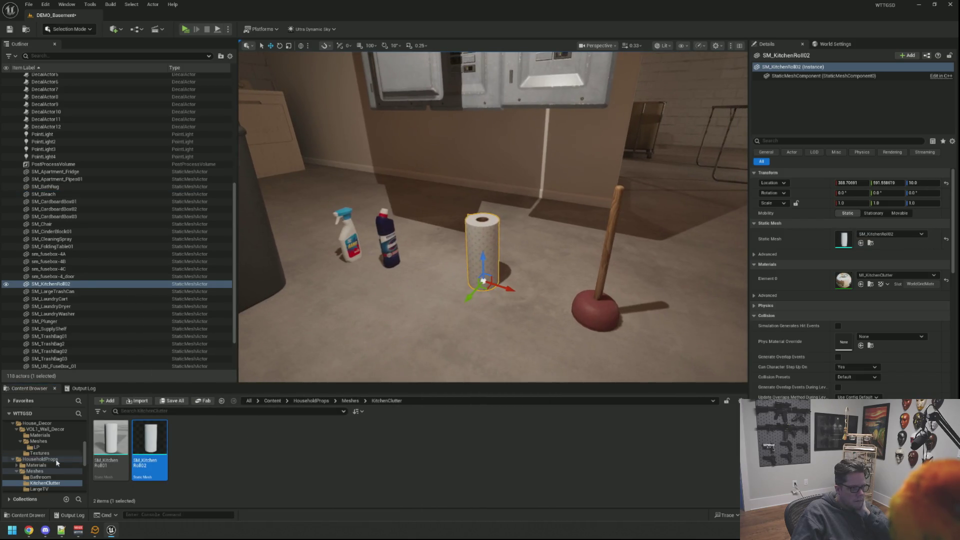
Place the small SM_TrashBin beside the kitchen roll
scroll(56, 479, down, 1)
click(56, 477)
click(55, 483)
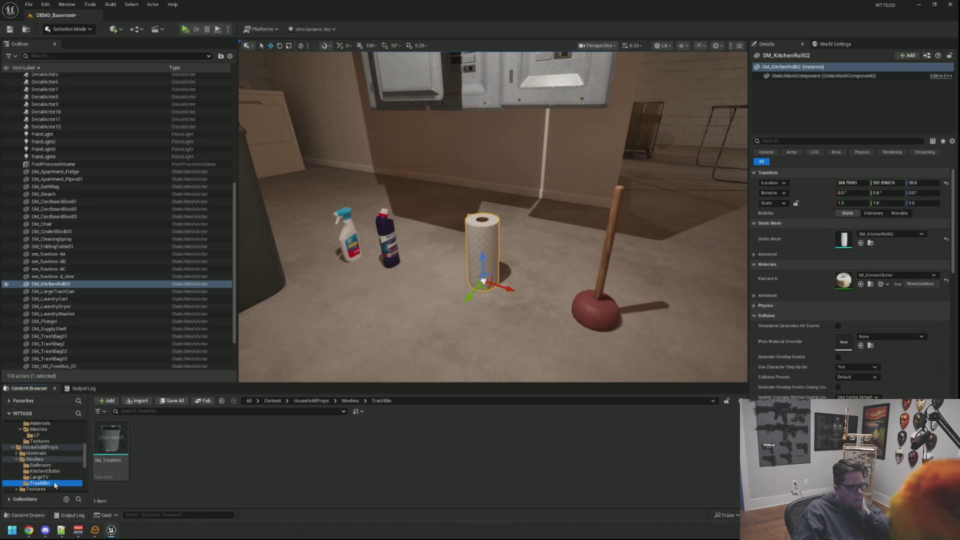
mouse_move(126, 451)
mouse_down()
mouse_move(422, 336)
mouse_move(553, 229)
mouse_move(560, 240)
mouse_up()
scroll(72, 448, down, 3)
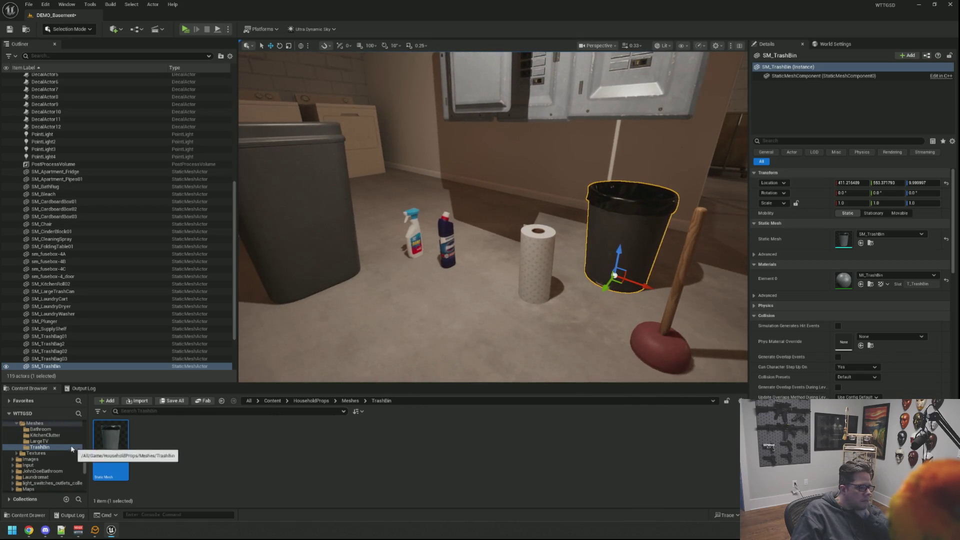
click(43, 471)
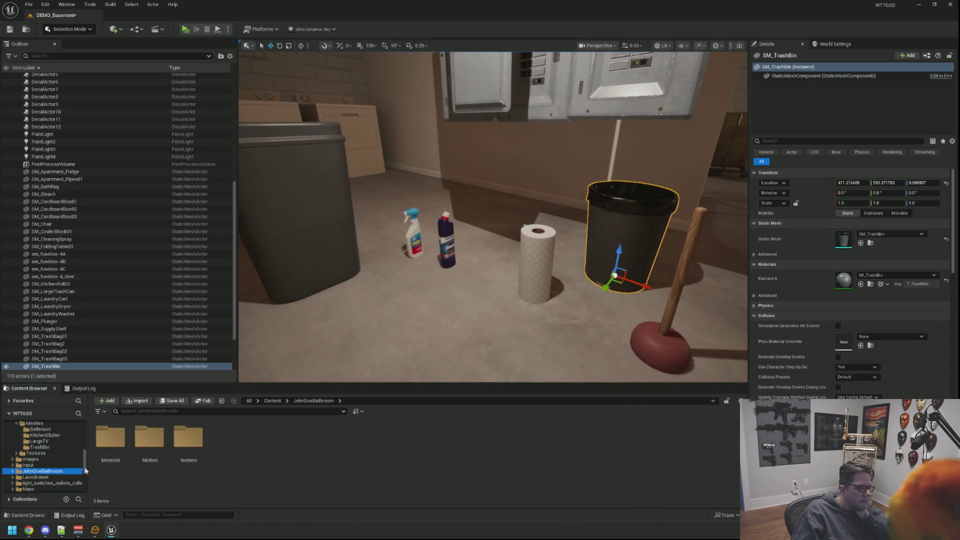
Browse the JohnDoeBathroom meshes and the Laundromat VOL1_Commerical LP meshes
double_click(153, 432)
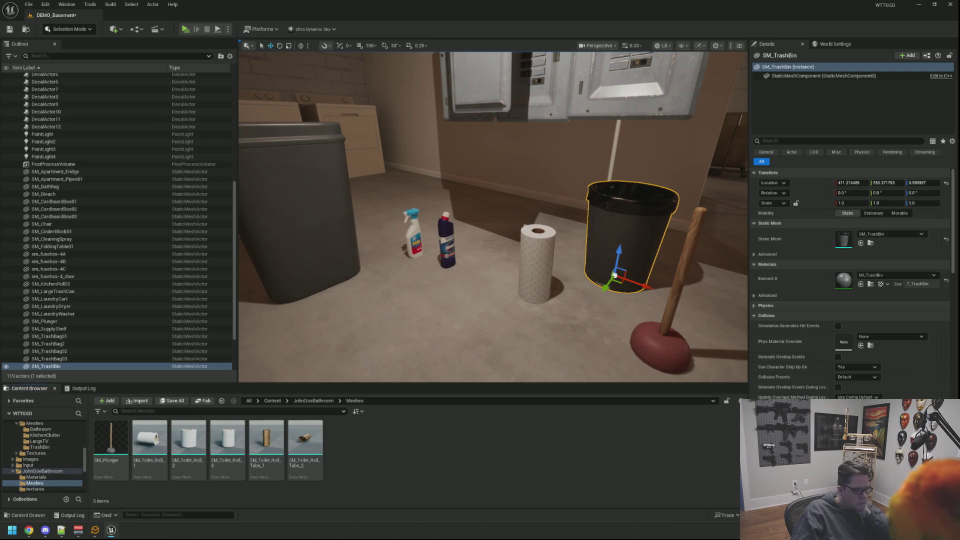
scroll(75, 449, down, 3)
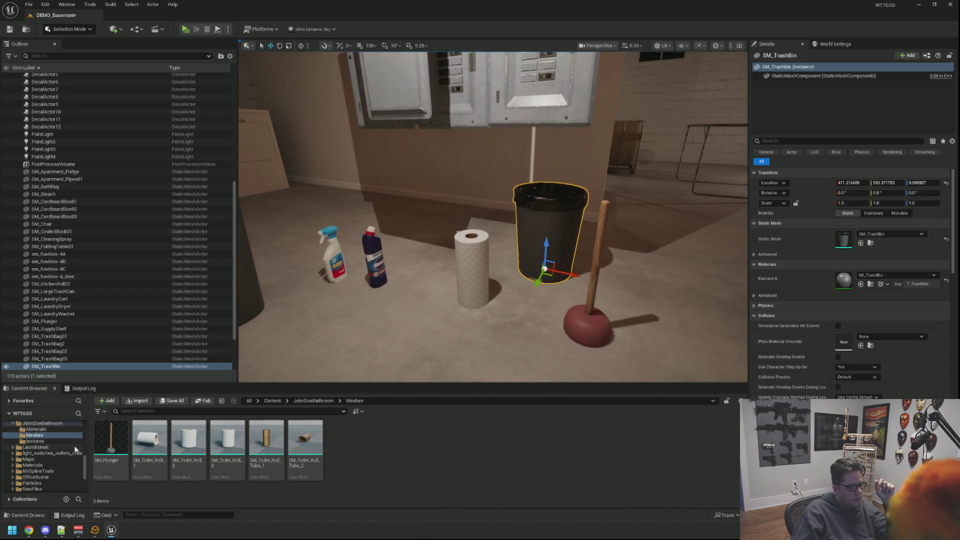
click(71, 448)
double_click(120, 435)
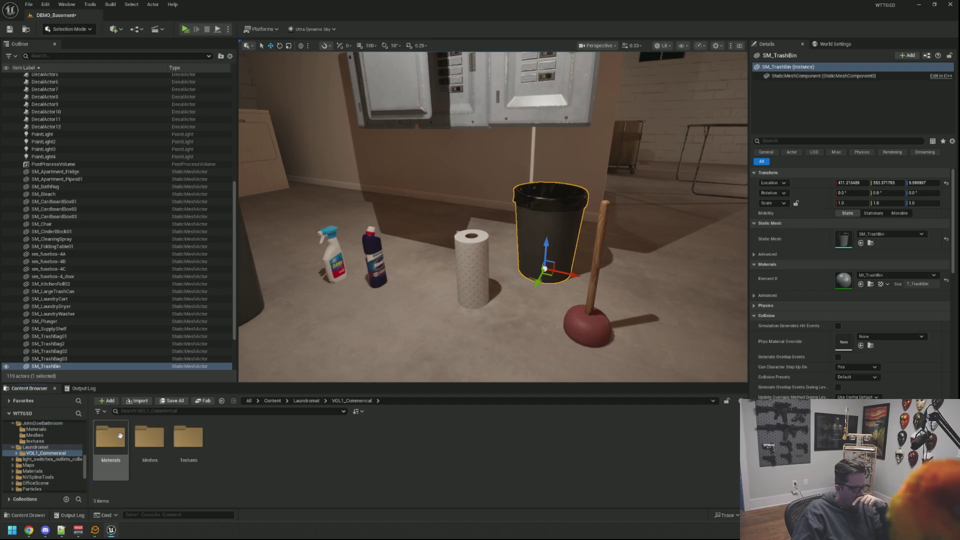
double_click(166, 441)
double_click(111, 437)
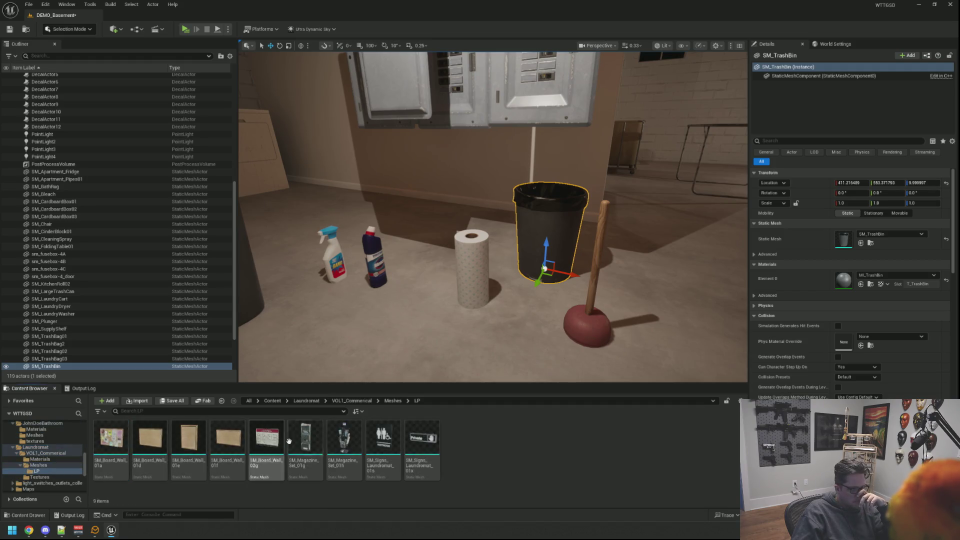
mouse_move(453, 350)
mouse_down()
mouse_move(480, 345)
mouse_move(495, 303)
mouse_move(515, 298)
mouse_move(490, 317)
mouse_up()
Look through the light_switches_outlets_collection folders, including Blueprints, and the Maps folder
scroll(77, 423, down, 2)
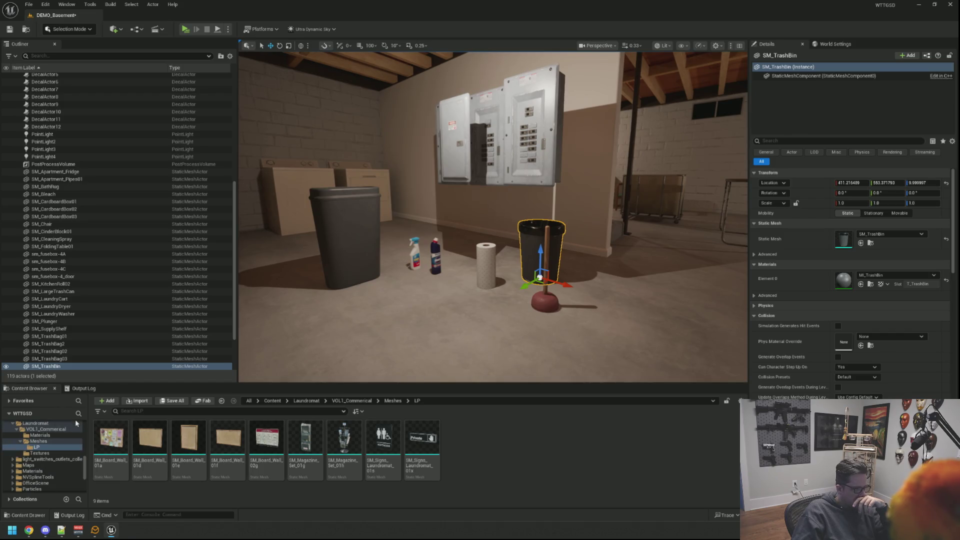
click(61, 460)
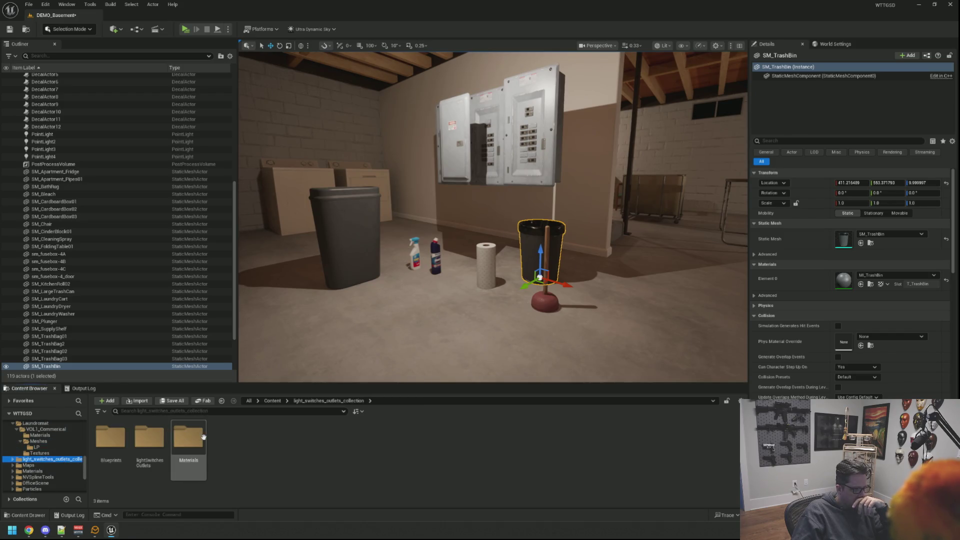
double_click(150, 436)
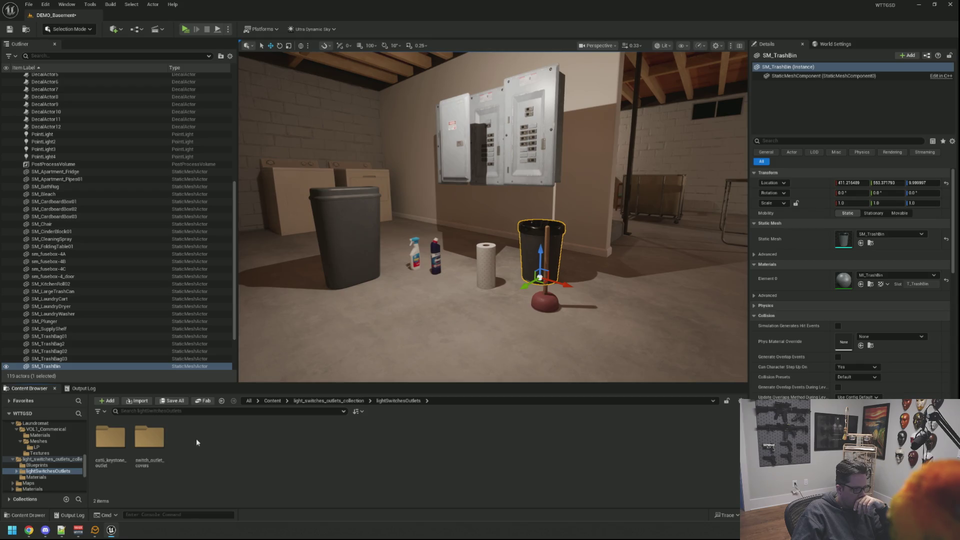
click(40, 466)
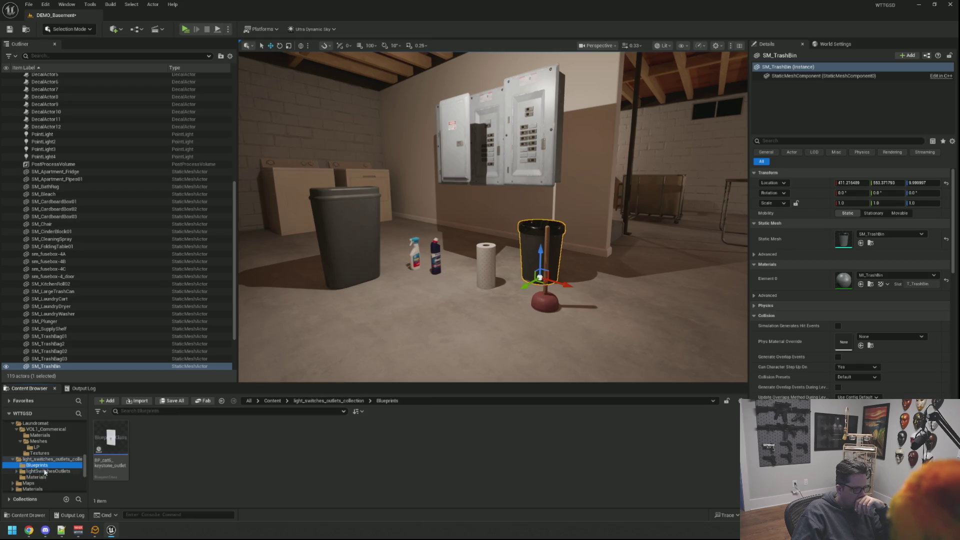
click(44, 472)
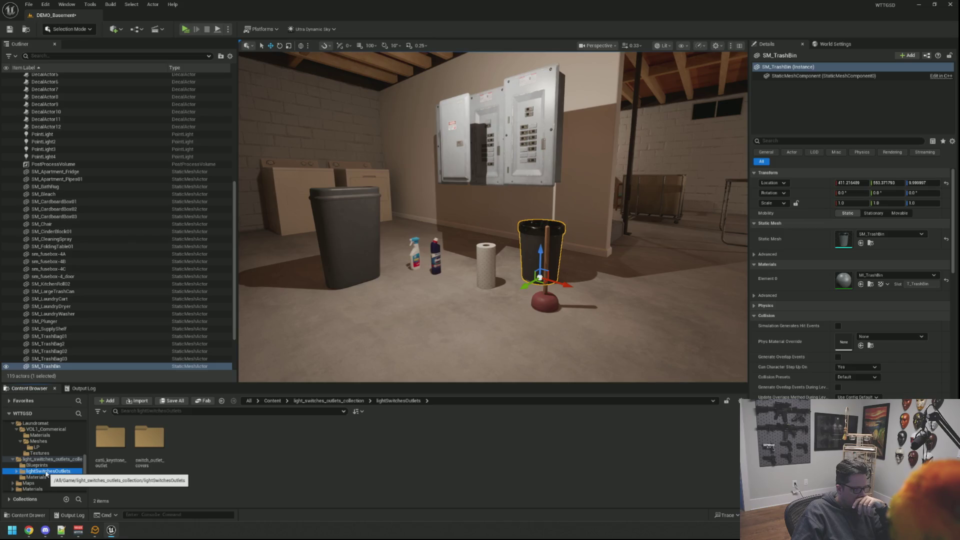
scroll(17, 461, down, 2)
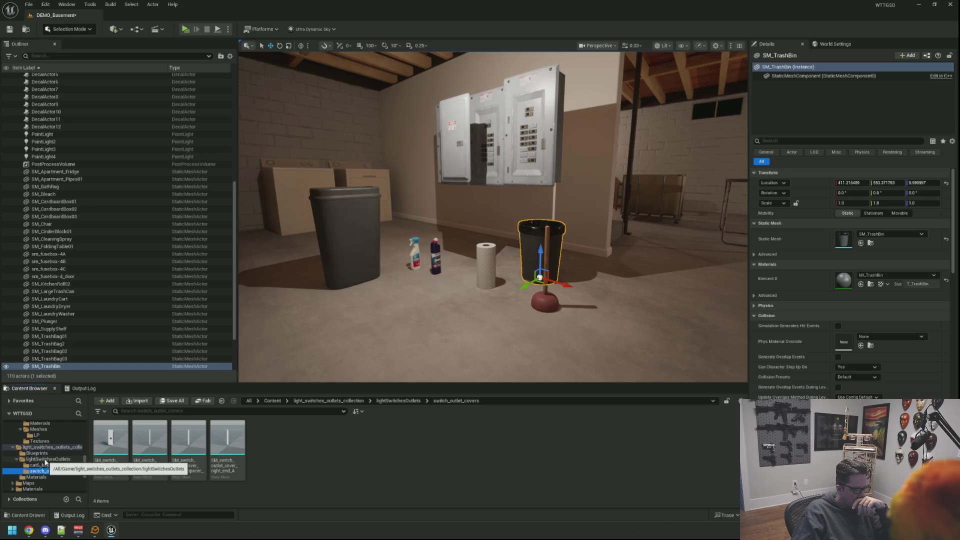
click(18, 460)
click(18, 449)
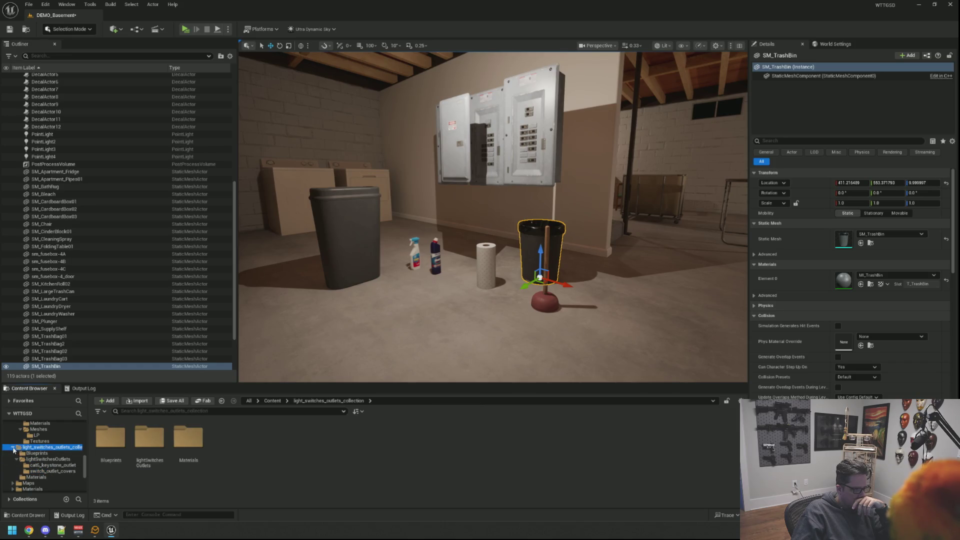
click(28, 453)
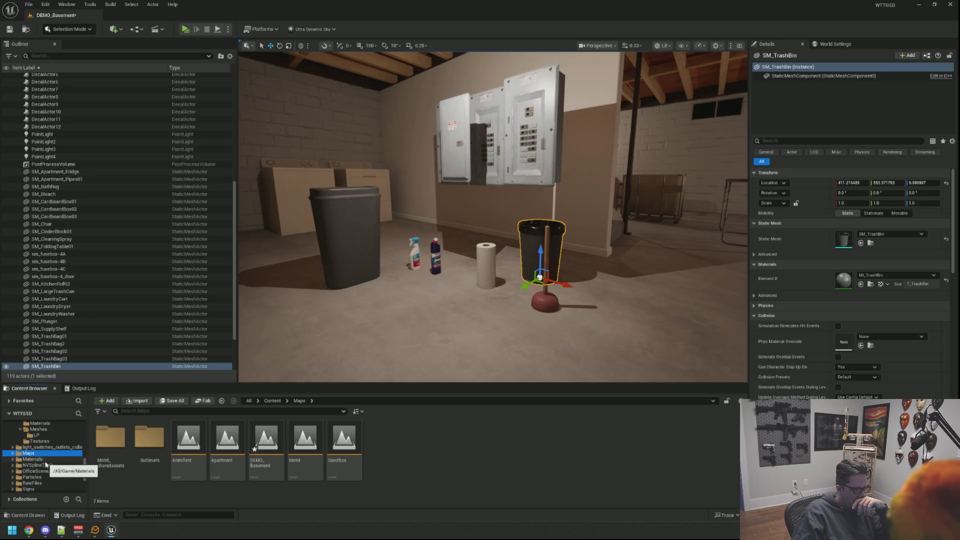
Open Signs > VOL2 > Meshes > LP and place SM_Whiteboard_03a in the basement
mouse_move(364, 320)
mouse_down()
mouse_move(365, 334)
mouse_move(376, 312)
mouse_up()
scroll(49, 456, down, 1)
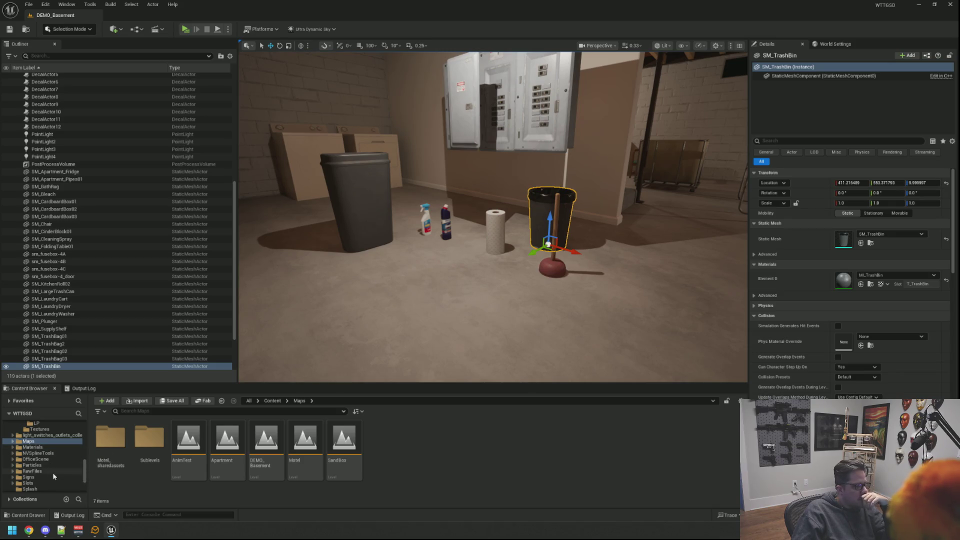
click(29, 477)
scroll(66, 461, down, 1)
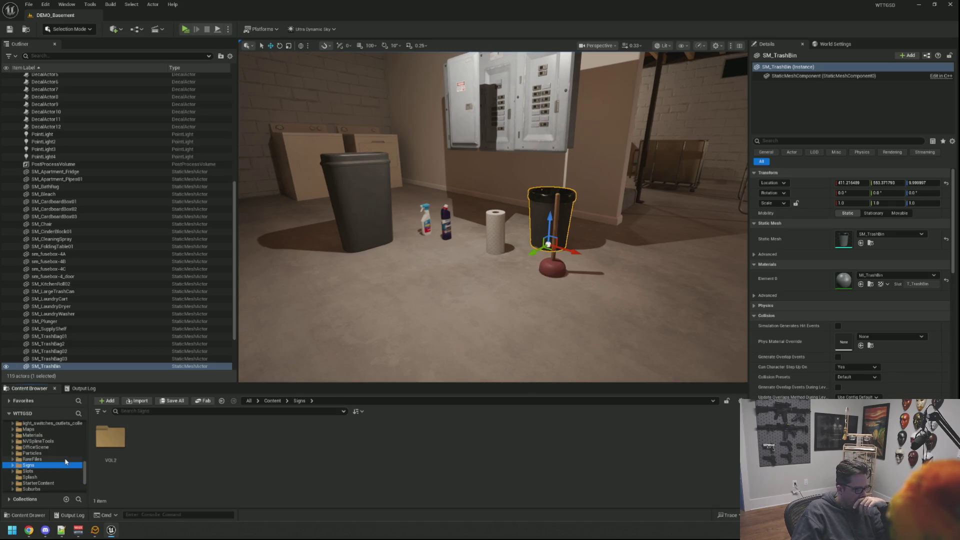
double_click(110, 436)
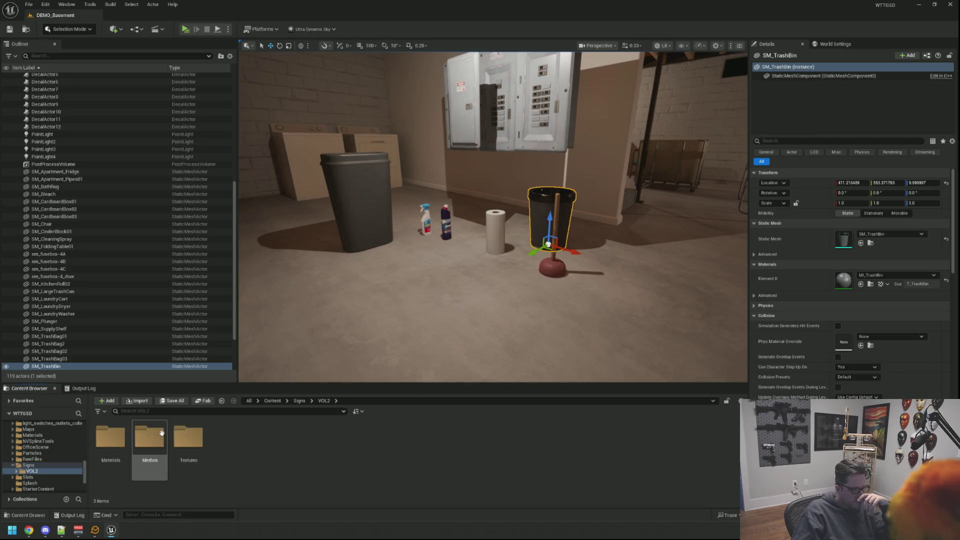
double_click(155, 440)
double_click(111, 437)
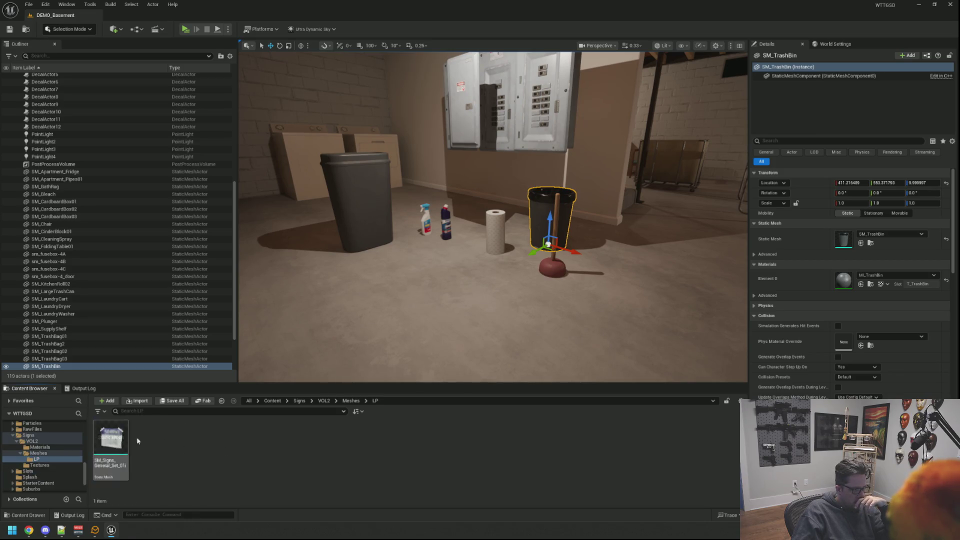
scroll(56, 445, down, 1)
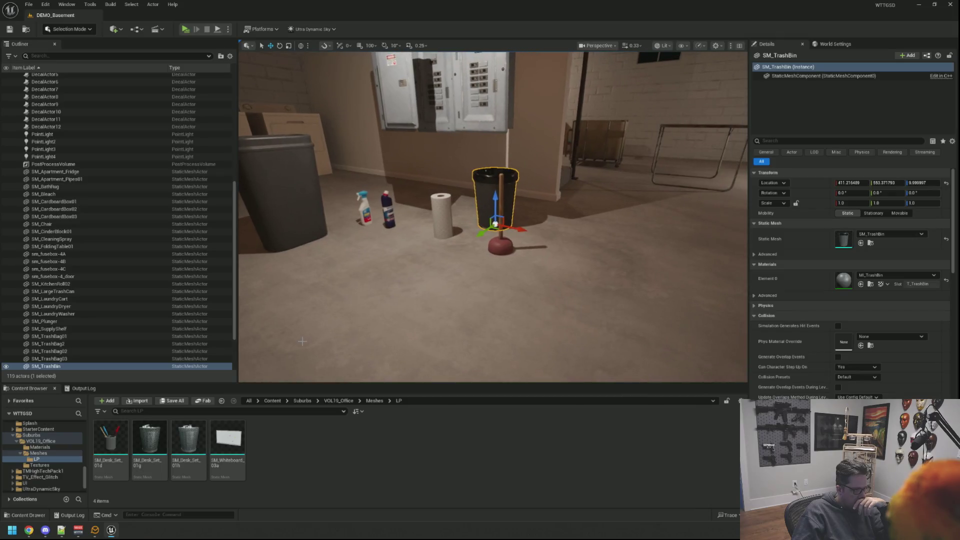
mouse_move(229, 440)
mouse_down()
mouse_move(510, 298)
mouse_move(553, 242)
mouse_move(564, 244)
mouse_move(574, 80)
mouse_up()
scroll(482, 175, down, 5)
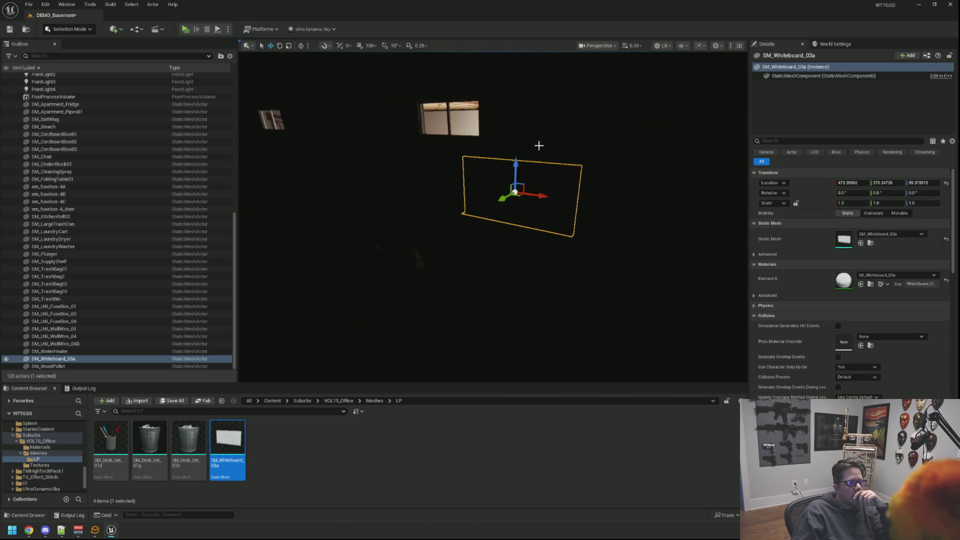
key(f)
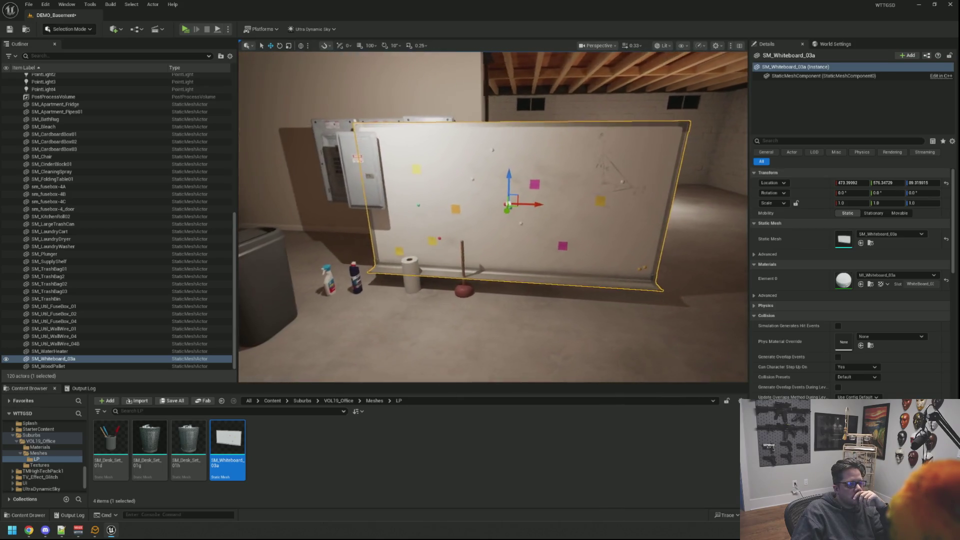
scroll(506, 197, up, 3)
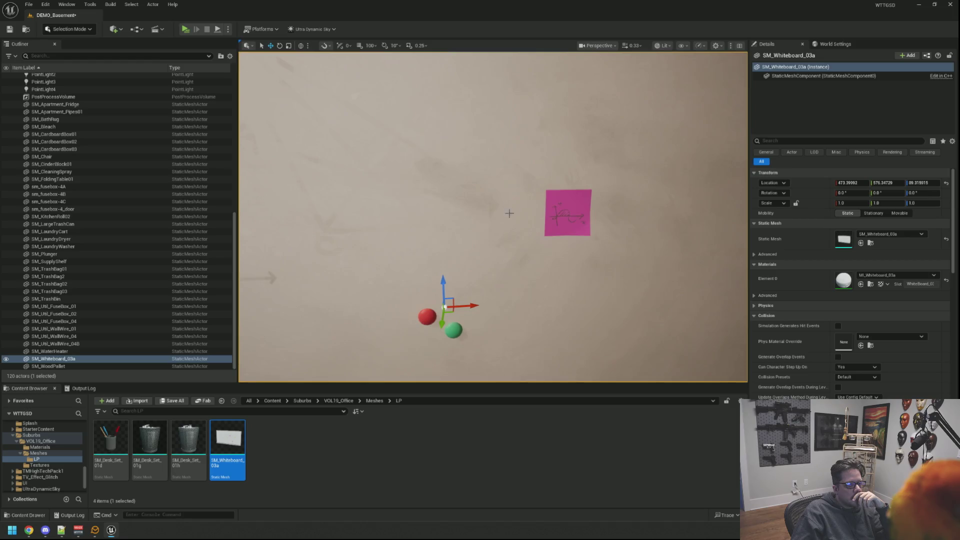
scroll(508, 210, down, 5)
mouse_move(507, 210)
mouse_down()
mouse_move(520, 205)
mouse_move(531, 235)
mouse_move(494, 217)
mouse_move(575, 240)
mouse_up()
key(f)
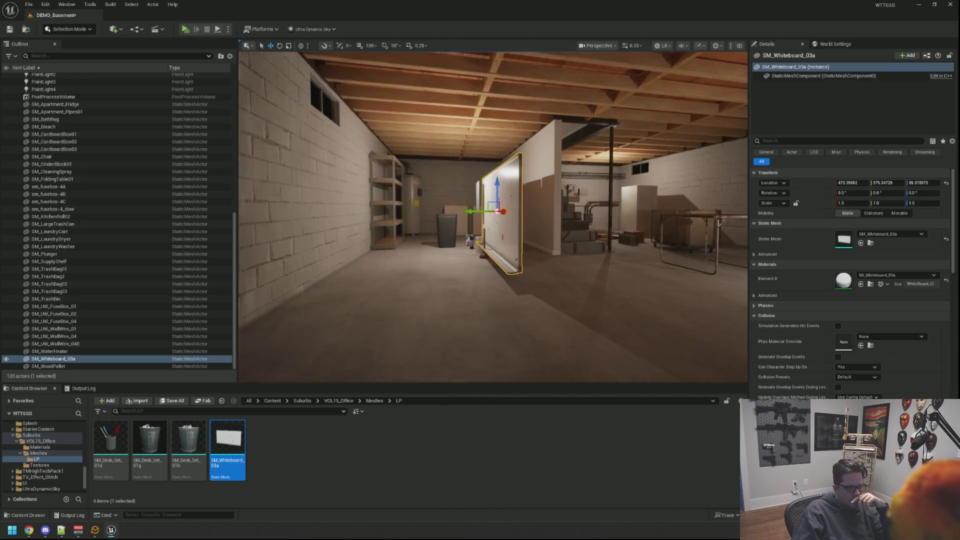
key(Delete)
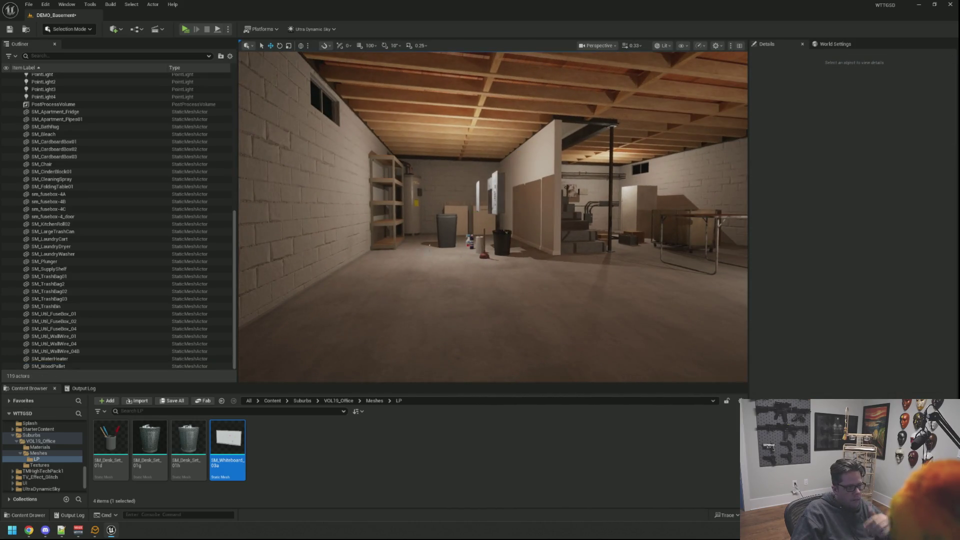
drag(385, 266, 363, 249)
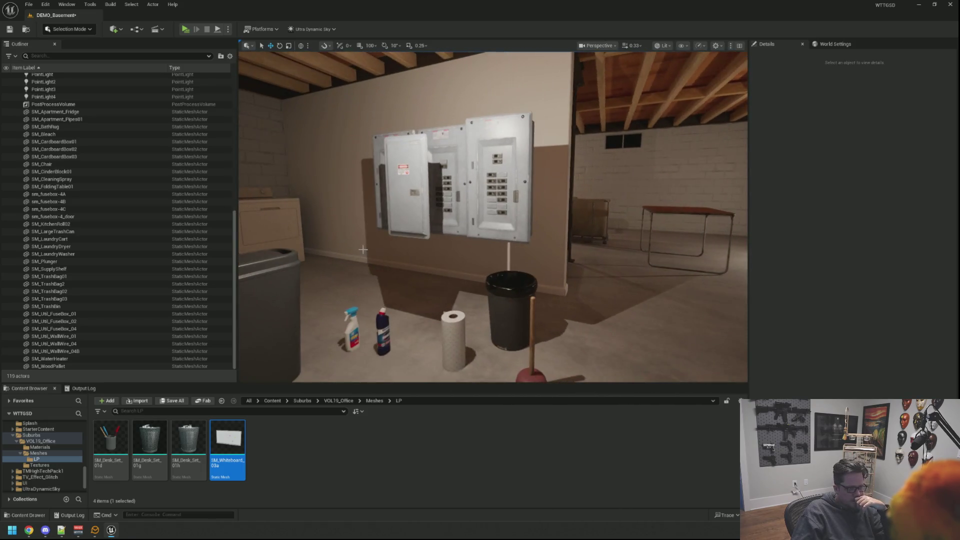
Browse TMHighTechPack1's PCKeyboard02 and PCMouse02 meshes, then TV_Effect_Glitch and UltraDynamicSky
click(50, 471)
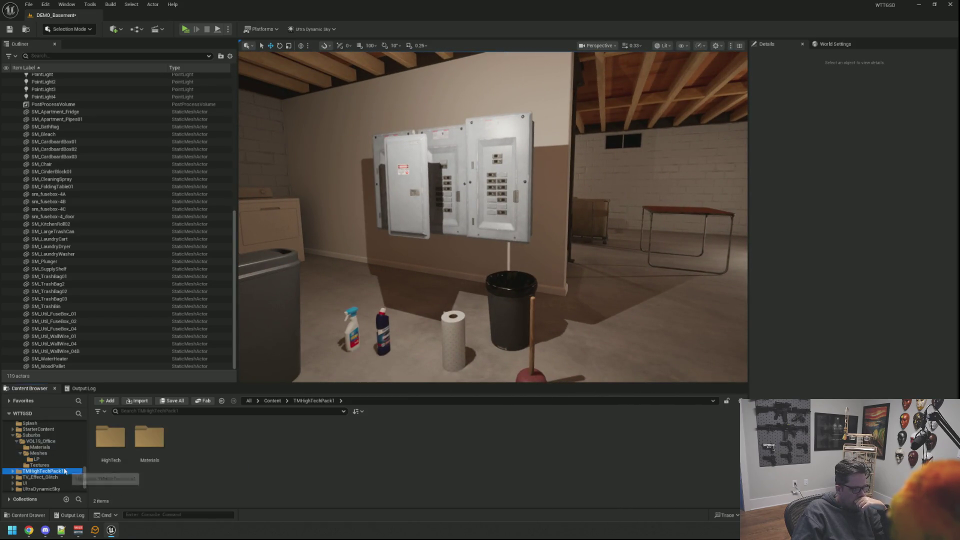
double_click(110, 437)
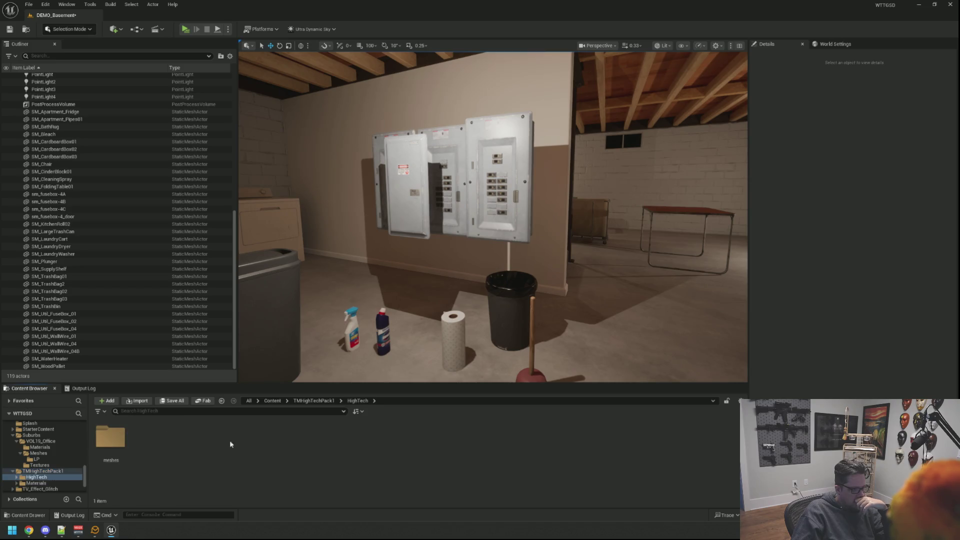
double_click(100, 440)
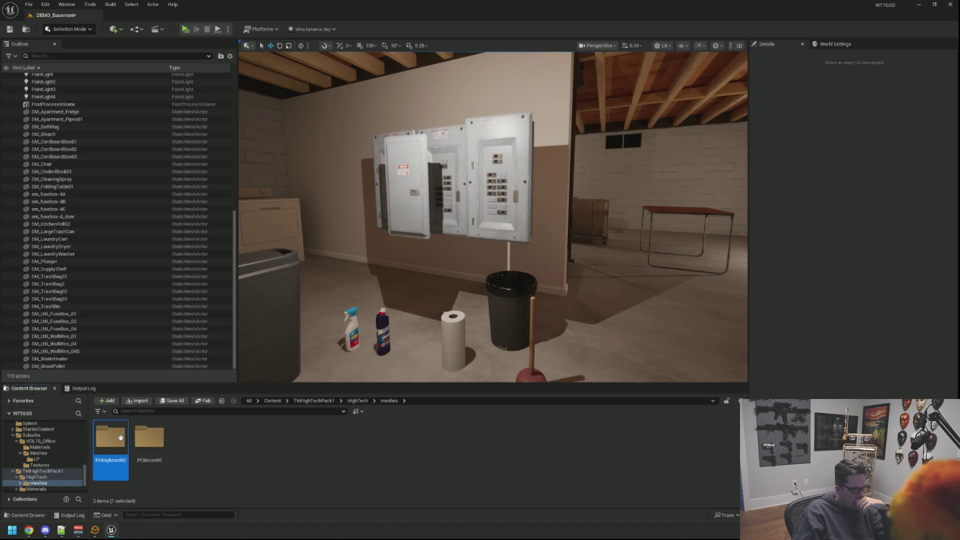
double_click(110, 437)
click(111, 439)
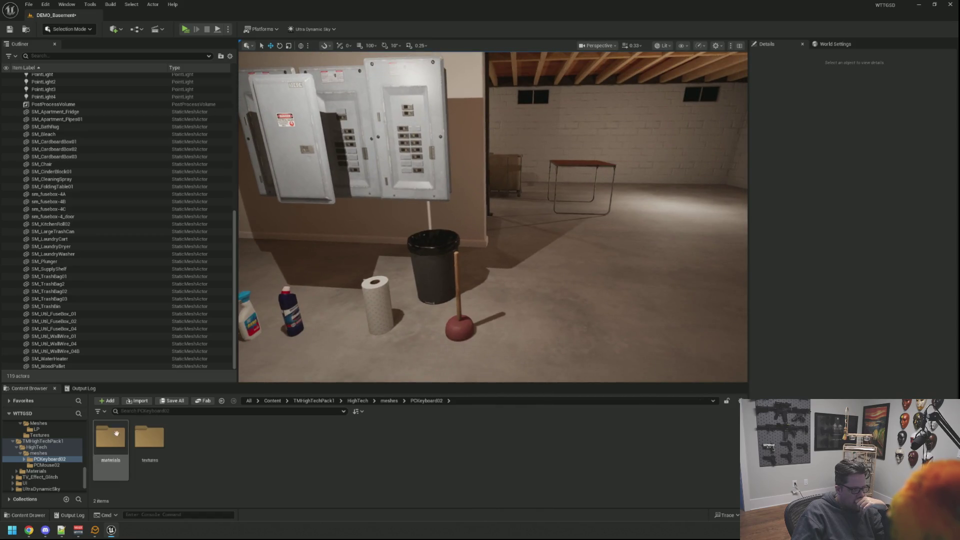
click(48, 465)
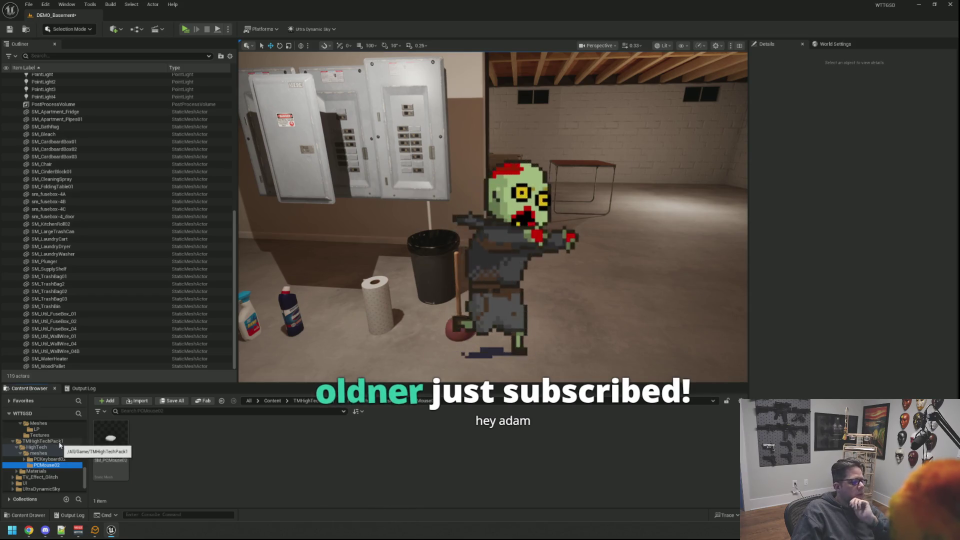
scroll(56, 443, down, 1)
click(56, 465)
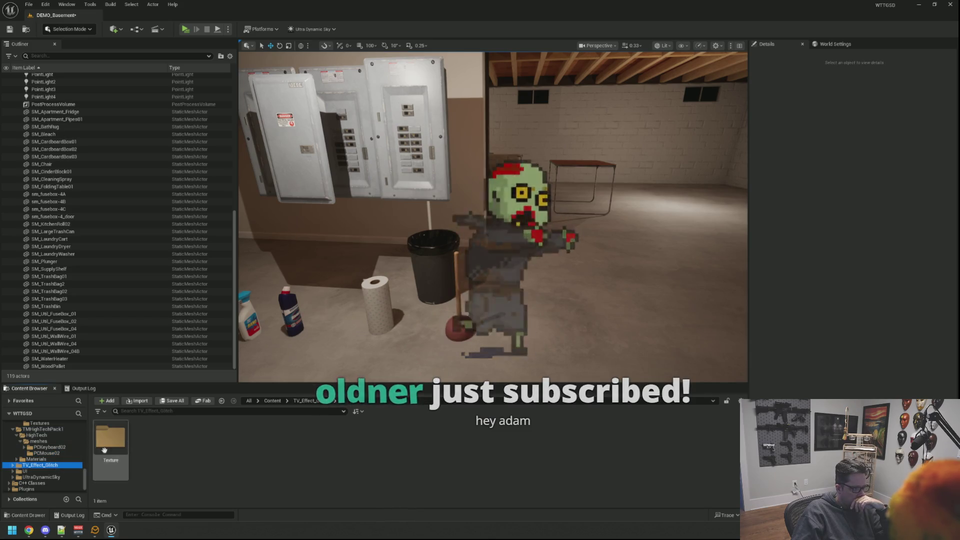
click(52, 478)
scroll(68, 452, up, 10)
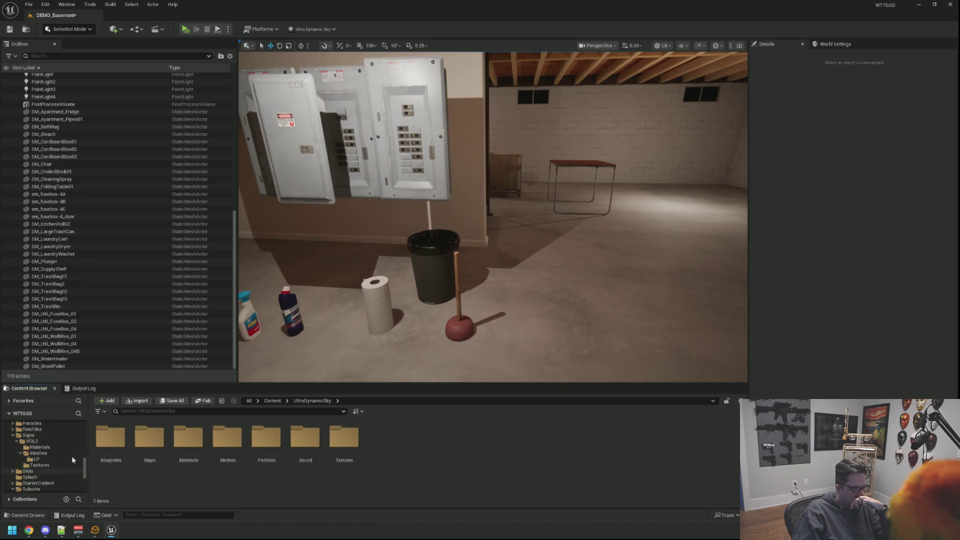
Slide SM_LaundryWasher along X to about 58.5 and frame it in the view
click(9, 432)
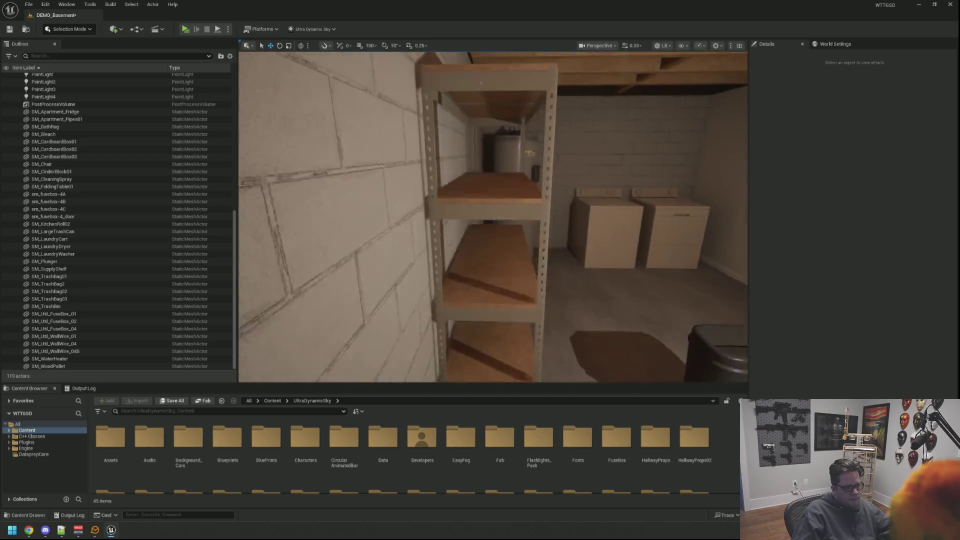
click(445, 261)
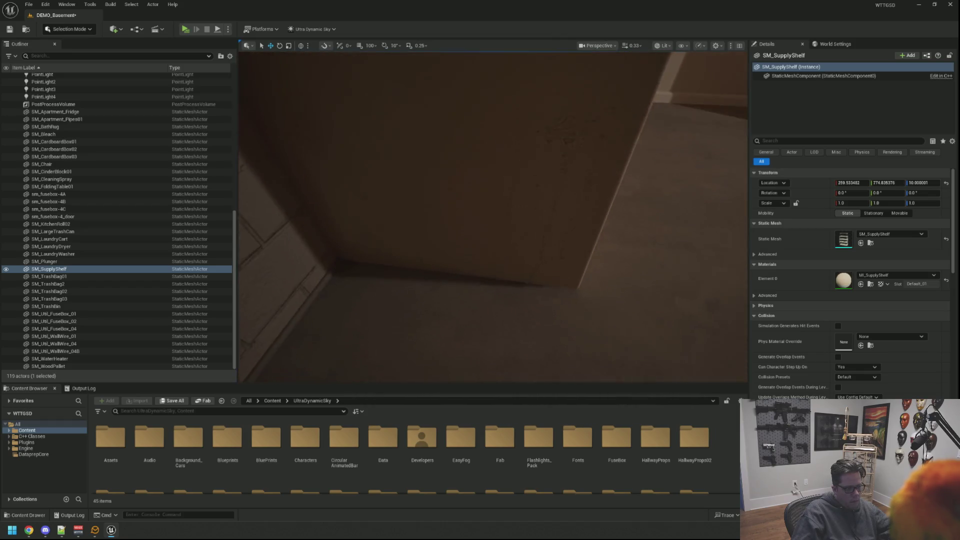
click(533, 217)
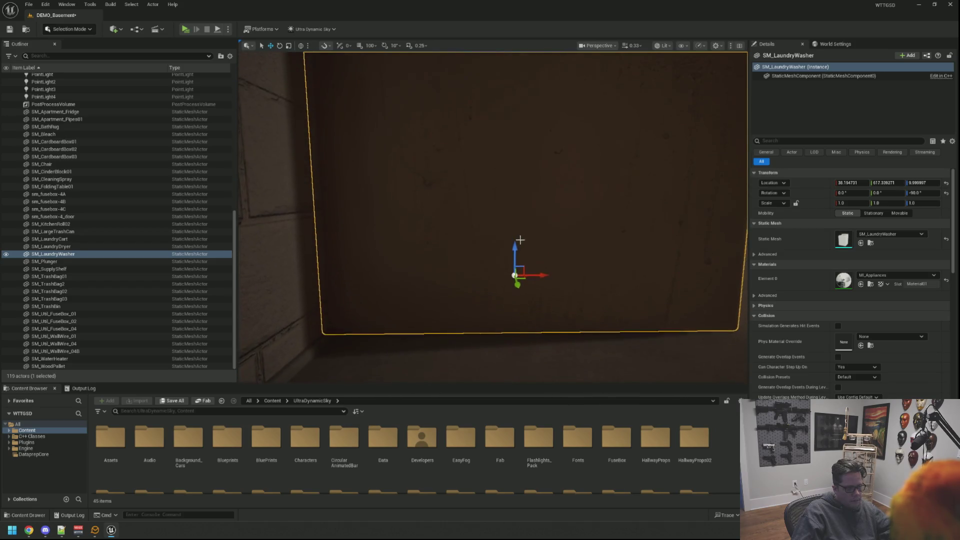
drag(534, 281, 602, 272)
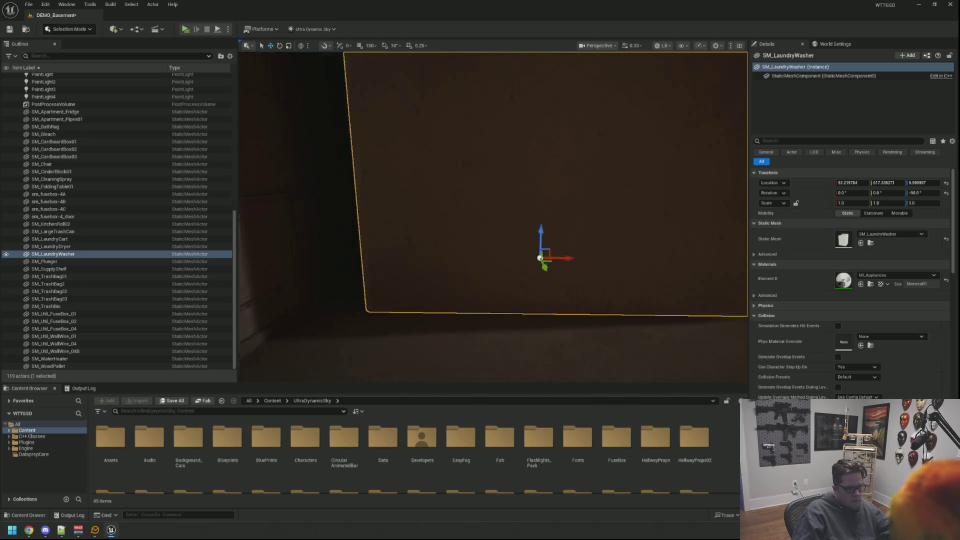
key(f)
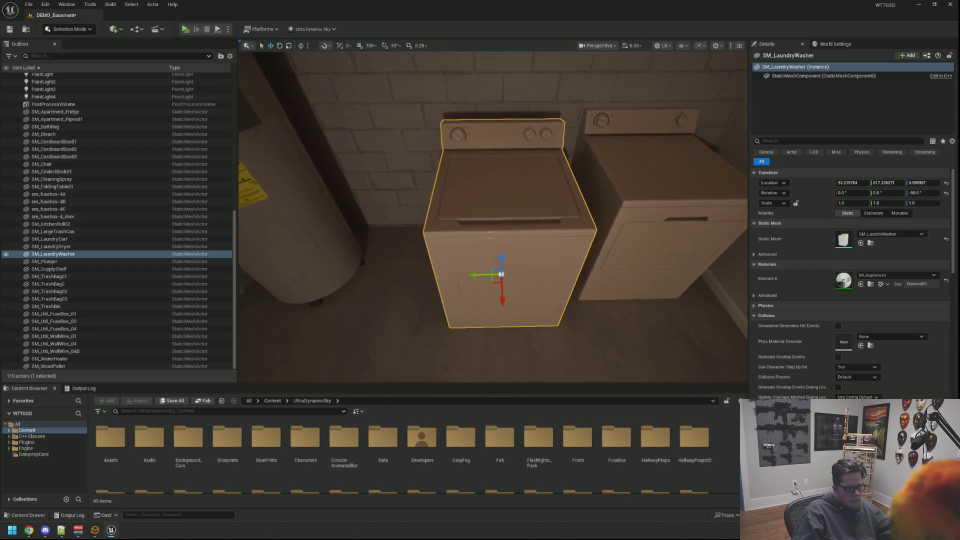
Select the dryer and washer in turn to check them side by side against the wall
click(619, 243)
scroll(619, 243, up, 6)
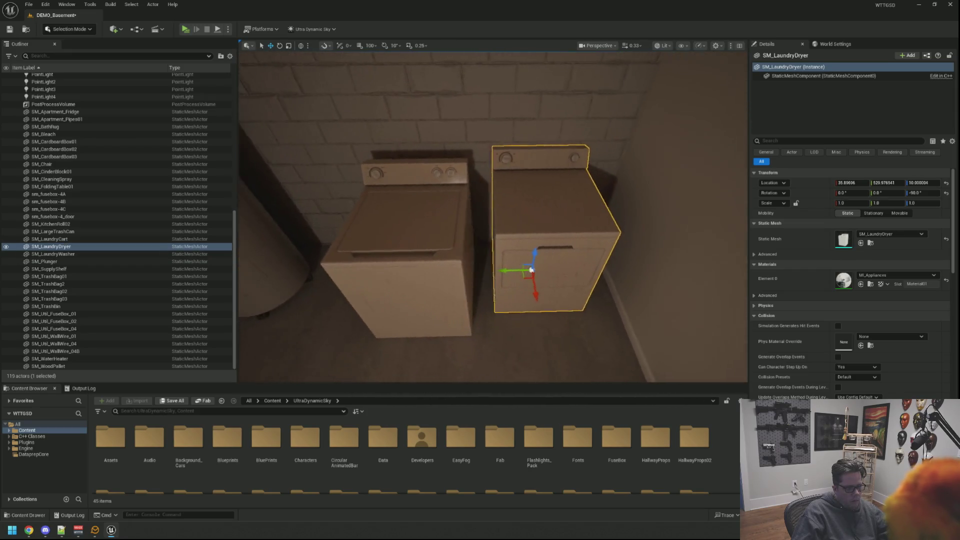
scroll(619, 243, down, 6)
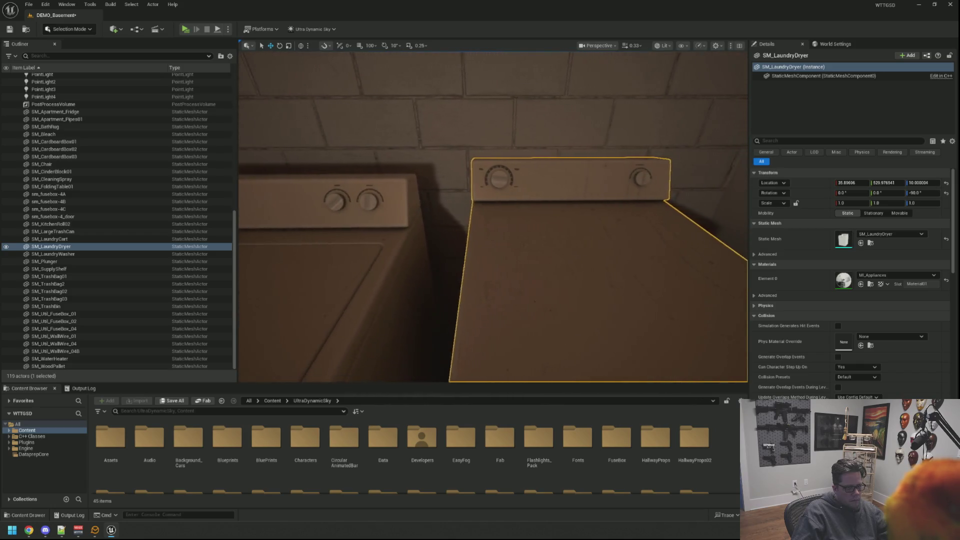
drag(534, 273, 535, 278)
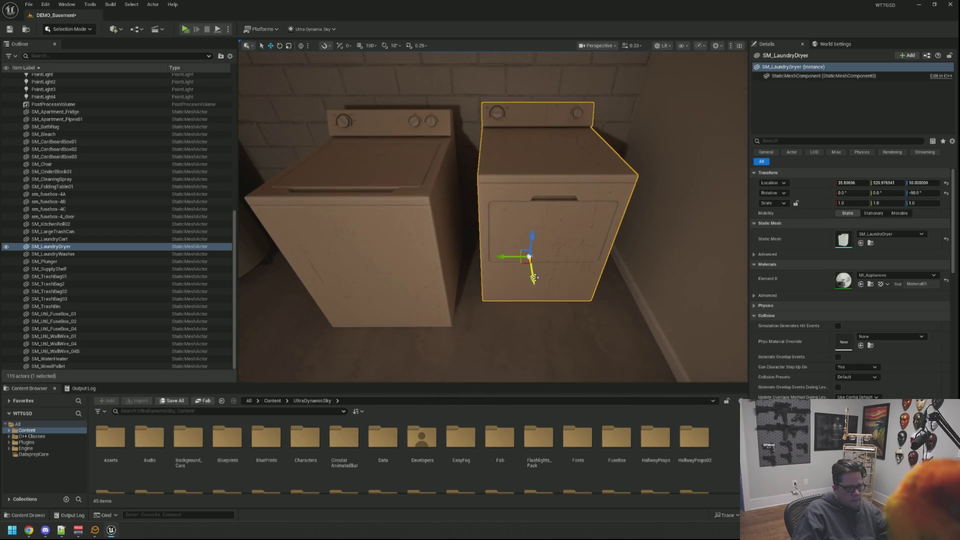
click(528, 263)
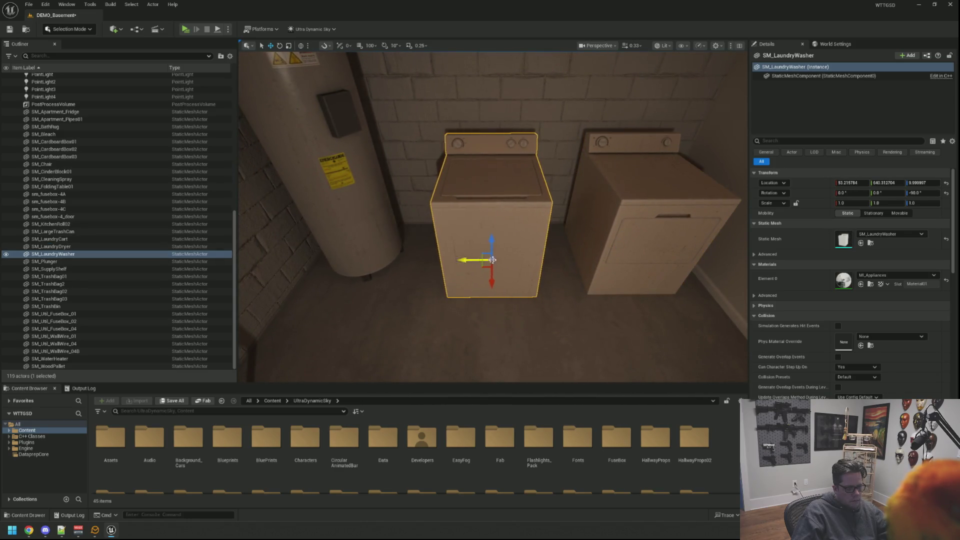
click(569, 276)
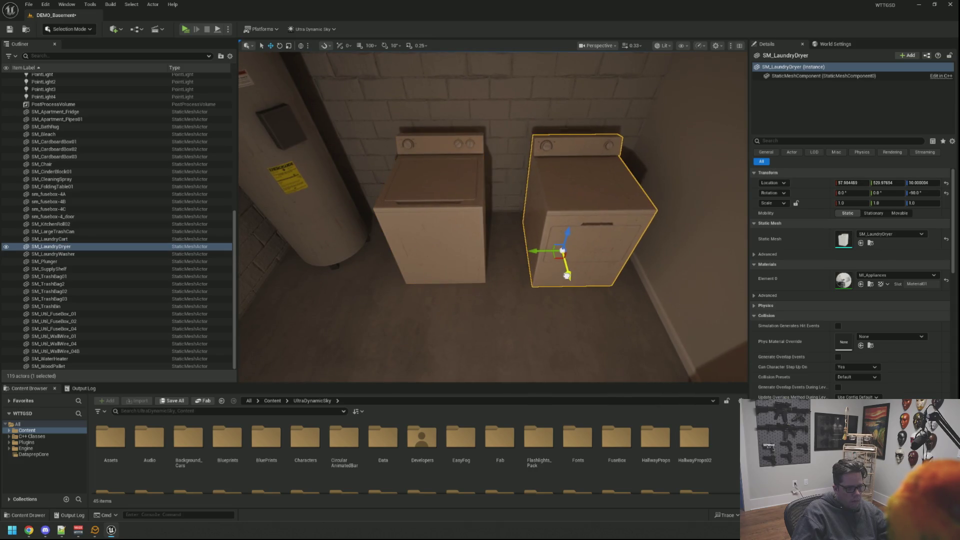
key(Escape)
drag(566, 271, 565, 265)
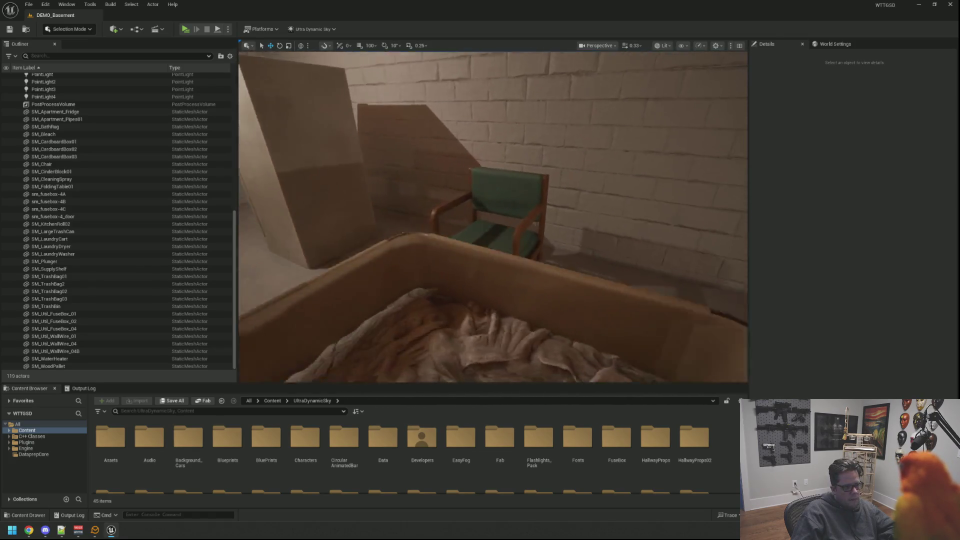
Delete the chair and the laundry cart full of blankets
click(541, 242)
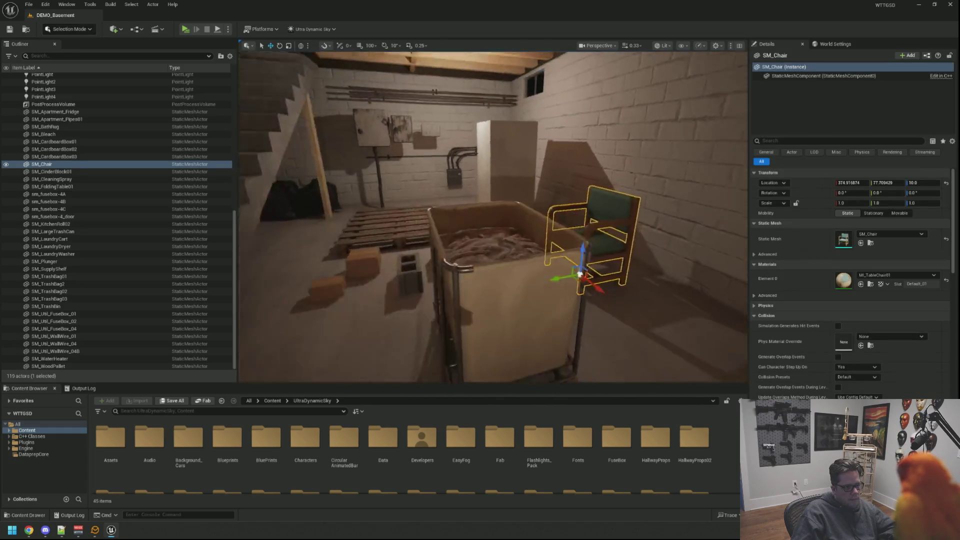
key(Delete)
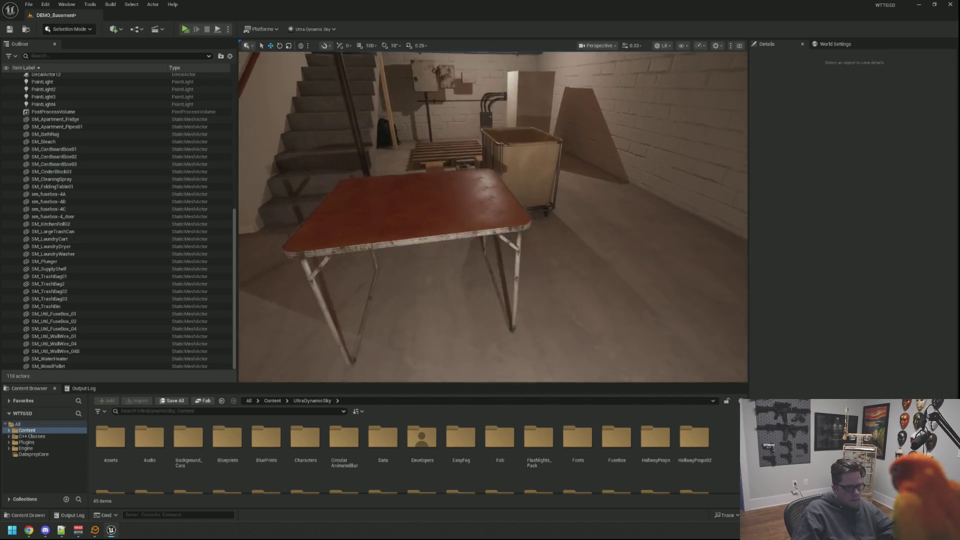
click(512, 205)
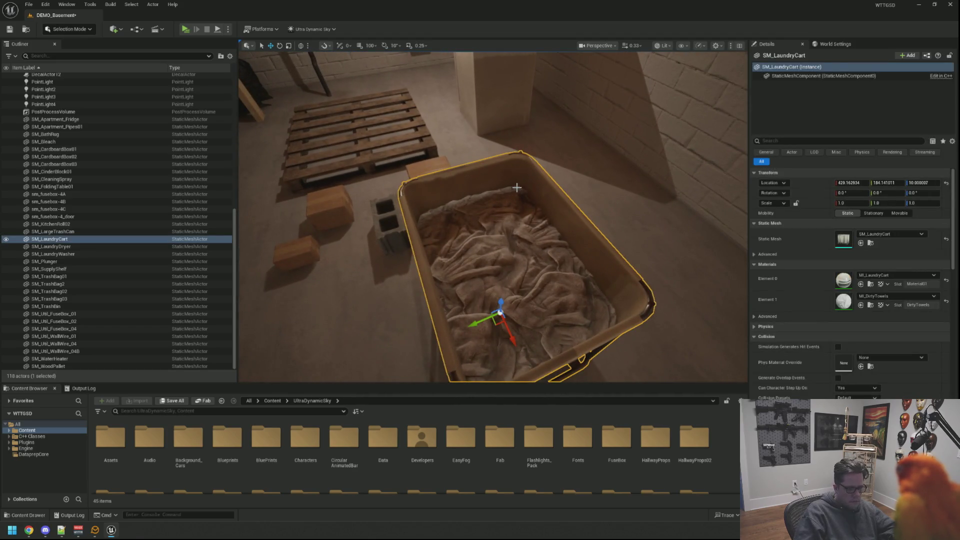
key(Delete)
key(s)
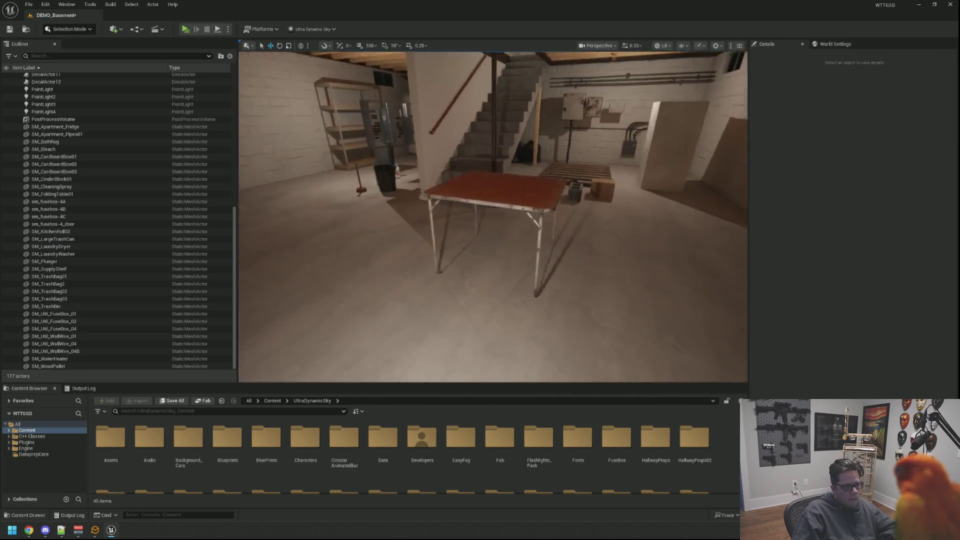
Save the basement level with Ctrl+S
click(470, 202)
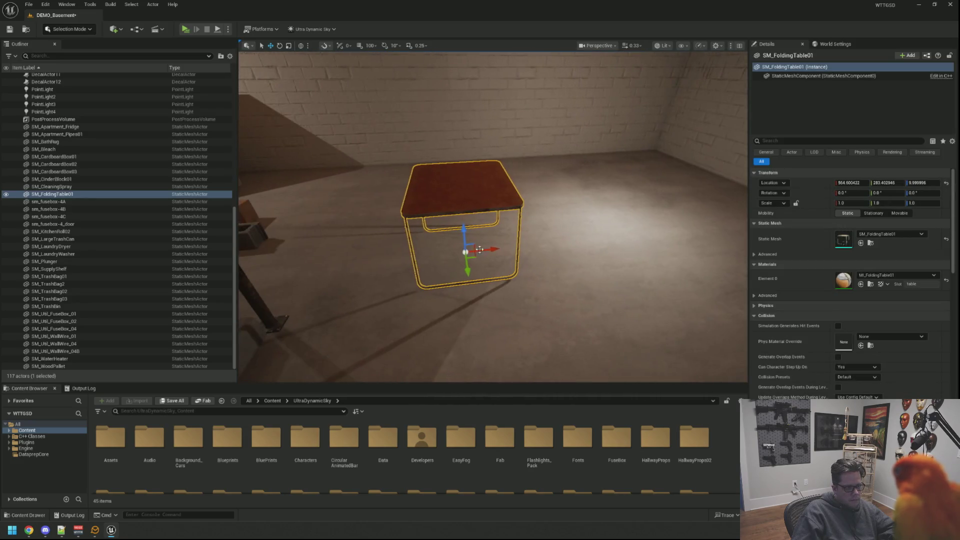
key(Escape)
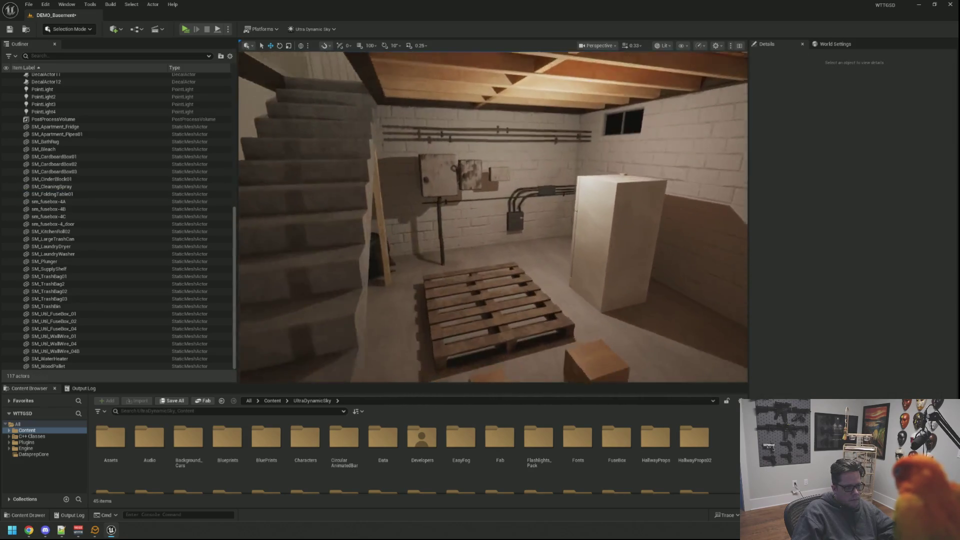
key(ctrl+s)
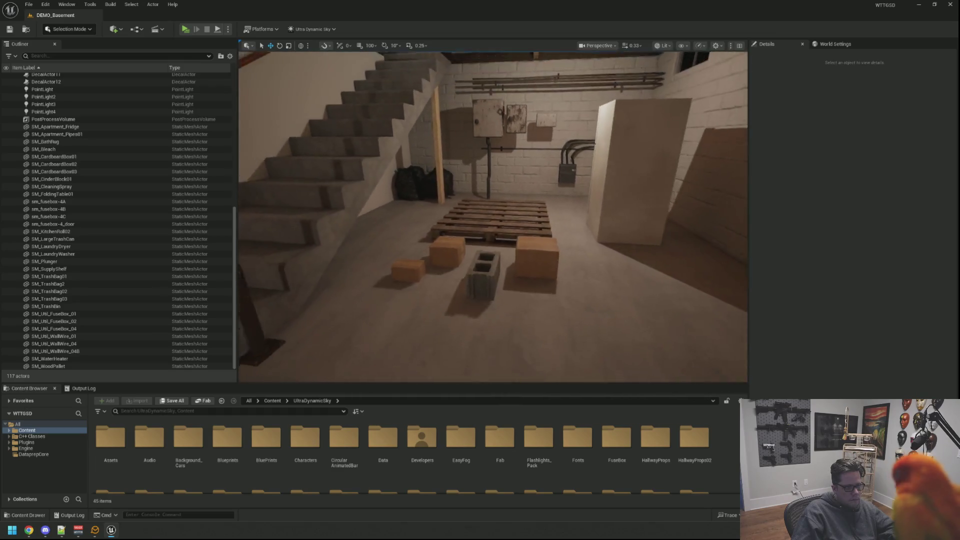
click(602, 207)
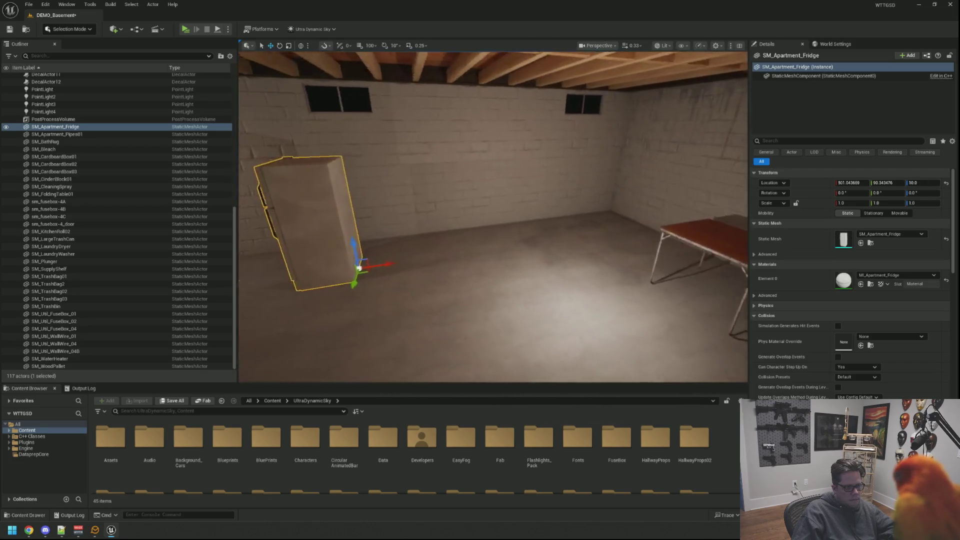
key(Escape)
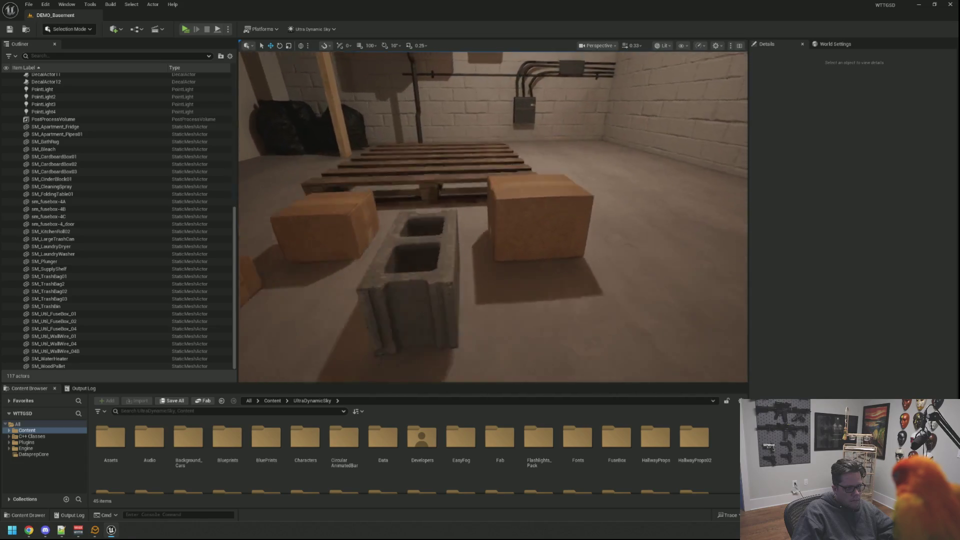
Select a cardboard box in the basement
click(570, 233)
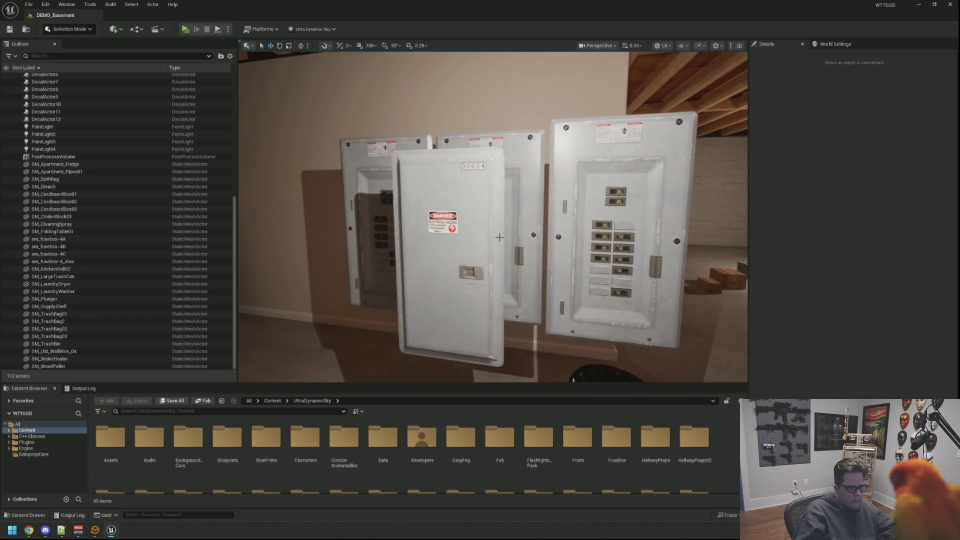
Move sm_fusebox-4_door left onto the leftmost fuse box, sm_fusebox-4A
click(481, 223)
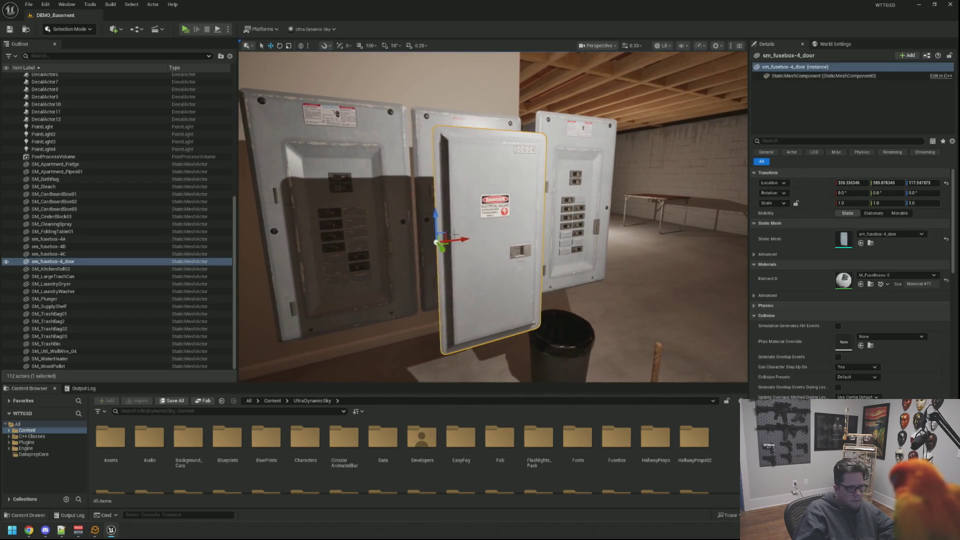
drag(611, 223, 570, 222)
key(f)
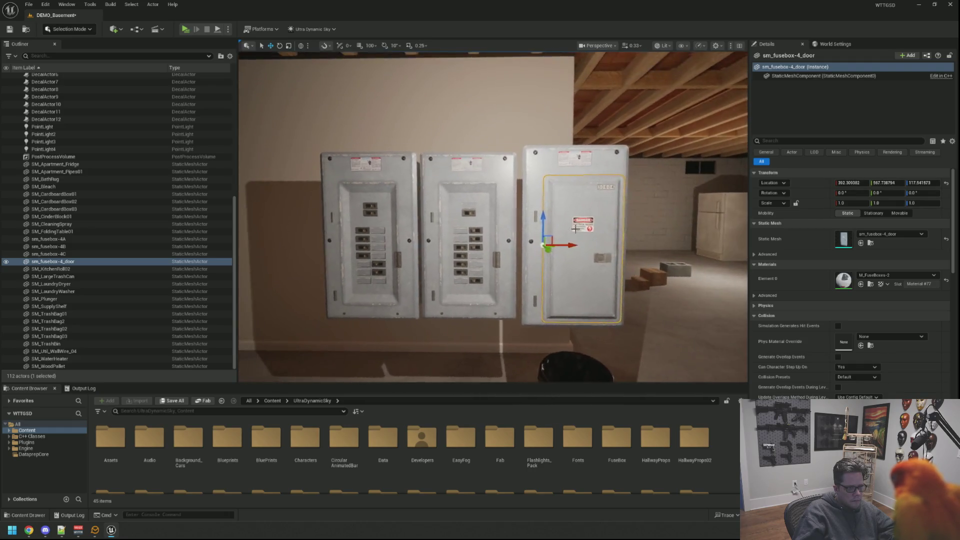
scroll(570, 233, down, 3)
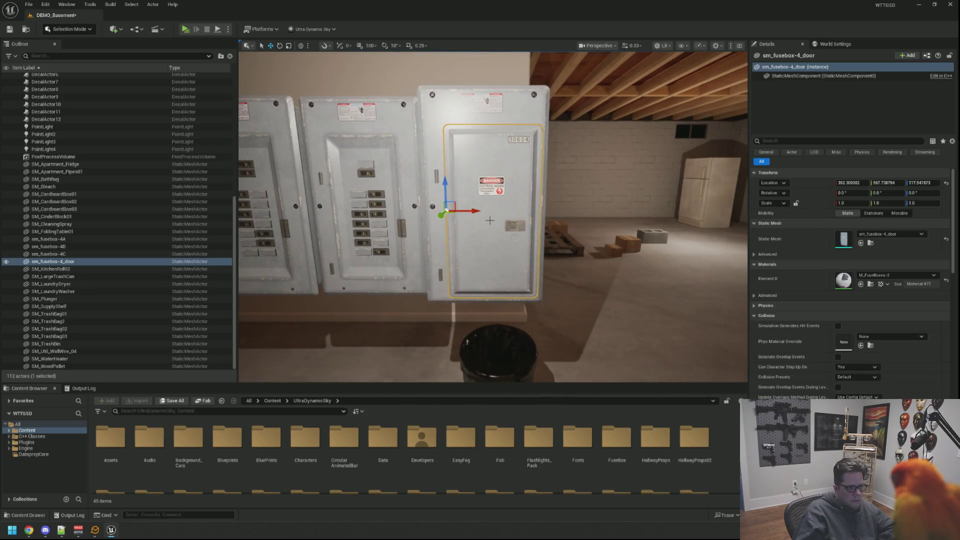
drag(459, 211, 315, 213)
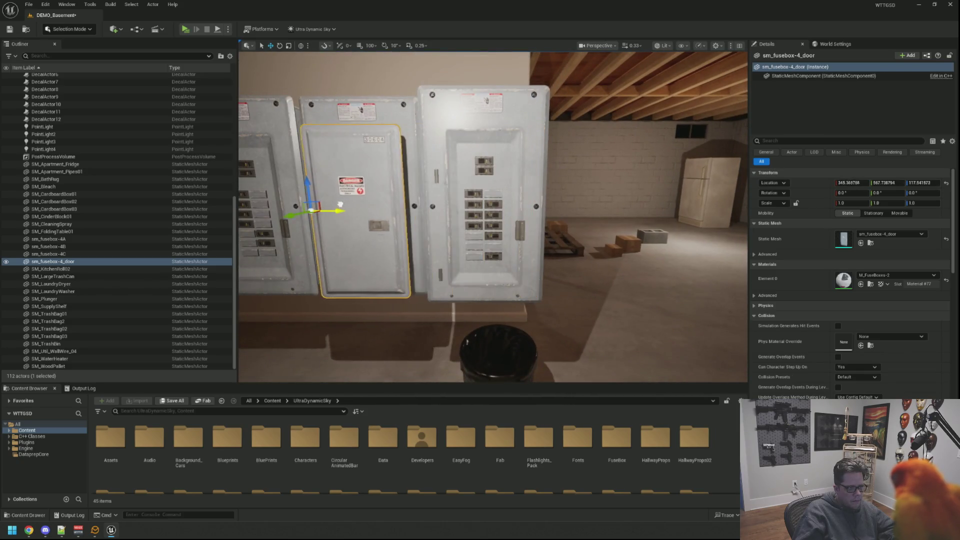
scroll(465, 215, up, 5)
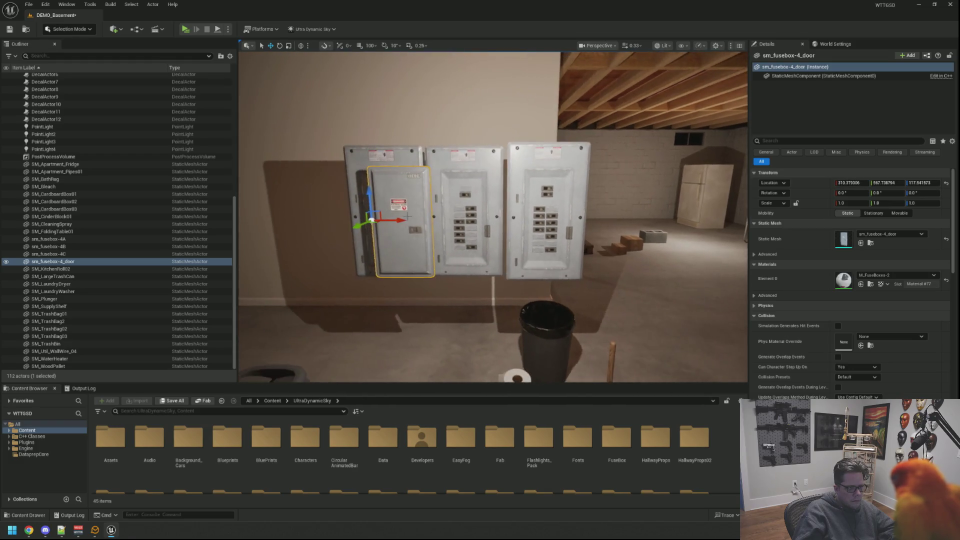
scroll(465, 214, down, 5)
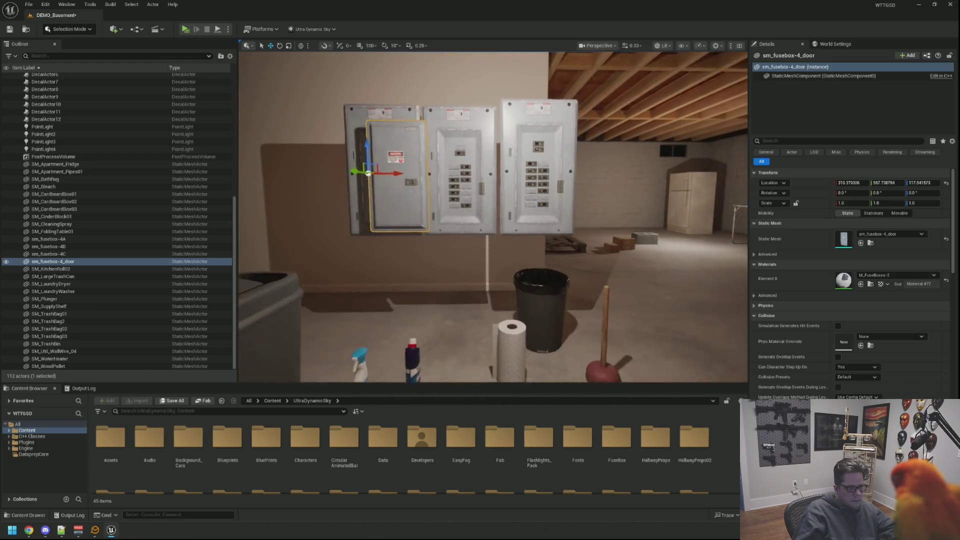
scroll(465, 214, up, 3)
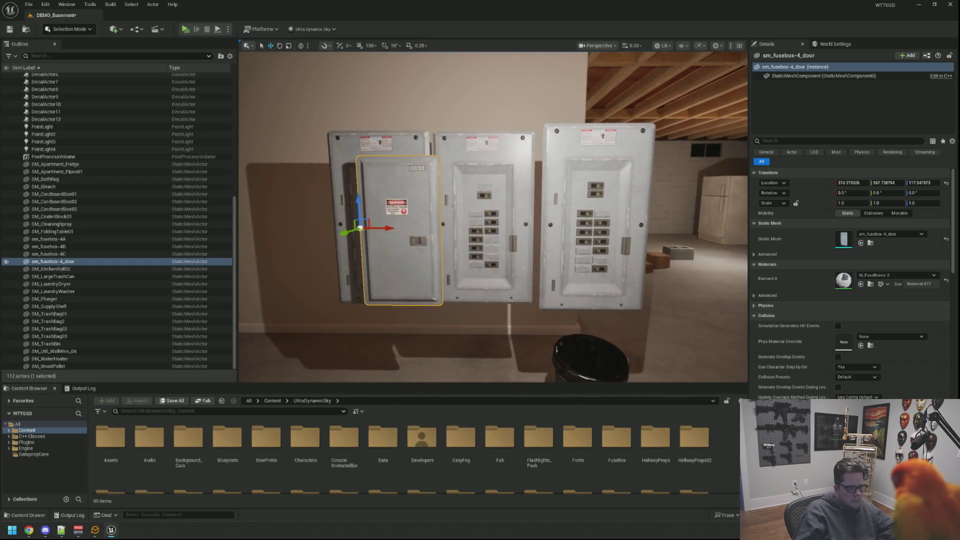
Delete fuse boxes 4C and 4B, then select the door together with 4A
click(555, 225)
key(Delete)
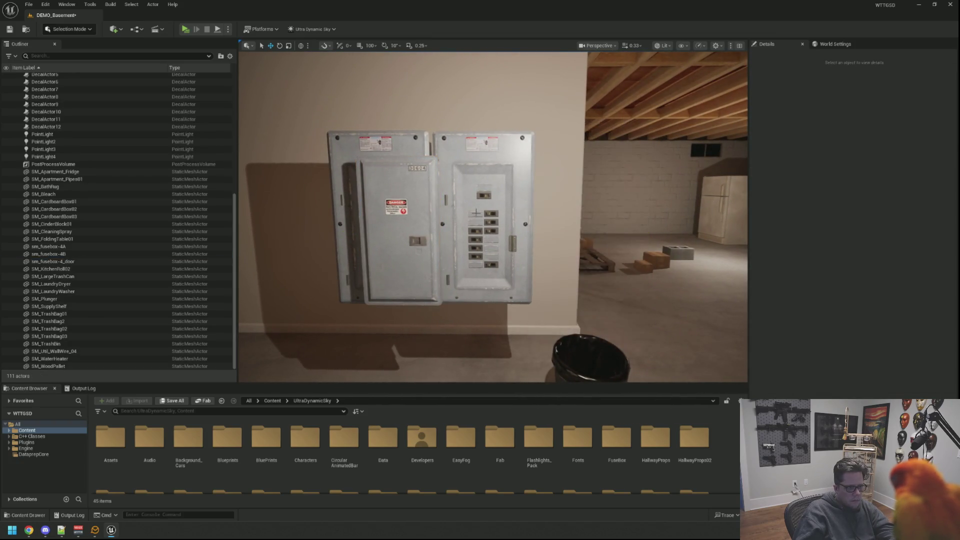
click(453, 213)
key(Delete)
click(419, 251)
ctrl+click(340, 200)
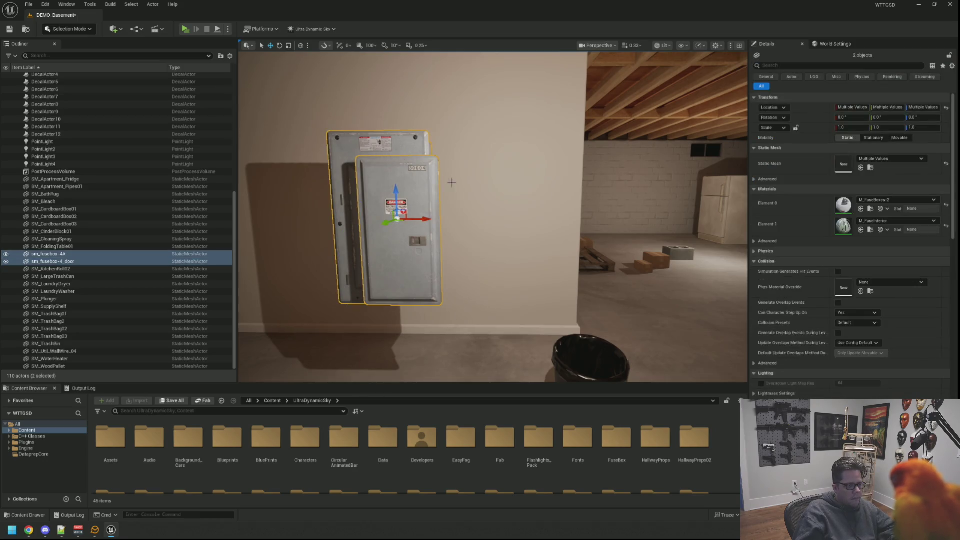
Rotate the fuse box and its door to -90° on Z and set them against the wall
drag(367, 194, 291, 199)
key(e)
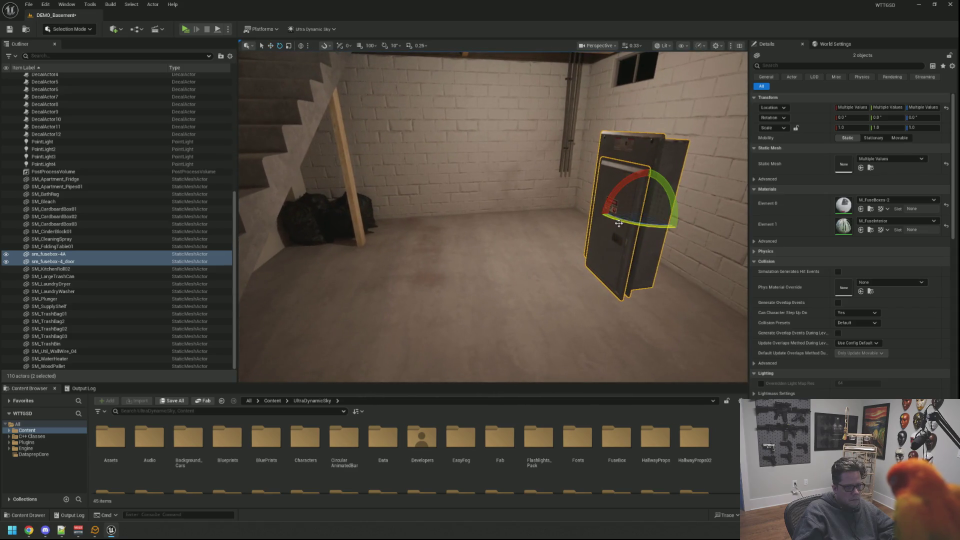
mouse_move(609, 218)
mouse_down()
mouse_move(690, 217)
mouse_move(678, 215)
mouse_up()
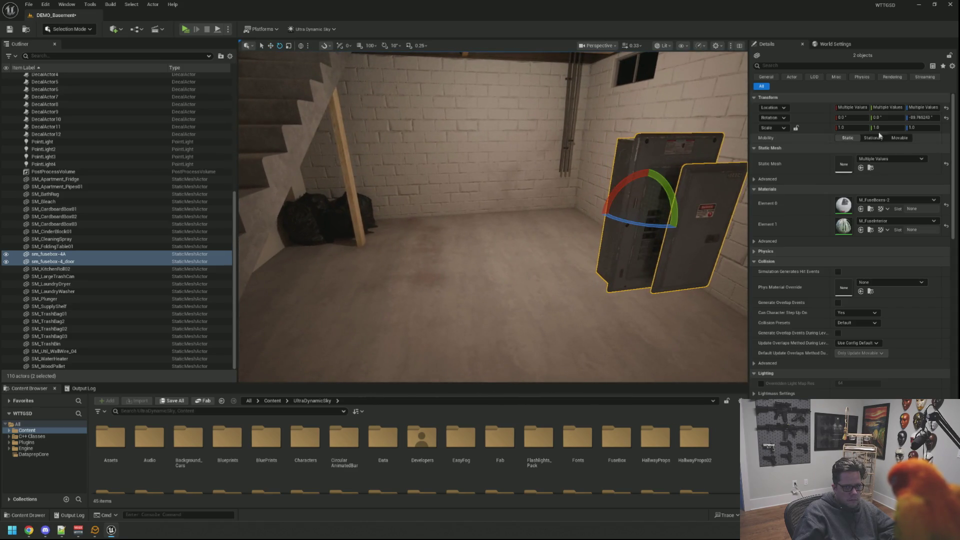
click(908, 118)
text(-90)
key(Return)
key(f)
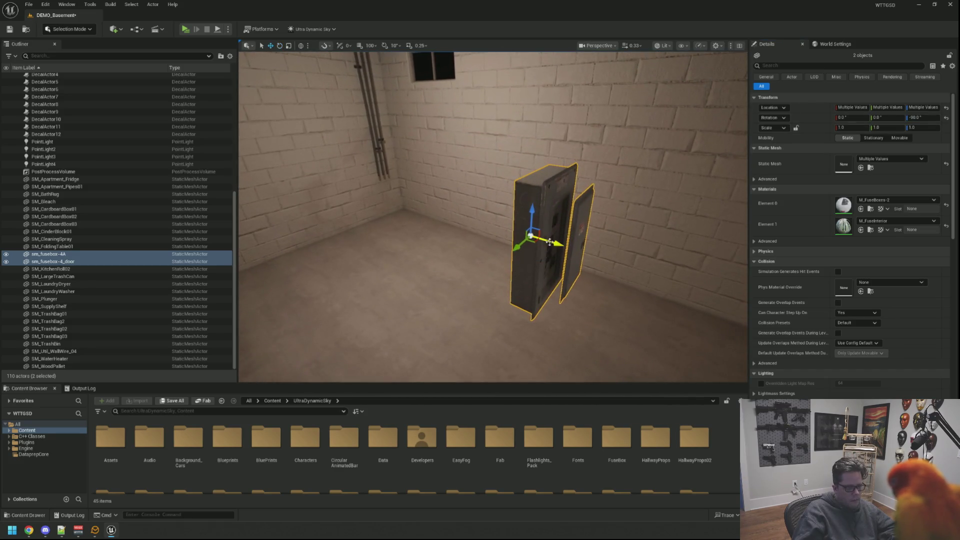
key(ctrl+z)
key(ctrl+z)
key(ctrl+z)
mouse_move(405, 184)
mouse_down()
mouse_move(420, 211)
mouse_move(415, 165)
mouse_move(415, 200)
mouse_move(393, 173)
mouse_move(463, 192)
mouse_move(458, 125)
mouse_move(440, 165)
mouse_move(410, 170)
mouse_move(415, 190)
mouse_move(435, 165)
mouse_move(450, 185)
mouse_move(473, 180)
mouse_move(450, 175)
mouse_move(455, 145)
mouse_move(425, 145)
mouse_up()
Find SM_Basement_CeilBoards' material MI_Demo_TrimA, orbit its preview sphere, then close the material editor
click(433, 115)
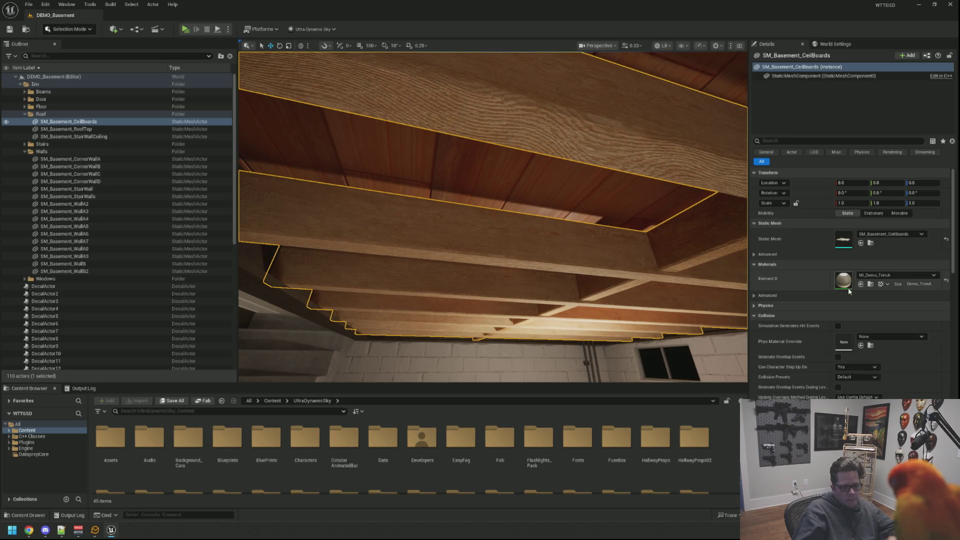
mouse_move(450, 150)
mouse_down()
mouse_move(450, 235)
mouse_move(450, 220)
mouse_up()
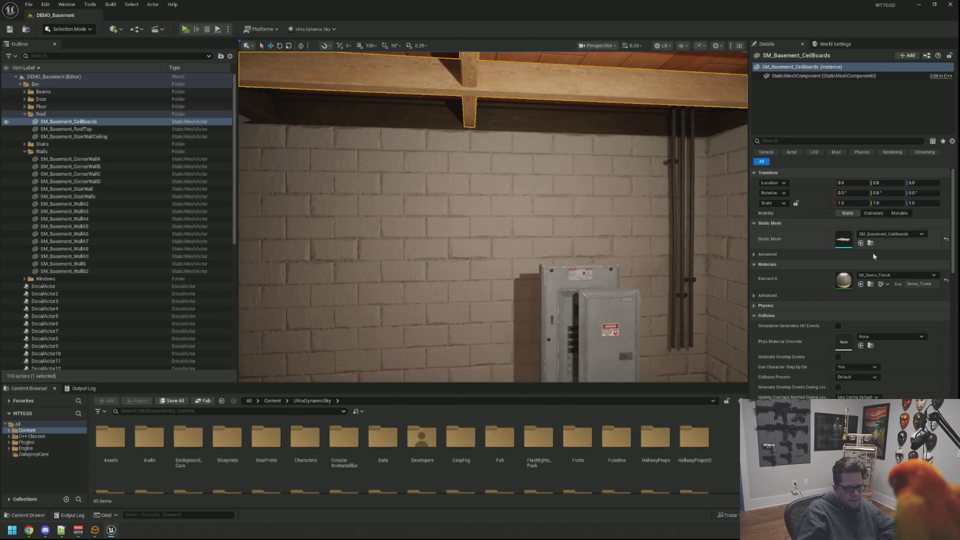
click(871, 285)
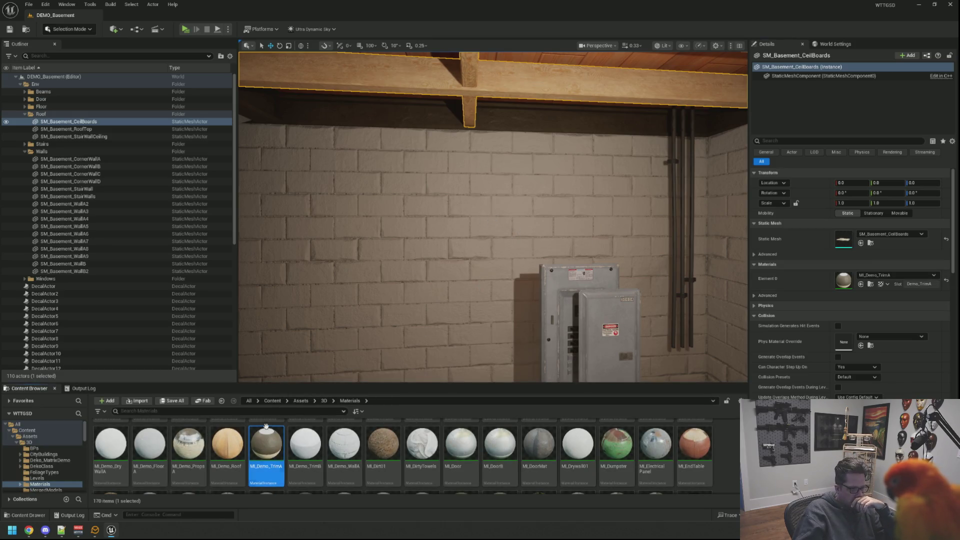
double_click(267, 447)
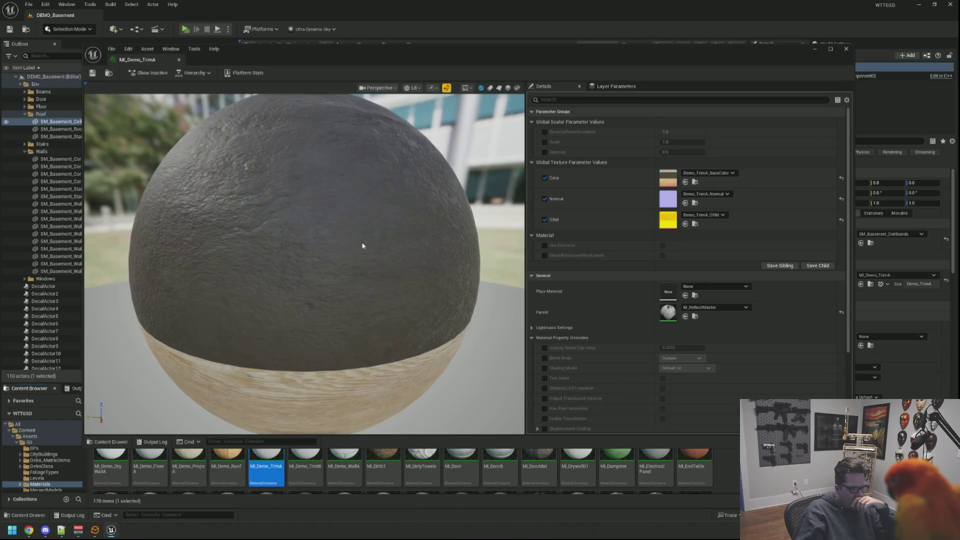
scroll(362, 246, down, 3)
drag(363, 246, 363, 215)
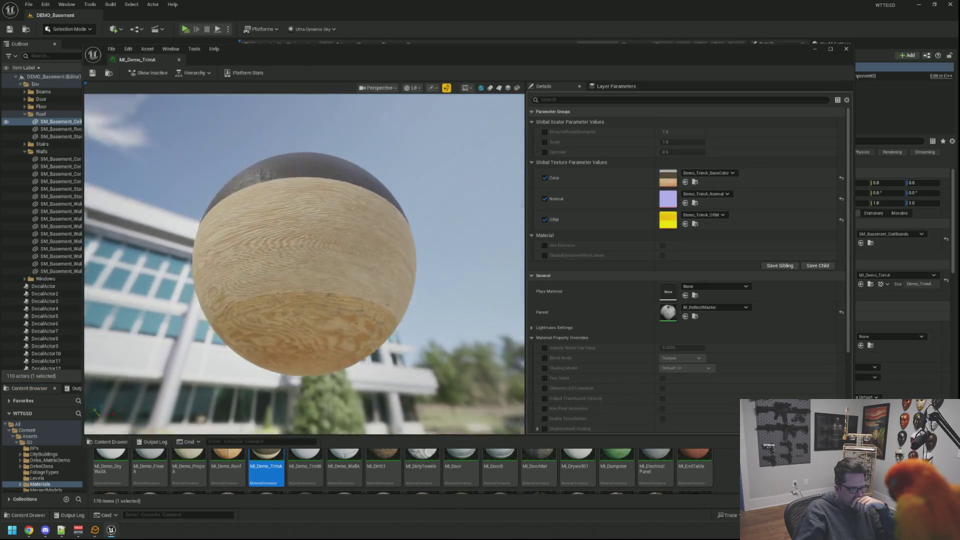
click(846, 49)
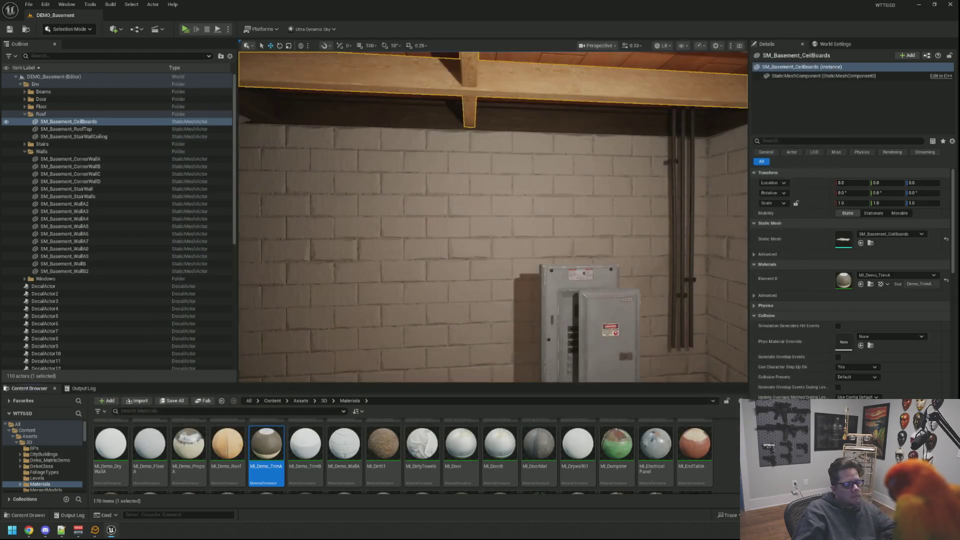
key(Escape)
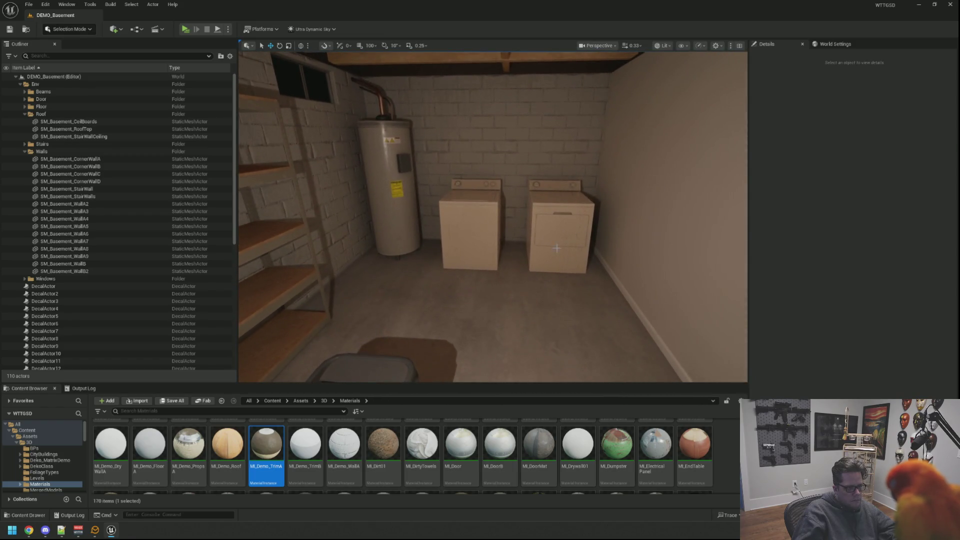
click(556, 248)
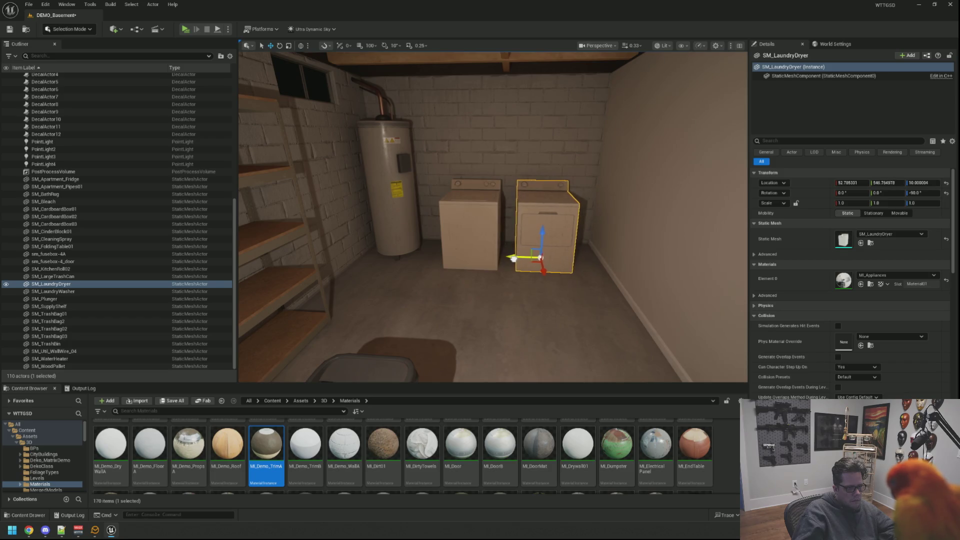
key(Escape)
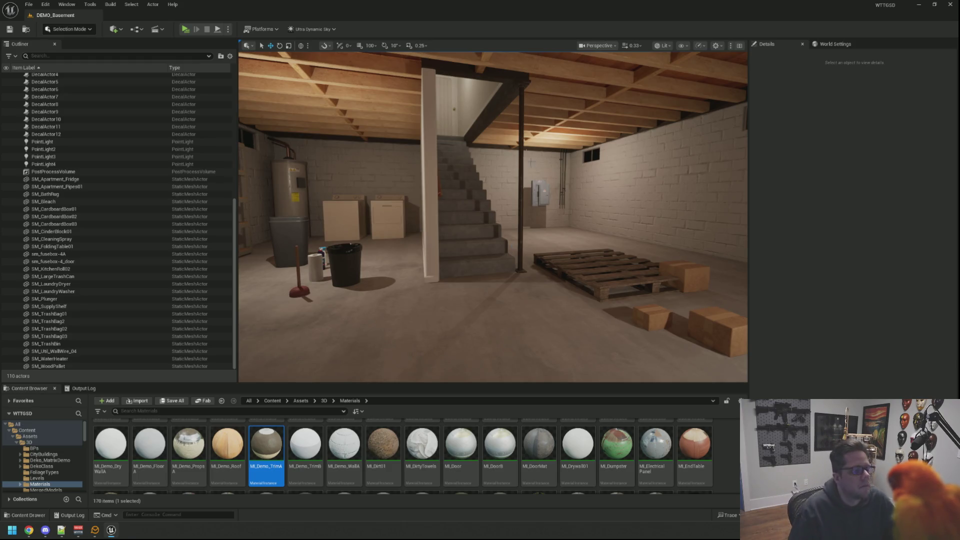
mouse_move(540, 222)
mouse_down()
mouse_move(375, 212)
mouse_move(514, 183)
mouse_up()
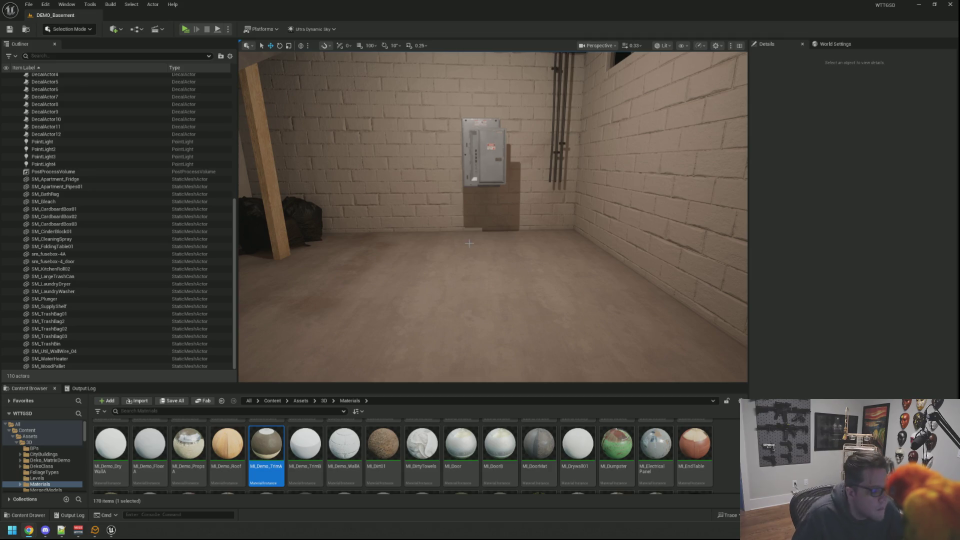
key(w)
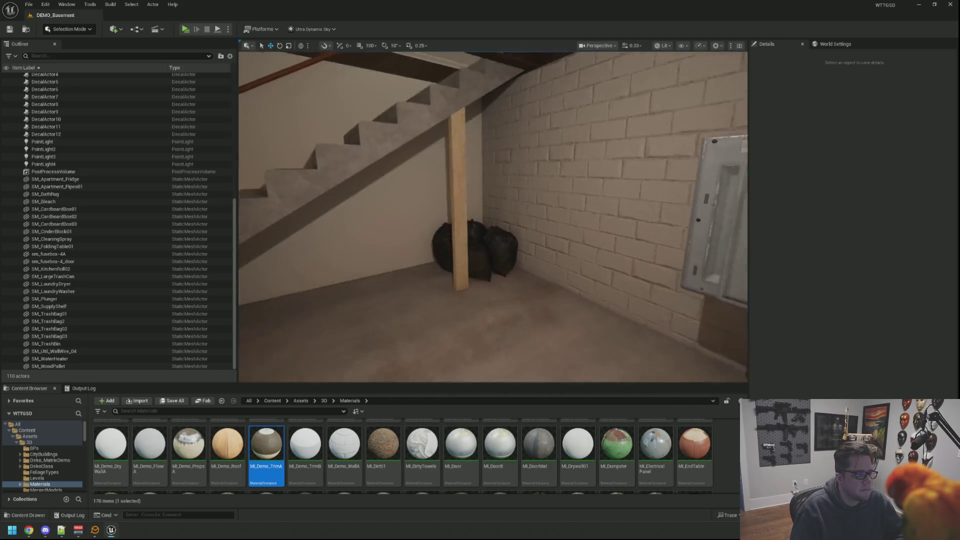
Slide sm_fusebox-4A along X back onto the brick wall surface
key(w)
key(s)
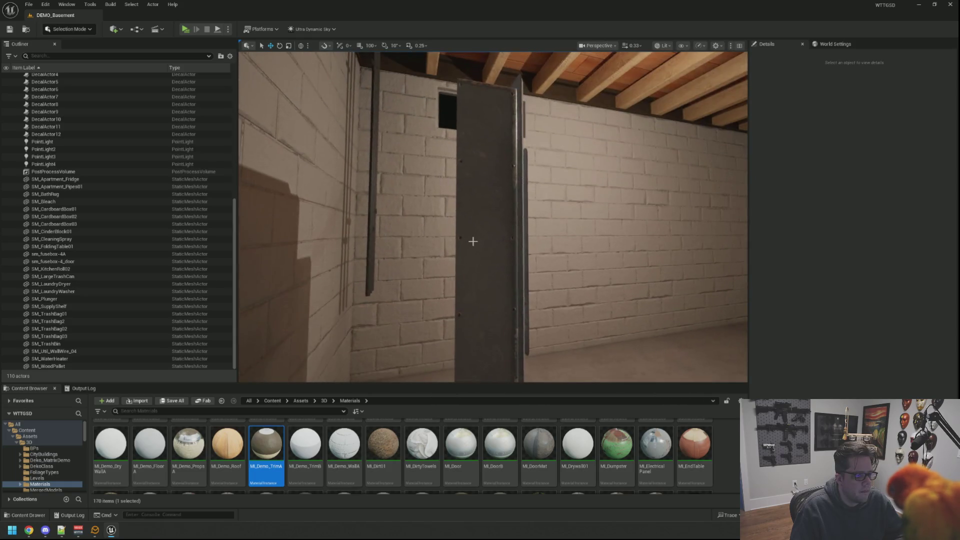
click(474, 234)
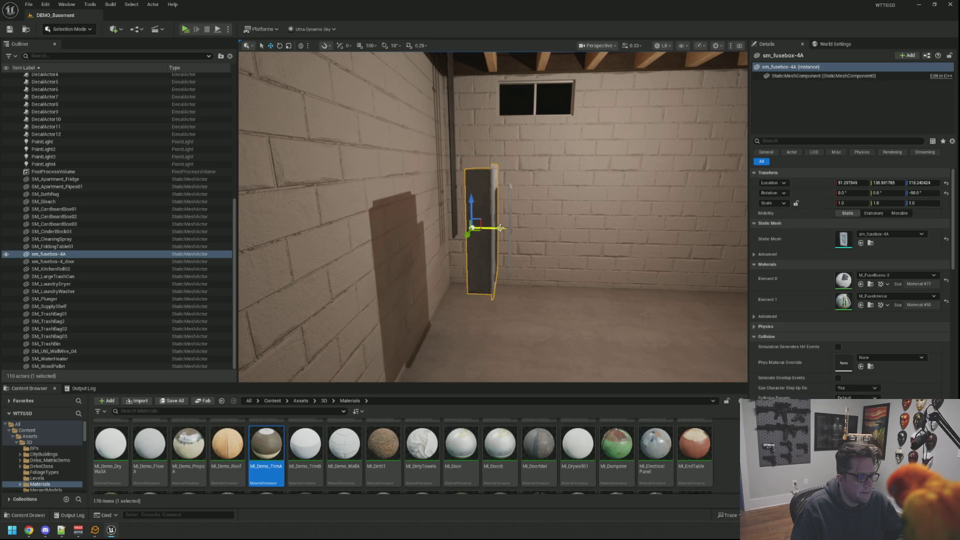
drag(500, 228, 424, 226)
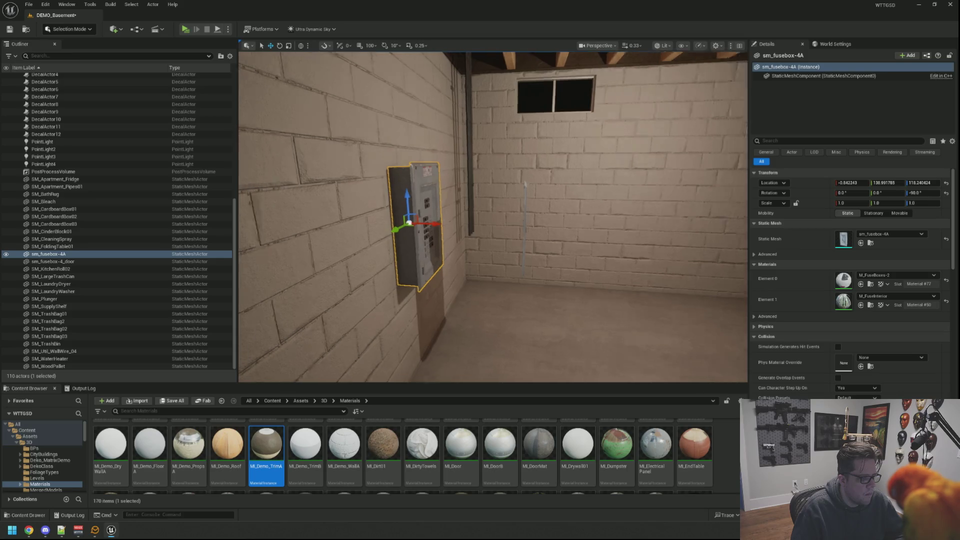
key(Escape)
Raise the fuse box and shift it left along the wall, then check its placement
key(s)
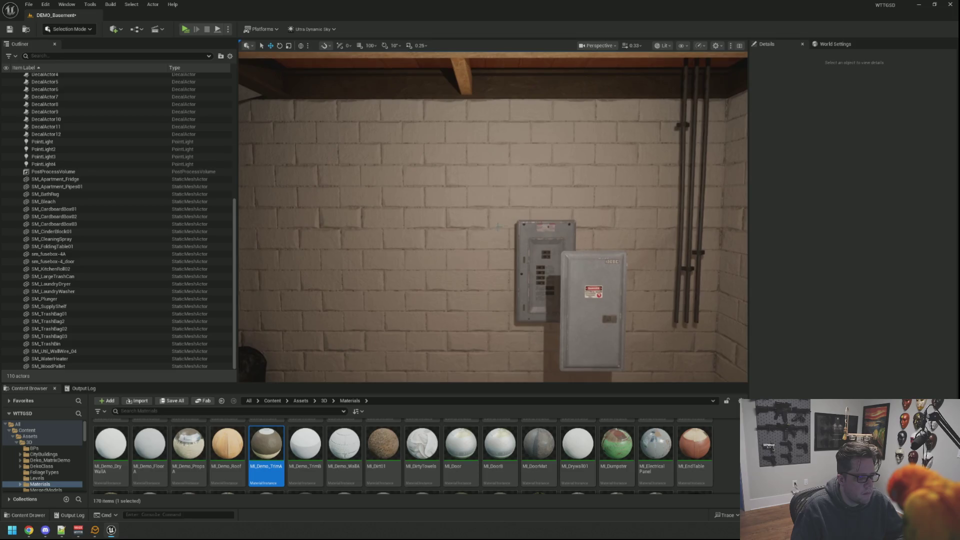
click(544, 270)
mouse_move(542, 240)
mouse_down()
mouse_move(543, 193)
mouse_move(542, 214)
mouse_move(514, 243)
mouse_move(444, 245)
mouse_up()
key(Escape)
key(s)
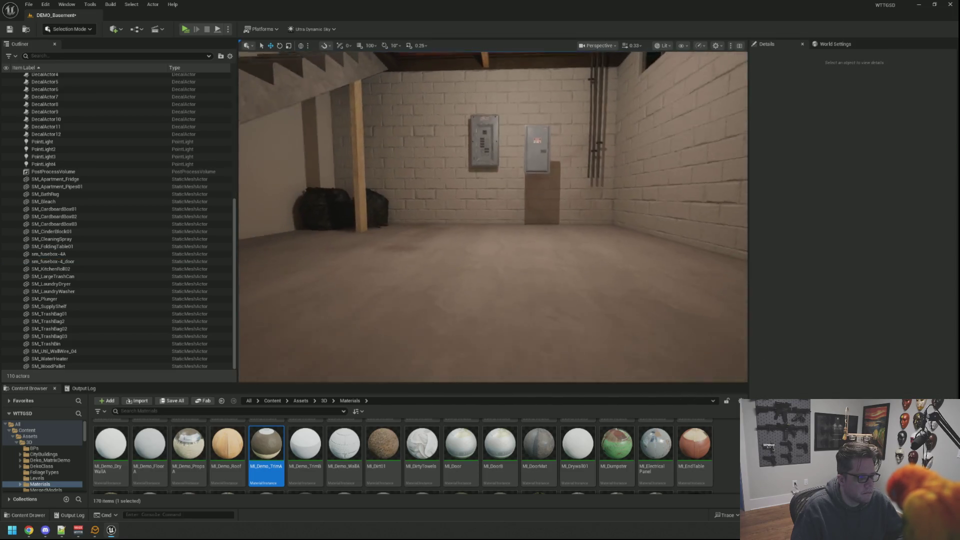
key(w)
key(s)
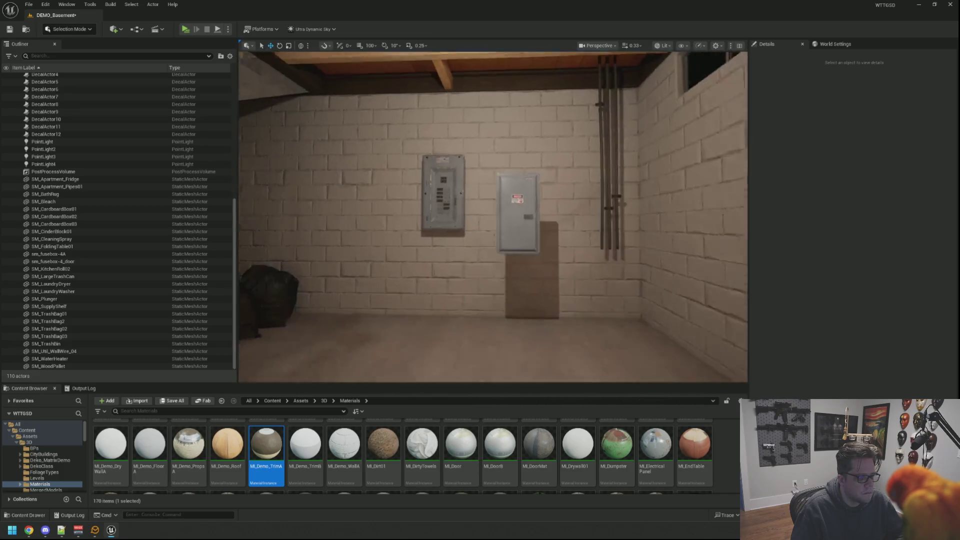
key(w)
key(s)
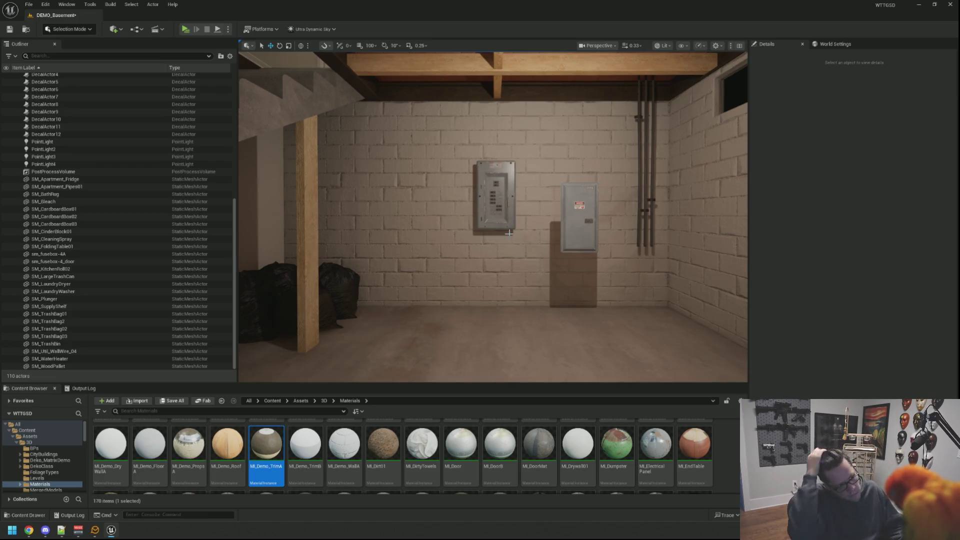
drag(509, 233, 509, 150)
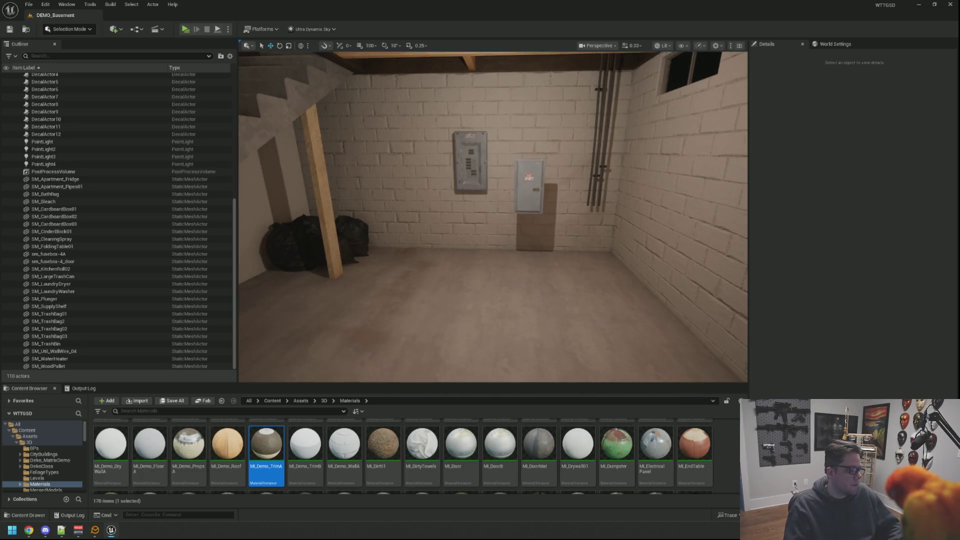
Launch Maya 2022 from the system search
key(super)
text(maya)
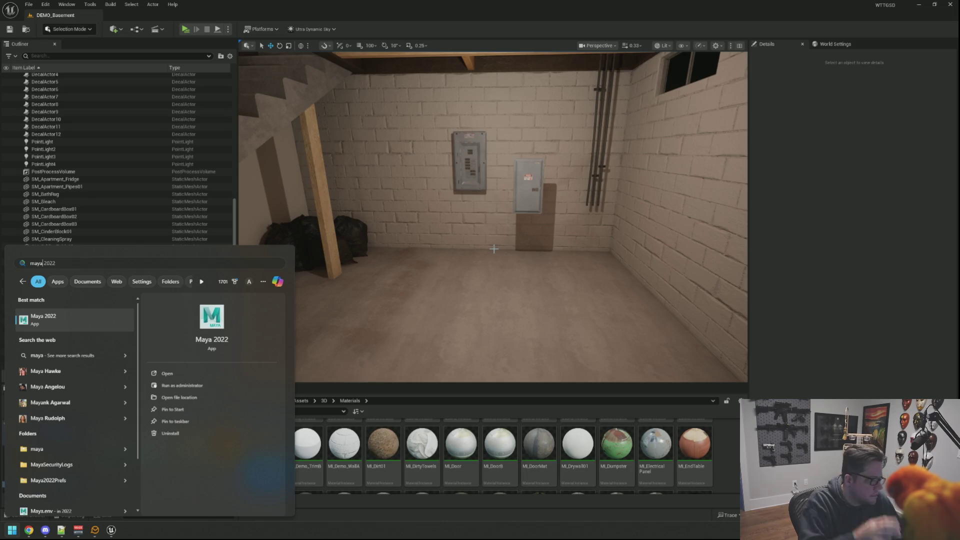
key(Return)
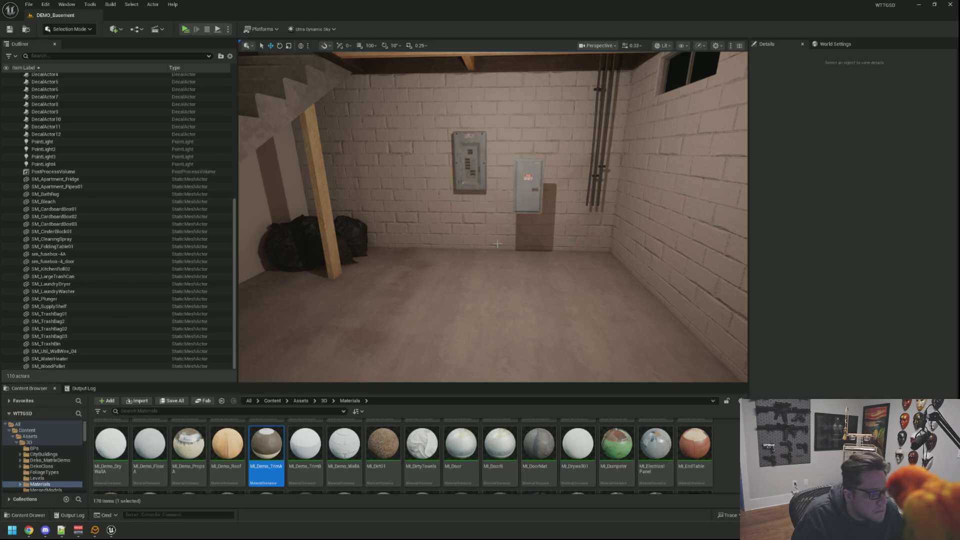
Export the sm_fusebox-4A mesh asset as an FBX file to the Desktop
drag(501, 238, 505, 220)
click(462, 190)
drag(463, 190, 467, 183)
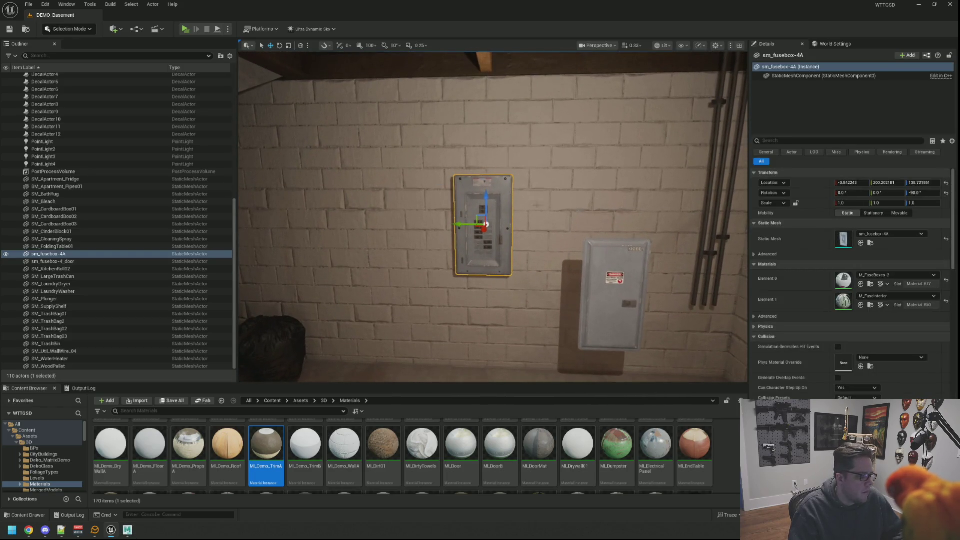
click(870, 243)
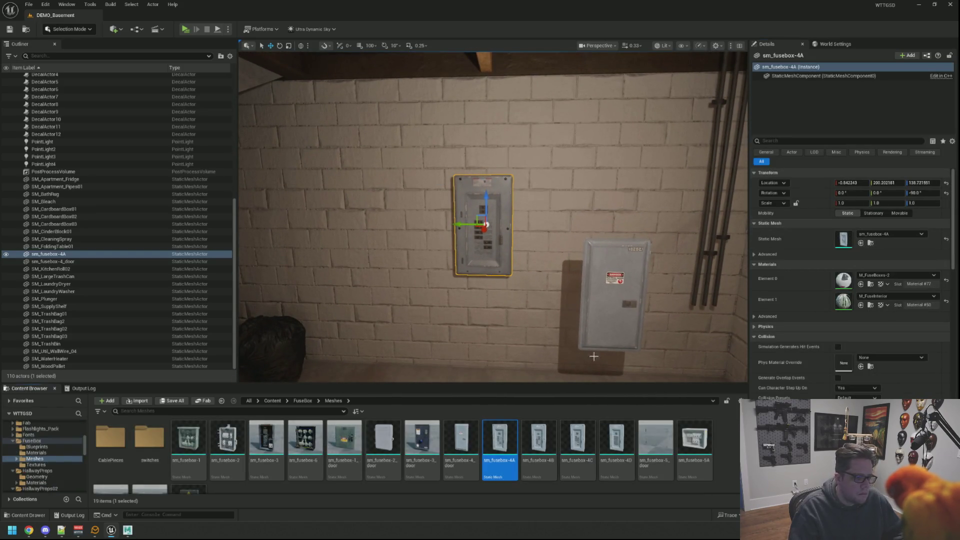
right_click(490, 442)
mouse_move(551, 310)
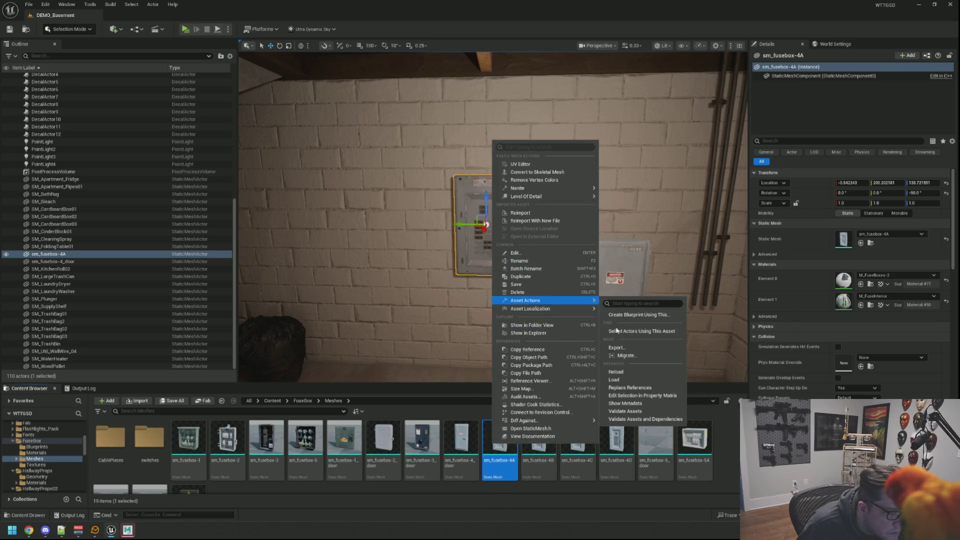
click(609, 345)
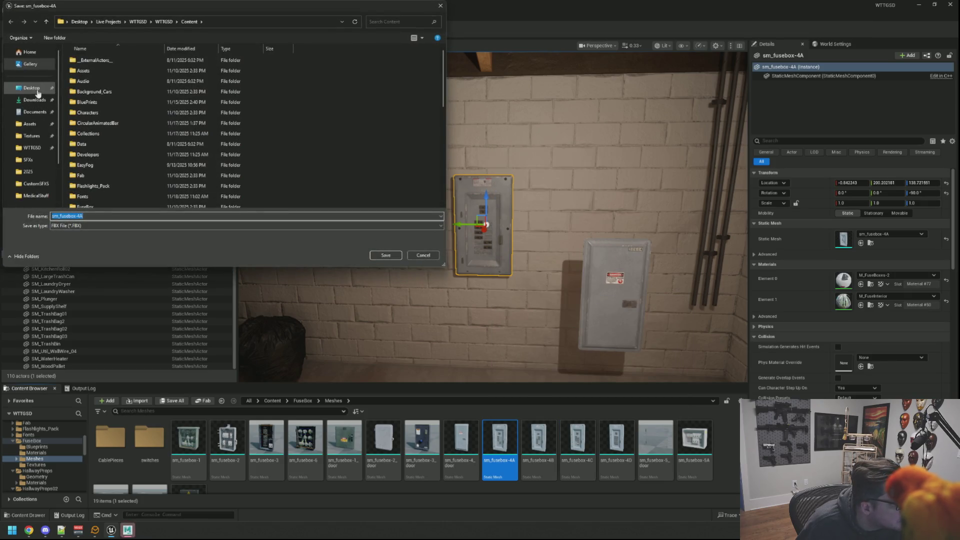
click(385, 255)
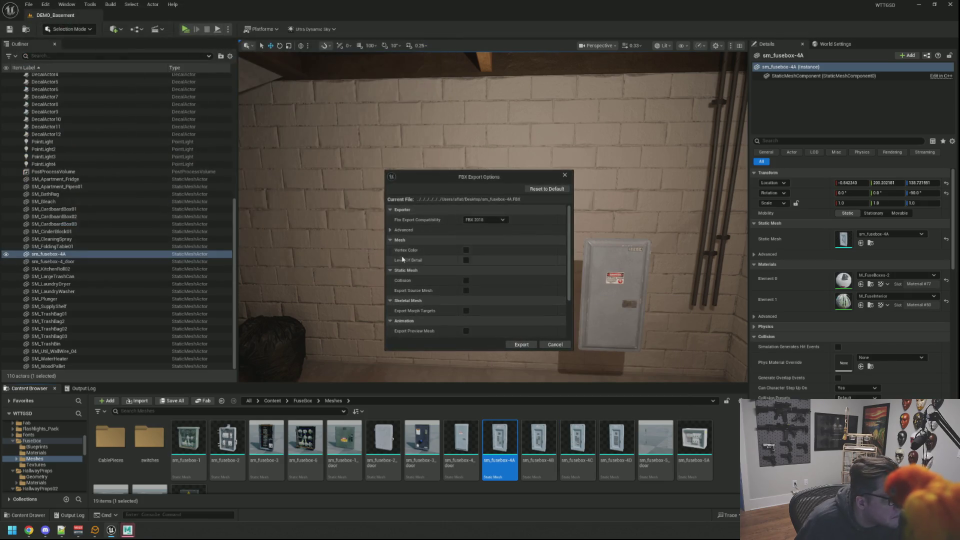
click(521, 346)
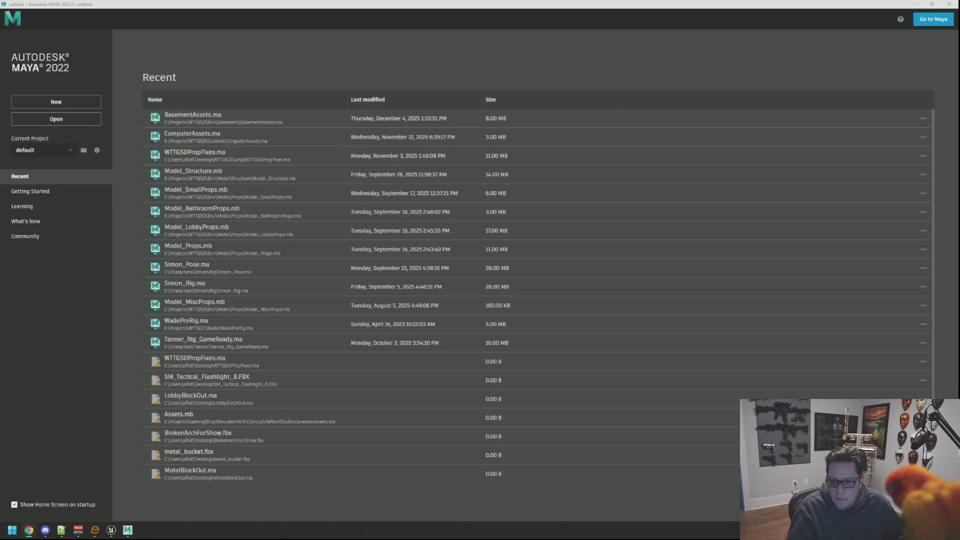
Open the recent BasementAssets.ma scene and frame the wall piece
click(203, 117)
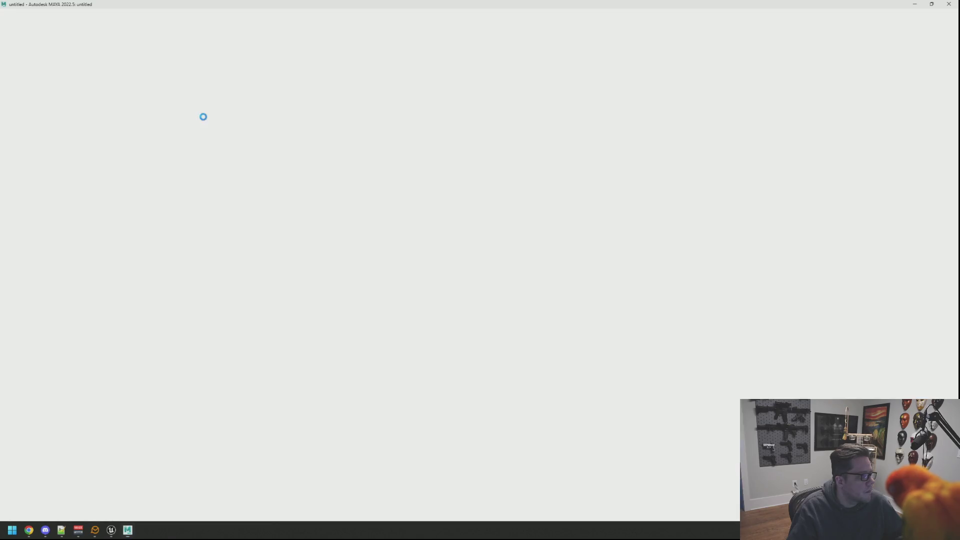
mouse_move(575, 235)
mouse_down()
mouse_move(625, 240)
mouse_move(503, 225)
mouse_move(574, 250)
mouse_move(554, 246)
mouse_move(505, 268)
mouse_move(592, 261)
mouse_move(538, 251)
mouse_move(582, 258)
mouse_up()
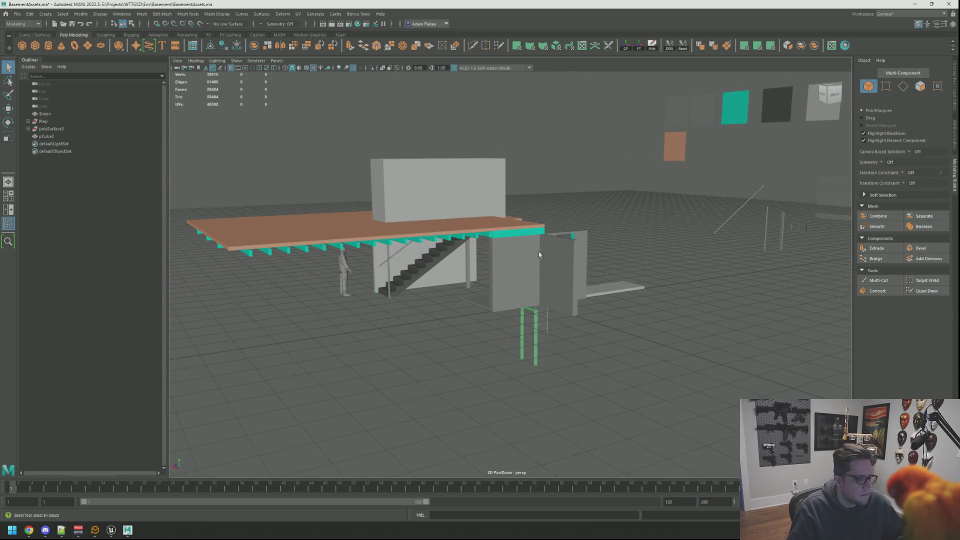
click(539, 251)
key(f)
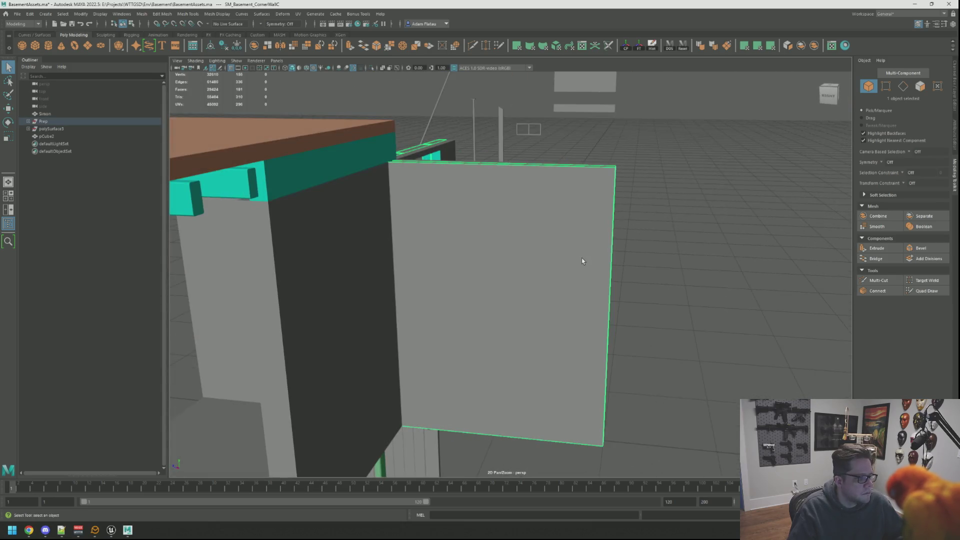
Hide the stair and basement pieces listed under the Prep group
click(27, 122)
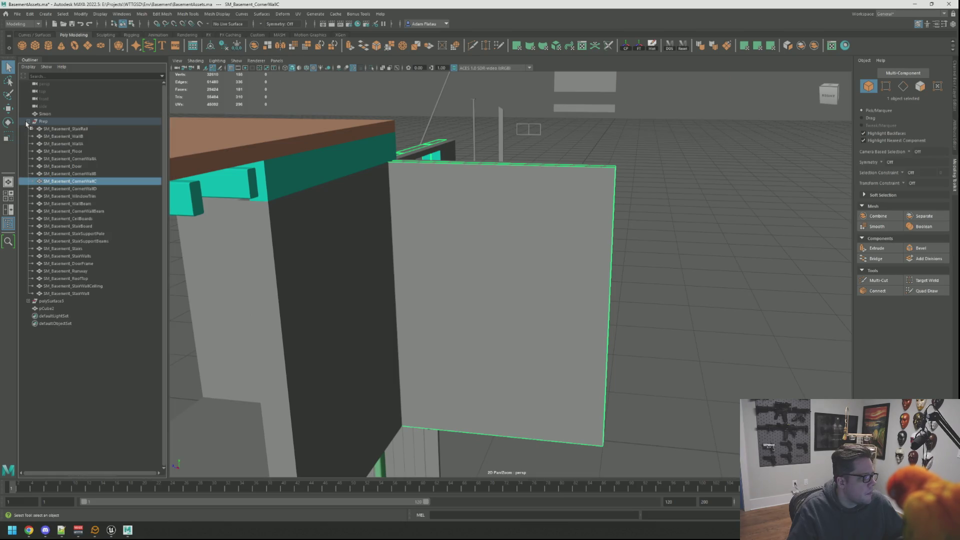
click(79, 129)
shift+click(92, 294)
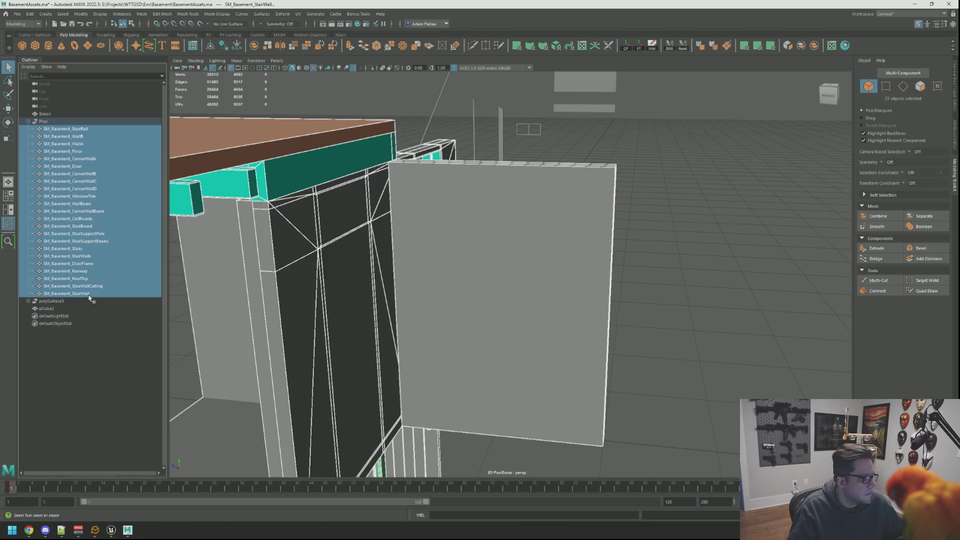
key(f)
key(h)
click(317, 233)
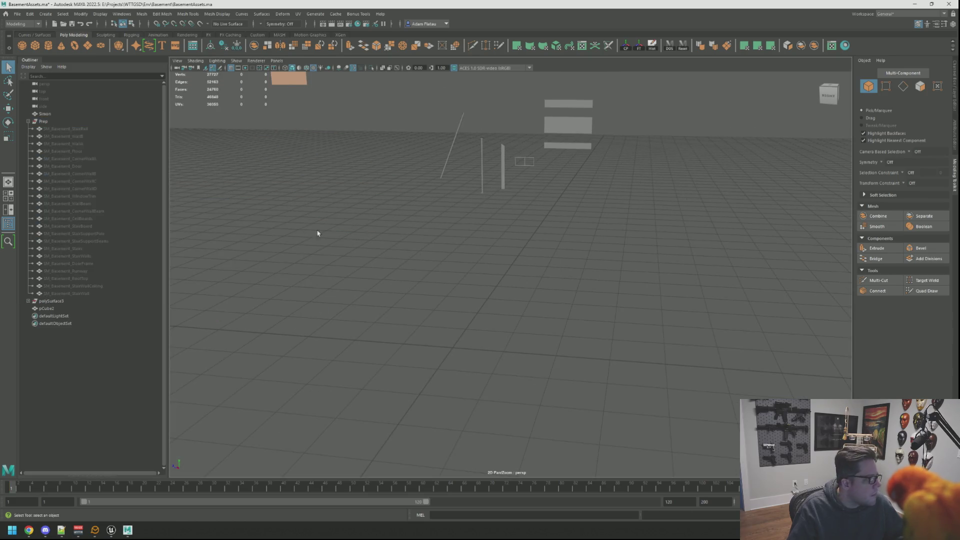
Unhide the wall SM_Basement_WallA
click(109, 144)
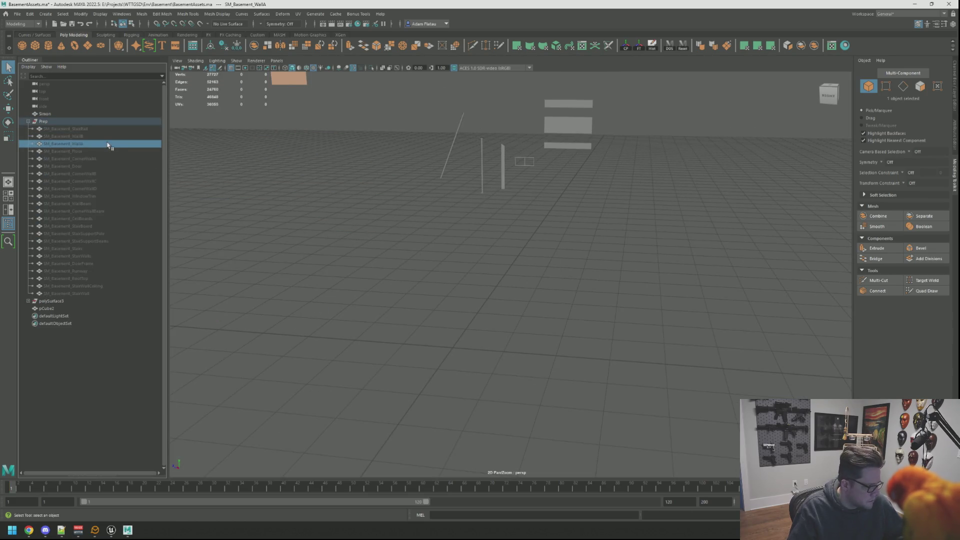
key(shift+h)
click(510, 264)
mouse_move(510, 264)
mouse_down()
mouse_move(407, 265)
mouse_move(575, 283)
mouse_move(450, 270)
mouse_move(563, 256)
mouse_move(543, 263)
mouse_move(530, 242)
mouse_move(580, 267)
mouse_move(542, 263)
mouse_move(574, 251)
mouse_up()
Duplicate the wall as SM_Basement_WallA1, move it left and rotate it about 90°
click(559, 265)
key(w)
key(ctrl+d)
mouse_move(515, 291)
mouse_down()
mouse_move(369, 297)
mouse_move(451, 312)
mouse_up()
key(e)
key(w)
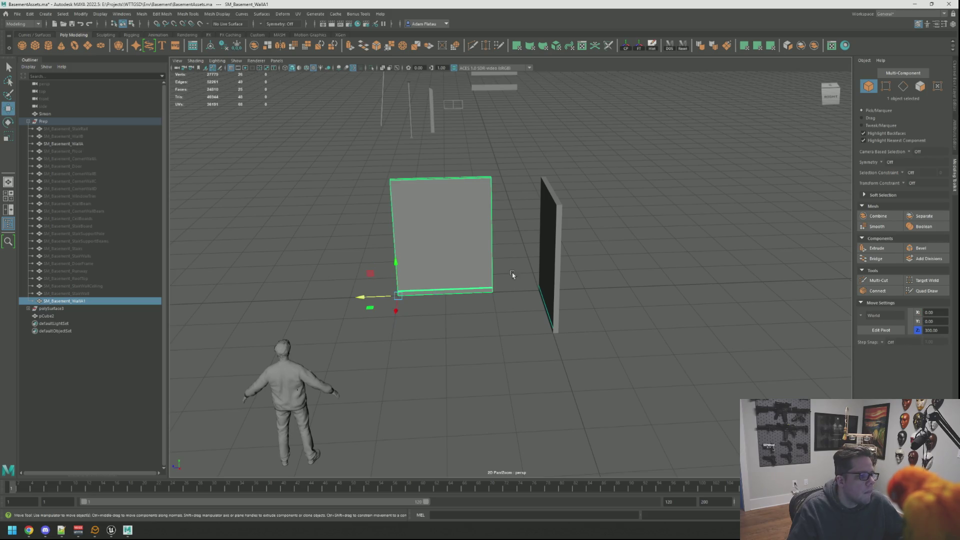
click(512, 274)
scroll(514, 274, up, 5)
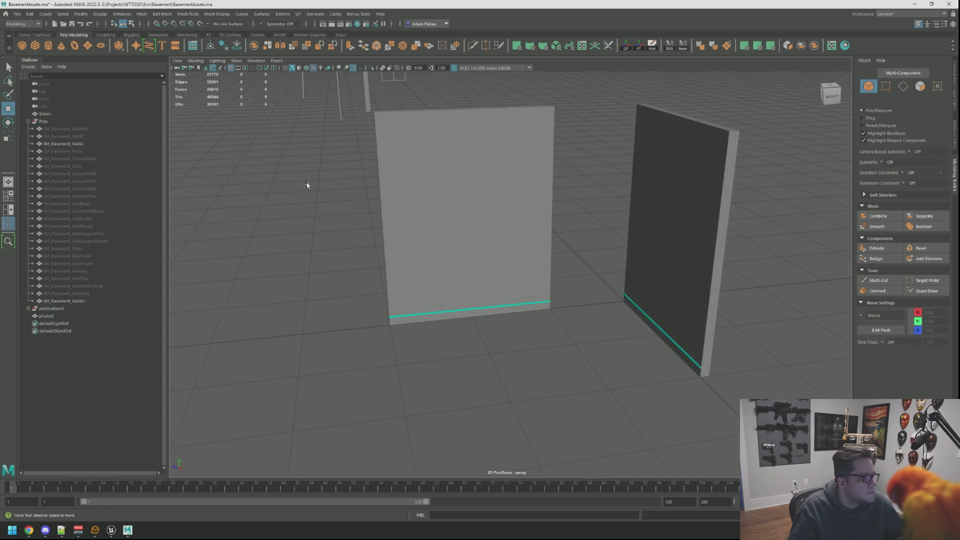
click(17, 14)
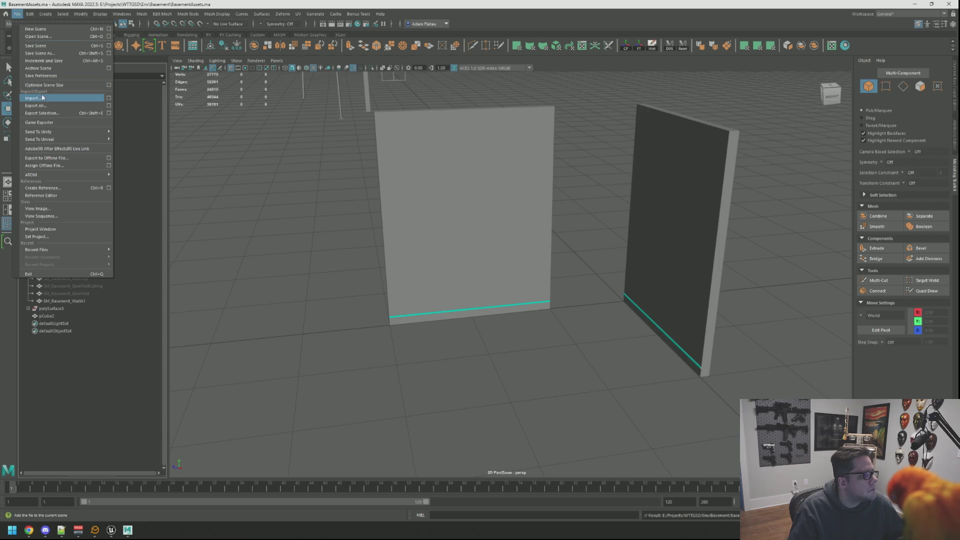
Import sm_fusebox-4A.FBX from the Desktop
click(43, 98)
click(288, 151)
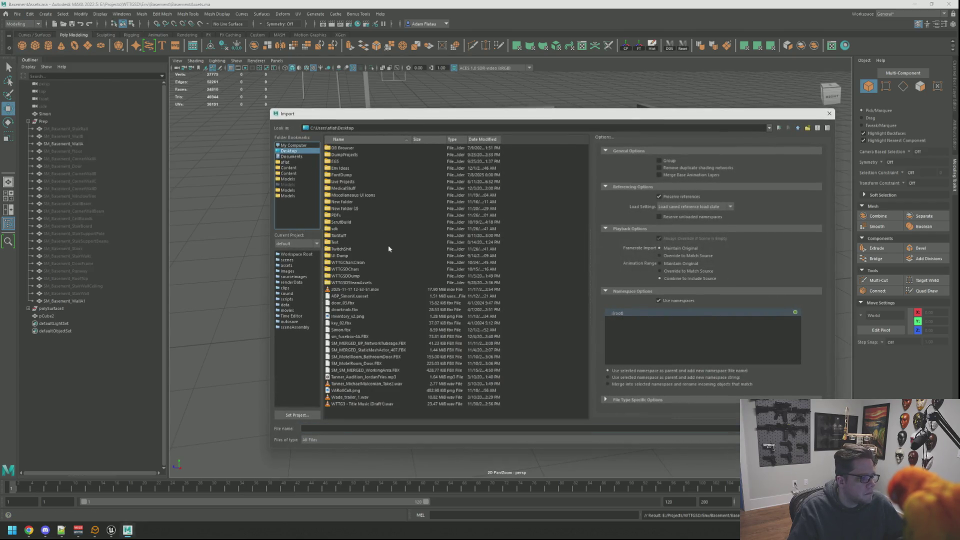
double_click(370, 336)
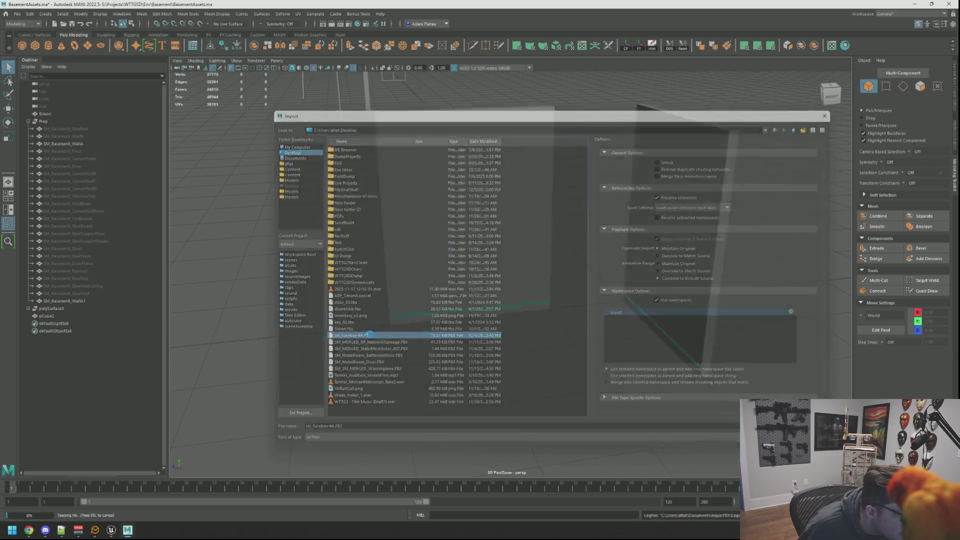
Move the imported fuse box along Z to 373.78, in front of the walls
scroll(551, 294, down, 4)
mouse_move(531, 289)
alt+mouse_down()
mouse_move(591, 300)
mouse_move(499, 298)
mouse_move(418, 279)
mouse_move(300, 285)
alt+mouse_up()
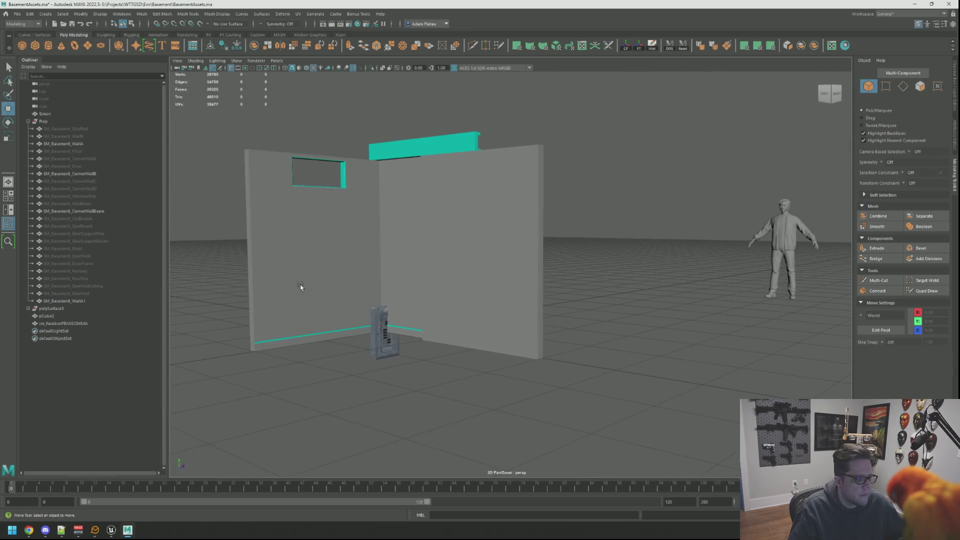
click(381, 320)
key(f)
scroll(411, 315, down, 5)
mouse_move(411, 315)
alt+mouse_down()
mouse_move(401, 310)
mouse_move(609, 320)
mouse_move(482, 286)
mouse_move(514, 300)
mouse_move(326, 300)
alt+mouse_up()
scroll(511, 303, up, 2)
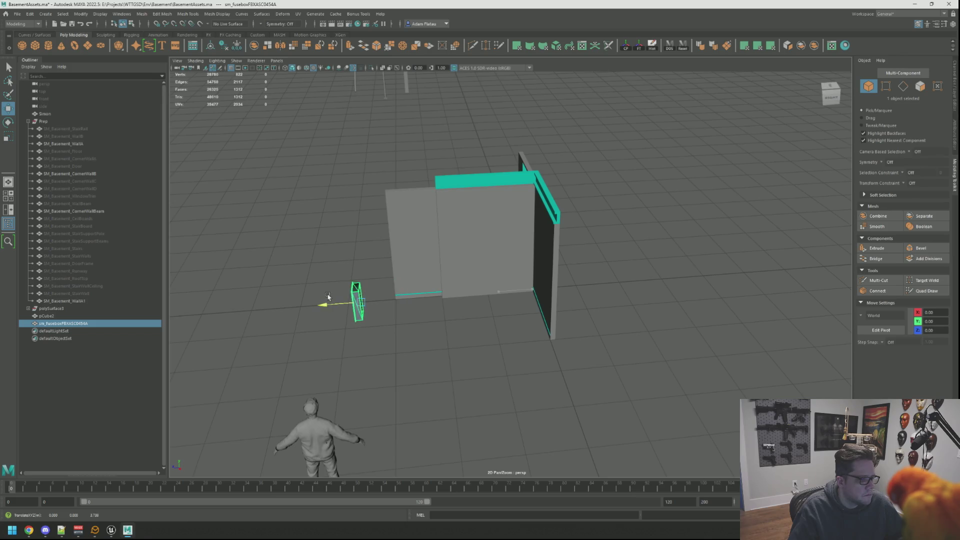
key(f)
mouse_move(505, 290)
alt+mouse_down()
mouse_move(446, 294)
mouse_move(566, 296)
mouse_move(448, 298)
mouse_move(542, 253)
alt+mouse_up()
click(625, 304)
scroll(545, 295, down, 1)
click(492, 215)
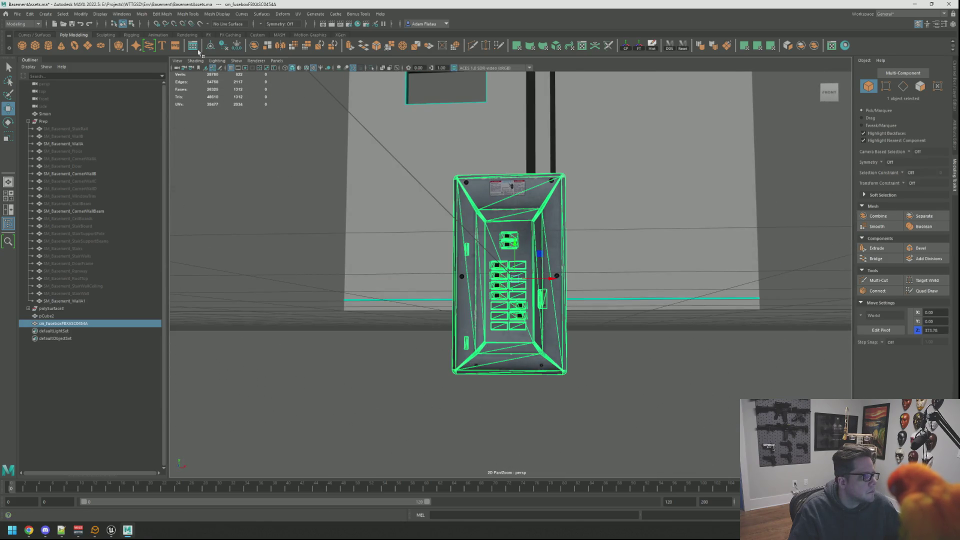
Unlock the fuse box's normals via Mesh Display
click(217, 14)
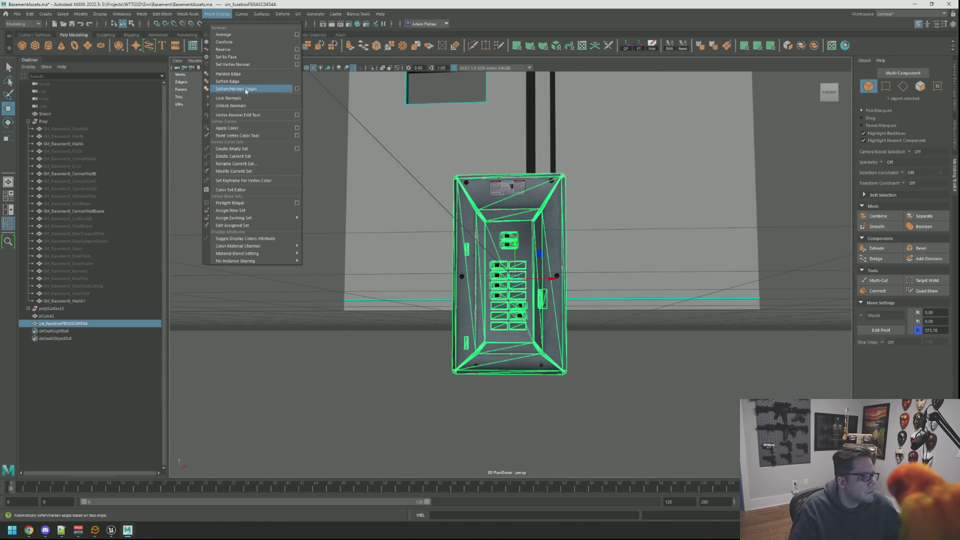
click(246, 107)
click(568, 315)
mouse_move(568, 316)
mouse_down()
mouse_move(557, 294)
mouse_move(577, 279)
mouse_move(551, 272)
mouse_move(619, 272)
mouse_move(551, 276)
mouse_move(539, 318)
mouse_move(563, 225)
mouse_up()
Hide SM_Basement_CornerWallB, WallA and the corner wall beam
click(563, 225)
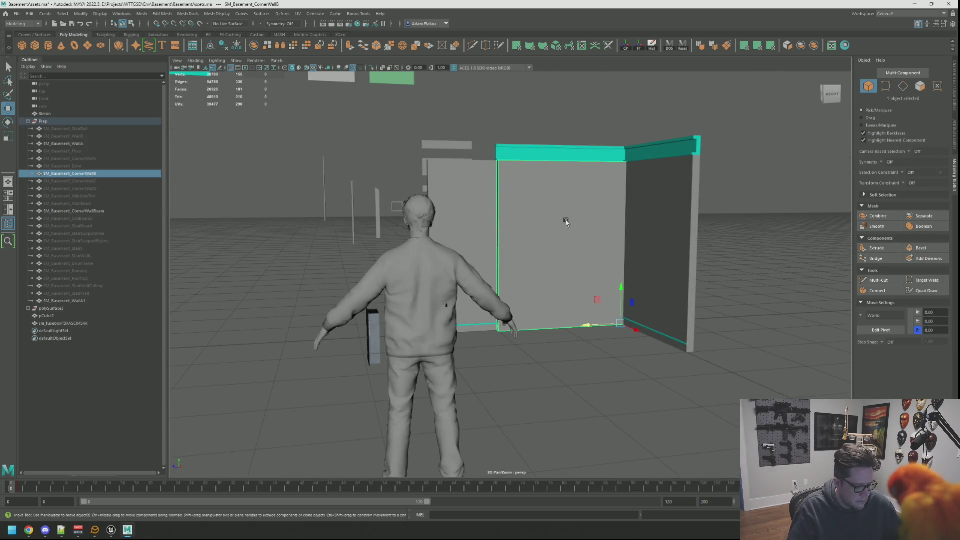
key(ctrl+h)
click(644, 200)
key(ctrl+h)
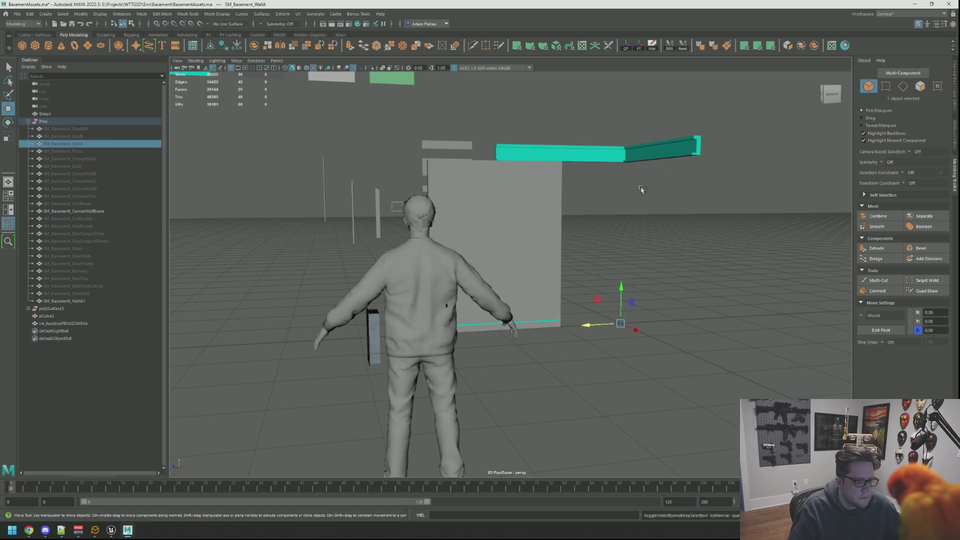
click(648, 154)
key(ctrl+h)
Rotate the fuse box to face the wall and raise it to mid-wall height
drag(569, 264, 390, 320)
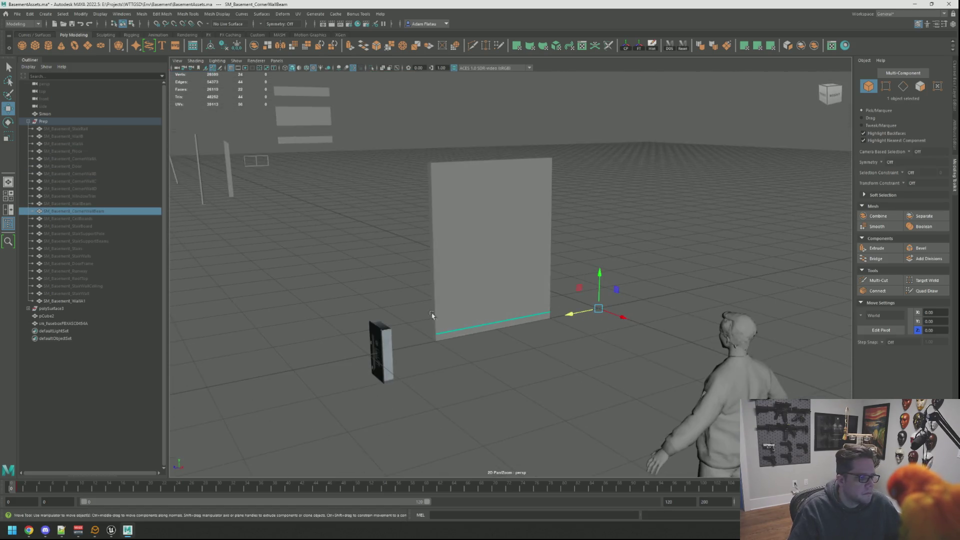
click(386, 341)
key(f)
mouse_move(495, 273)
mouse_down()
mouse_move(511, 272)
mouse_move(506, 294)
mouse_move(567, 279)
mouse_move(569, 294)
mouse_move(480, 300)
mouse_move(558, 303)
mouse_up()
key(e)
key(j)
key(w)
drag(580, 266, 580, 215)
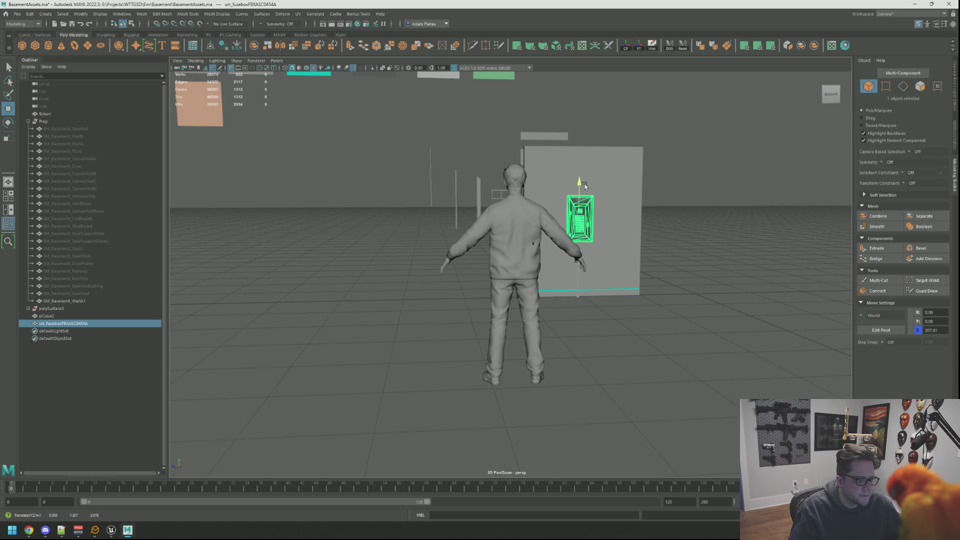
key(f)
mouse_move(625, 249)
mouse_down()
mouse_move(564, 236)
mouse_move(533, 276)
mouse_move(520, 274)
mouse_move(534, 278)
mouse_move(467, 275)
mouse_move(450, 285)
mouse_move(504, 269)
mouse_move(450, 253)
mouse_move(471, 272)
mouse_move(473, 261)
mouse_up()
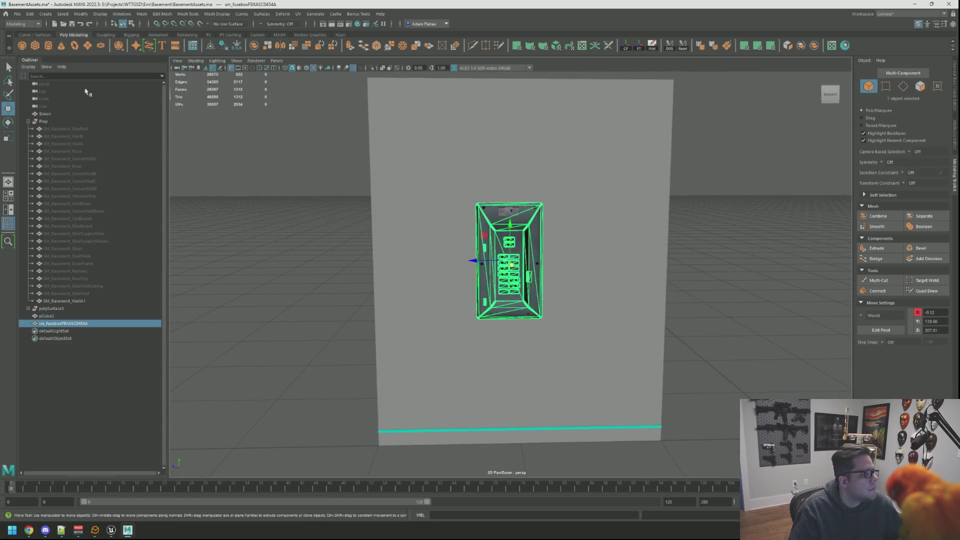
Create a polygon cube and scale it into a thin slab
click(35, 46)
key(f)
mouse_move(521, 273)
mouse_down()
mouse_move(594, 307)
mouse_move(504, 286)
mouse_move(542, 306)
mouse_move(632, 313)
mouse_move(541, 298)
mouse_move(530, 319)
mouse_move(483, 307)
mouse_move(504, 315)
mouse_up()
key(r)
key(w)
Move the slab up the wall to about Y 132.76, slightly left, and along X toward the wall
mouse_move(536, 288)
mouse_down()
mouse_move(550, 190)
mouse_move(538, 160)
mouse_up()
drag(500, 194, 273, 194)
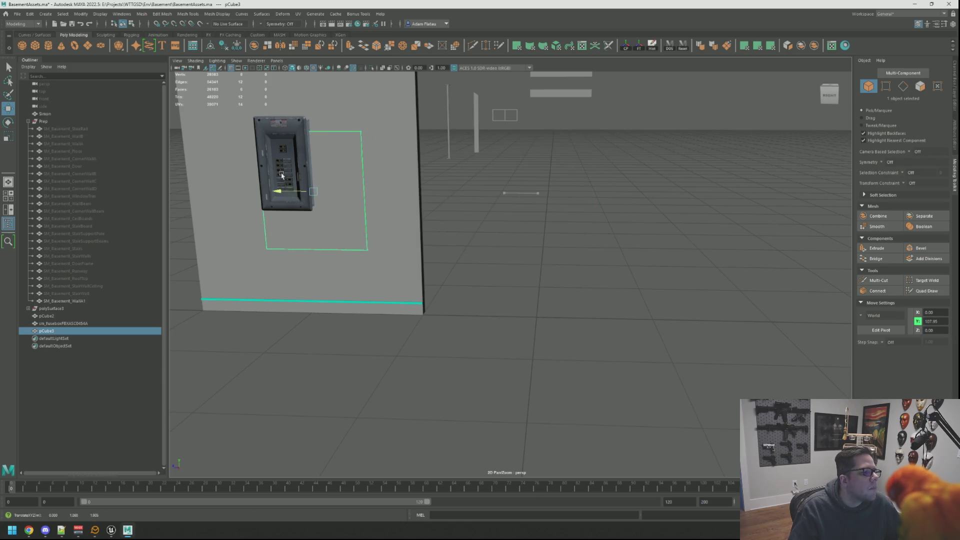
key(f)
drag(410, 215, 486, 214)
drag(545, 277, 556, 279)
key(f)
Check the slab against the wall's edge from angled views, then select SM_Basement_WallA1
scroll(537, 269, up, 3)
scroll(544, 279, down, 5)
mouse_move(448, 247)
mouse_down()
mouse_move(517, 263)
mouse_move(526, 222)
mouse_move(527, 237)
mouse_up()
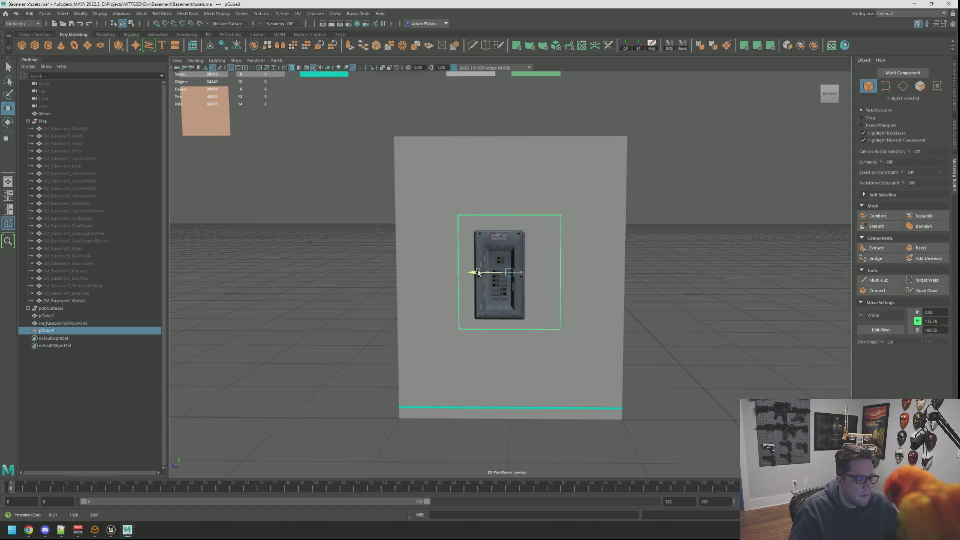
scroll(480, 274, up, 5)
scroll(480, 274, down, 5)
mouse_move(373, 212)
mouse_down()
mouse_move(425, 231)
mouse_move(504, 241)
mouse_move(500, 233)
mouse_up()
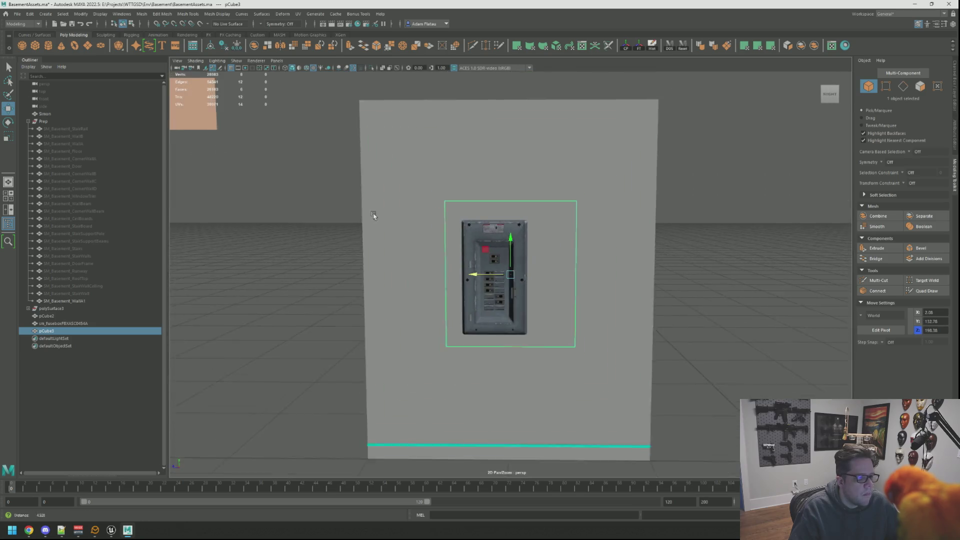
click(504, 241)
scroll(504, 241, down, 3)
scroll(500, 233, up, 2)
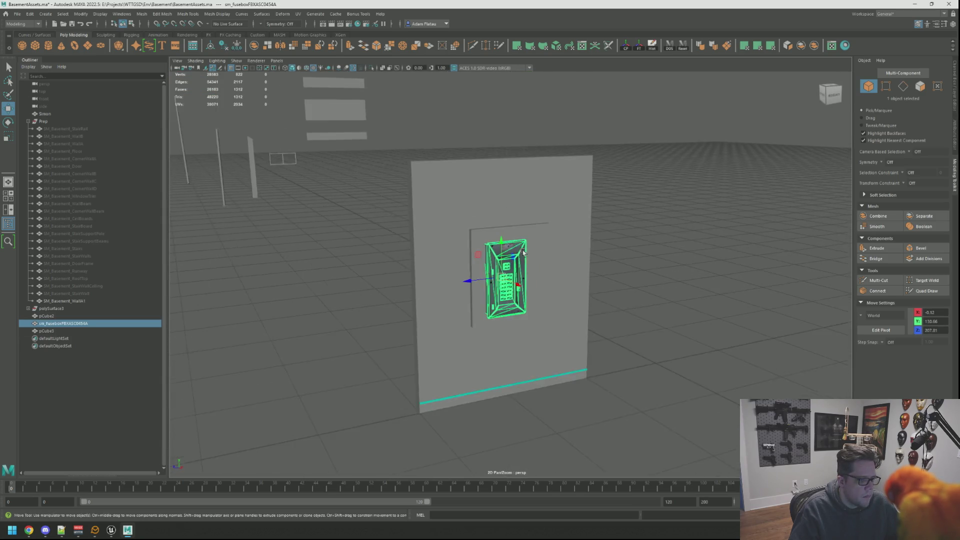
click(524, 215)
Try a Multi-Cut on wall SM_Basement_WallA1, then cancel it
key(f)
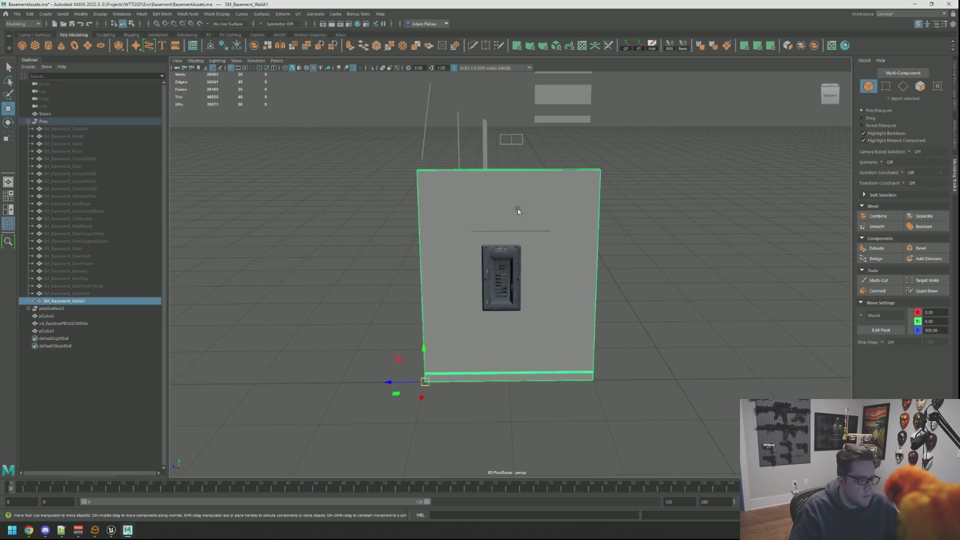
key(ctrl+shift+x)
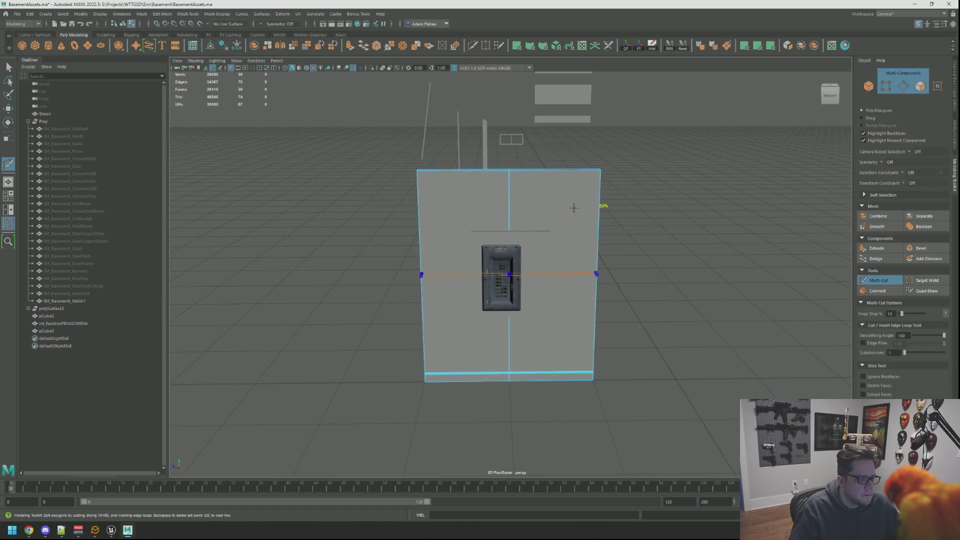
drag(573, 207, 590, 197)
key(q)
right_click(580, 195)
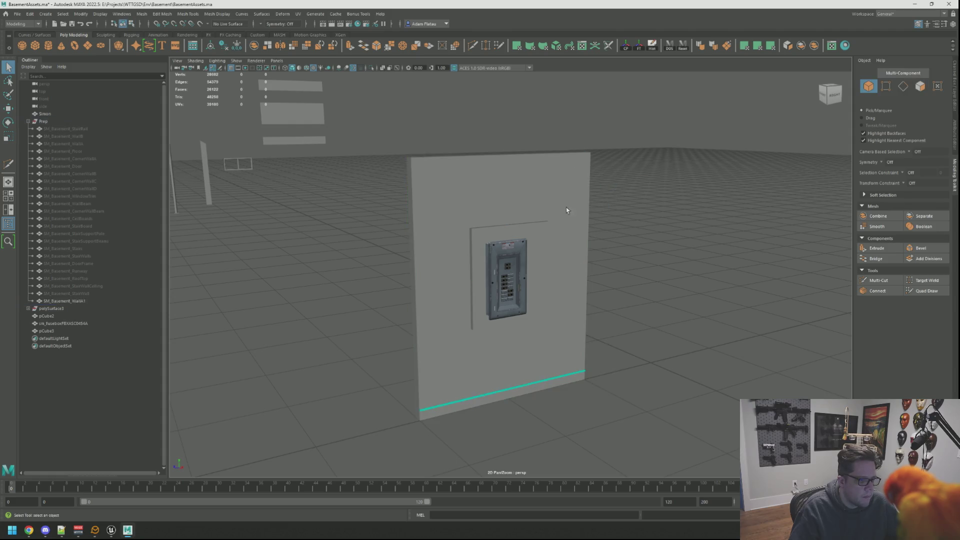
Slide the fuse box aside along X and push pCube3 flush to the wall at about X 1.32, Y 130.05, Z 200
click(521, 223)
key(w)
key(f)
mouse_move(522, 223)
mouse_down()
mouse_move(521, 206)
mouse_move(532, 205)
mouse_move(714, 263)
mouse_move(515, 220)
mouse_move(530, 219)
mouse_move(513, 245)
mouse_up()
click(497, 251)
drag(534, 289, 658, 333)
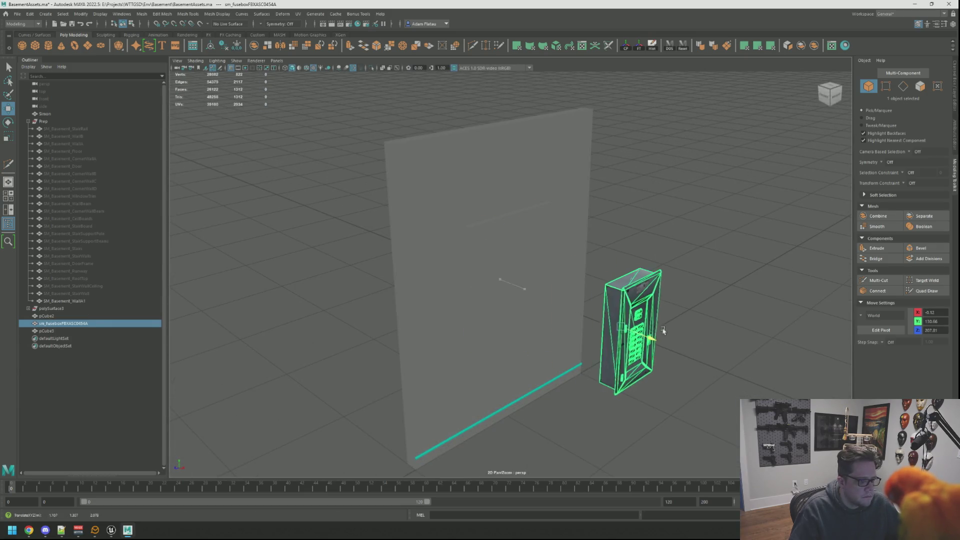
click(533, 274)
mouse_move(518, 281)
mouse_down()
mouse_move(568, 257)
mouse_move(546, 242)
mouse_move(540, 279)
mouse_move(552, 275)
mouse_up()
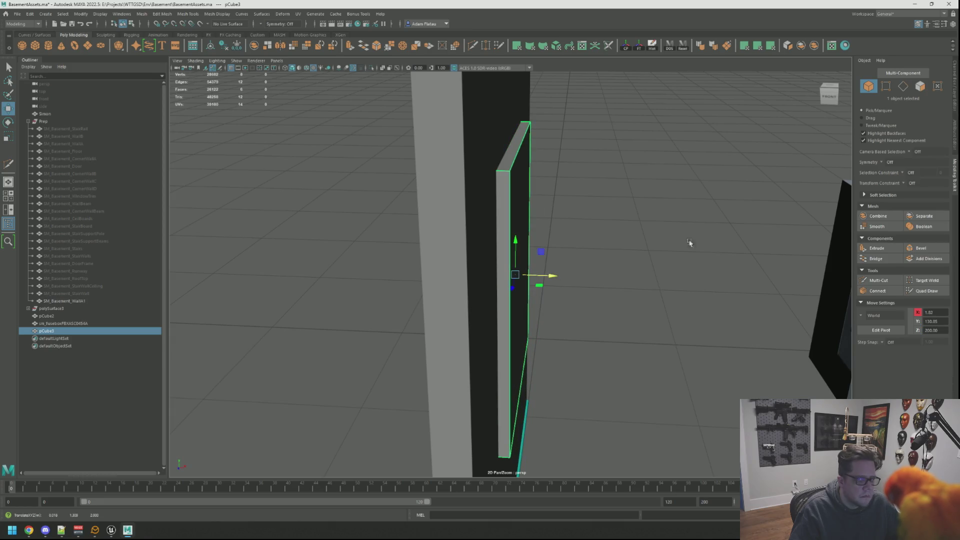
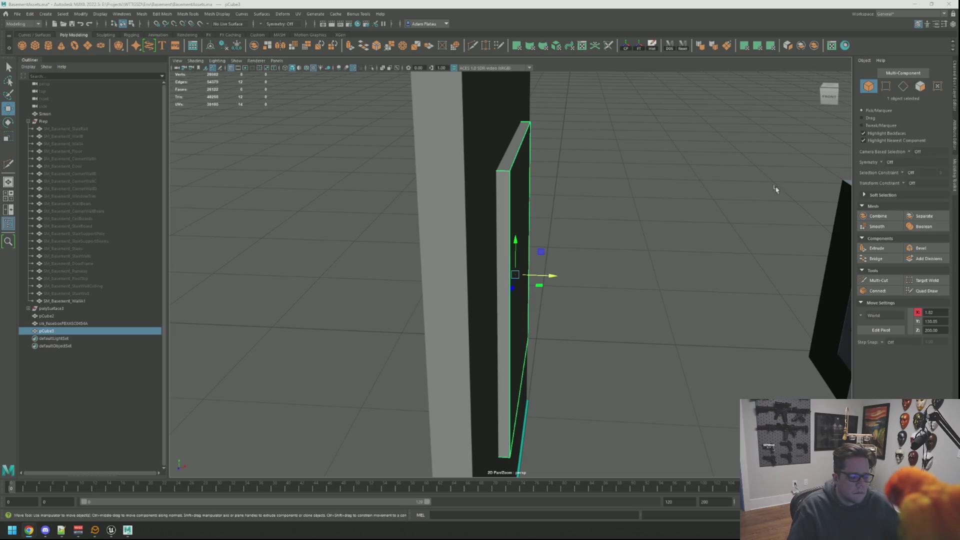
Cut a vertical edge loop through the backing panel with Multi-Cut
mouse_move(600, 192)
mouse_down()
mouse_move(553, 208)
mouse_move(575, 217)
mouse_move(452, 193)
mouse_move(620, 269)
mouse_up()
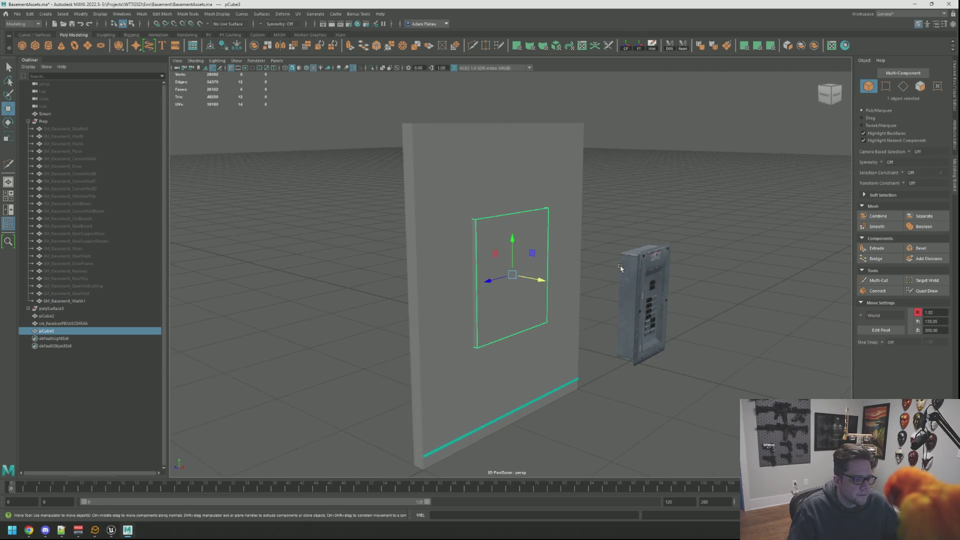
mouse_move(538, 240)
mouse_down()
mouse_move(598, 230)
mouse_move(491, 214)
mouse_move(493, 190)
mouse_up()
shift+right_click(500, 221)
ctrl+click(520, 220)
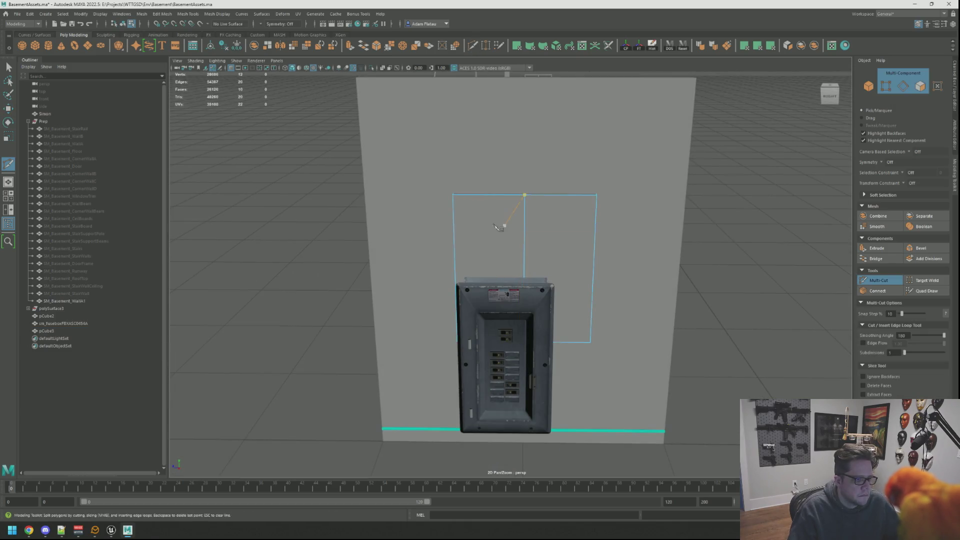
drag(519, 221, 523, 220)
Snap the fusebox onto the centre of the wall
key(w)
key(F8)
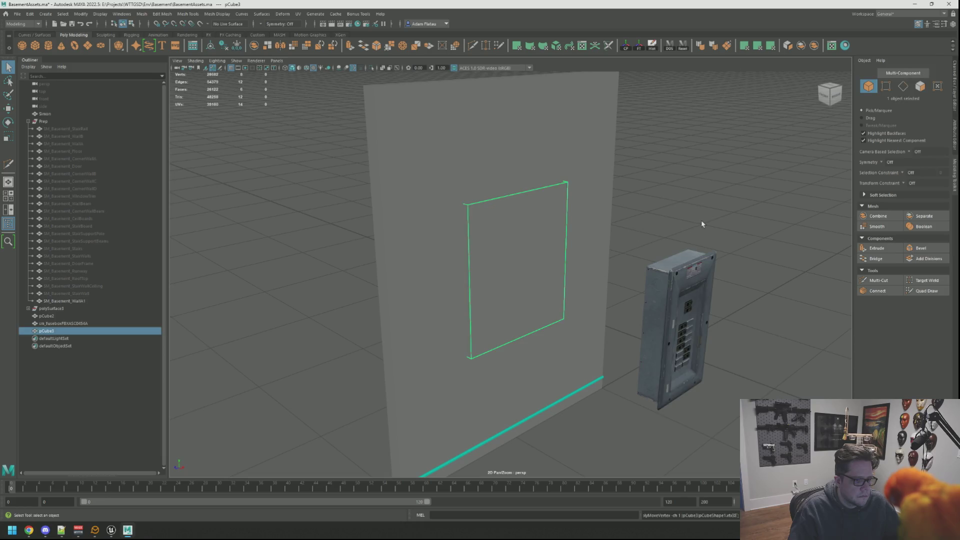
click(669, 282)
mouse_move(666, 326)
mouse_down()
mouse_move(540, 278)
mouse_move(530, 240)
mouse_move(548, 219)
mouse_up()
key(f)
scroll(517, 263, down, 3)
mouse_move(496, 275)
mouse_down()
mouse_move(581, 275)
mouse_move(472, 274)
mouse_move(435, 252)
mouse_move(550, 247)
mouse_up()
Pull the backing panel's right-edge vertices in toward the fusebox
click(575, 248)
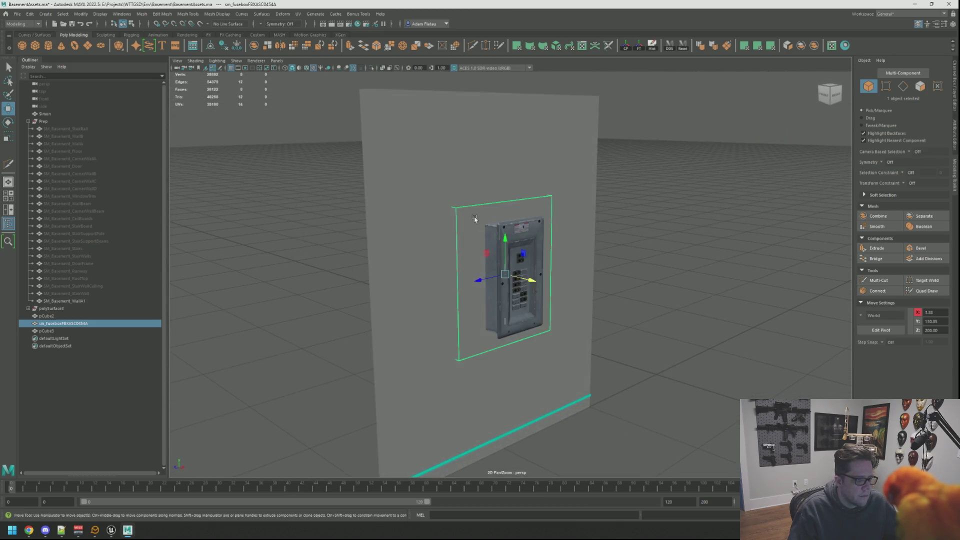
key(f)
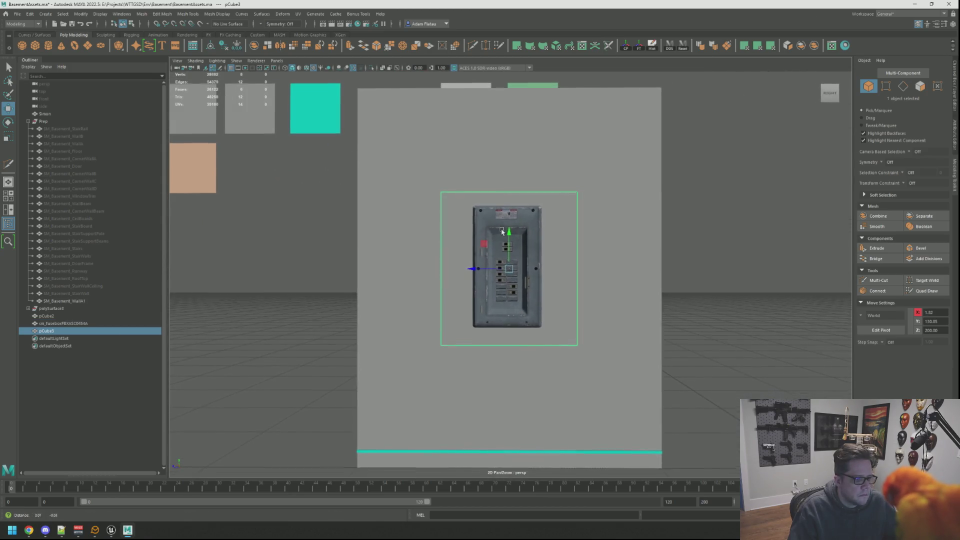
scroll(545, 214, up, 2)
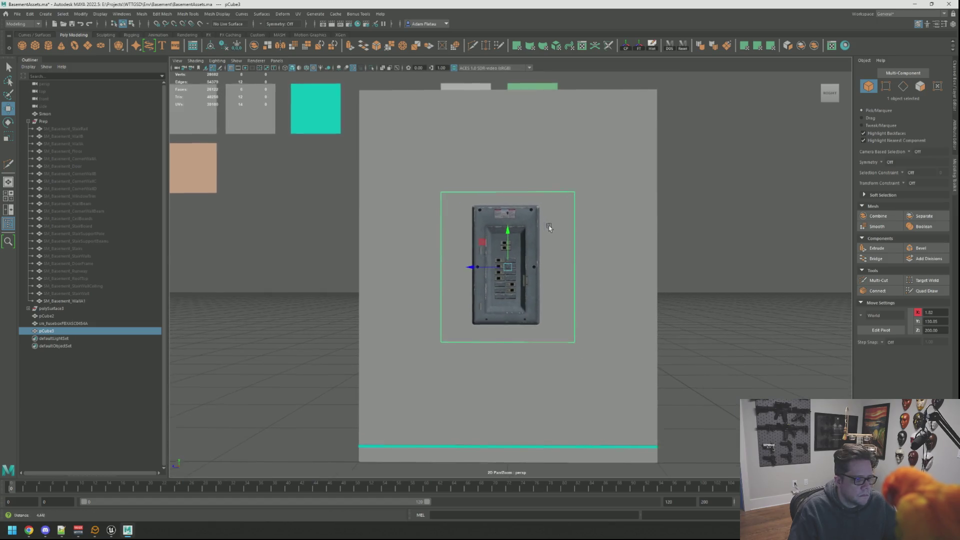
right_click(572, 231)
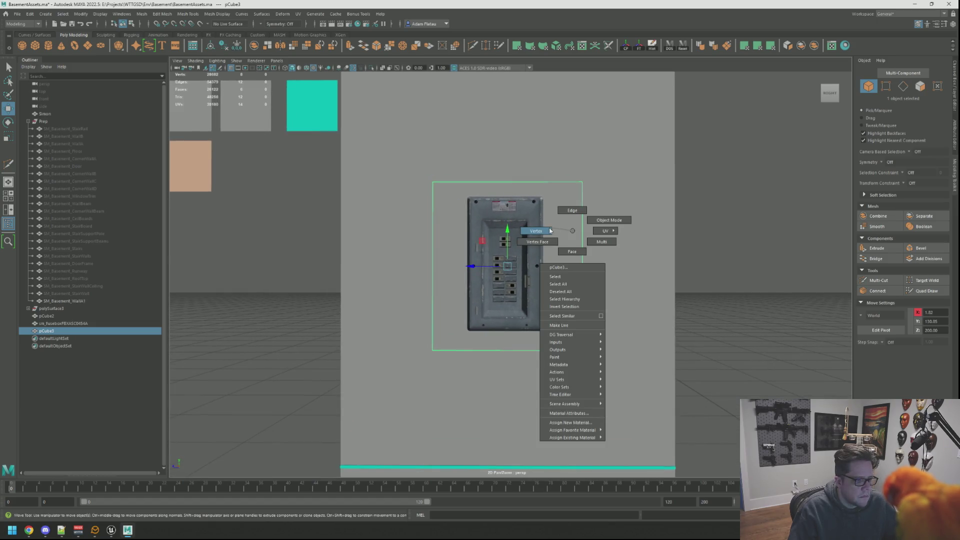
click(551, 231)
drag(448, 365, 449, 365)
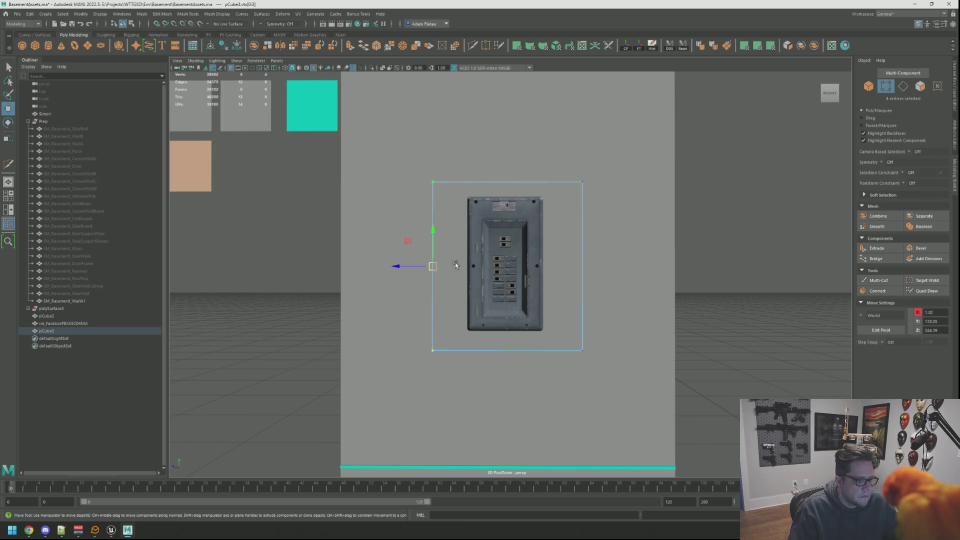
drag(554, 160, 603, 355)
mouse_move(544, 268)
mouse_down()
mouse_move(524, 269)
mouse_move(611, 236)
mouse_up()
key(F8)
Slide the backing panel's side face along X to make the panel thin
mouse_move(555, 225)
mouse_down()
mouse_move(580, 222)
mouse_move(518, 213)
mouse_move(542, 253)
mouse_move(528, 244)
mouse_up()
click(518, 211)
key(w)
key(f)
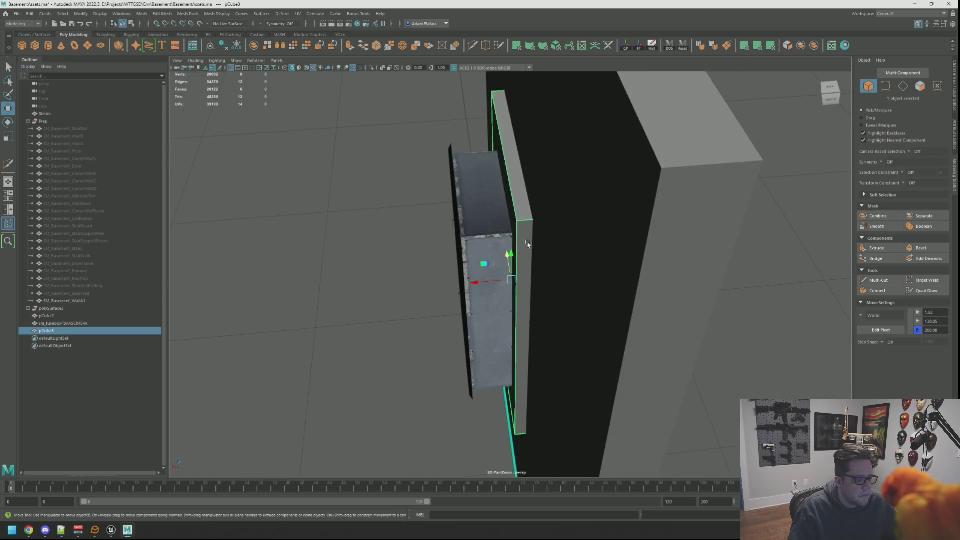
right_click(528, 243)
click(555, 244)
click(512, 236)
drag(474, 277, 505, 246)
scroll(505, 247, down, 3)
mouse_move(445, 229)
mouse_down()
mouse_move(524, 228)
mouse_move(550, 277)
mouse_up()
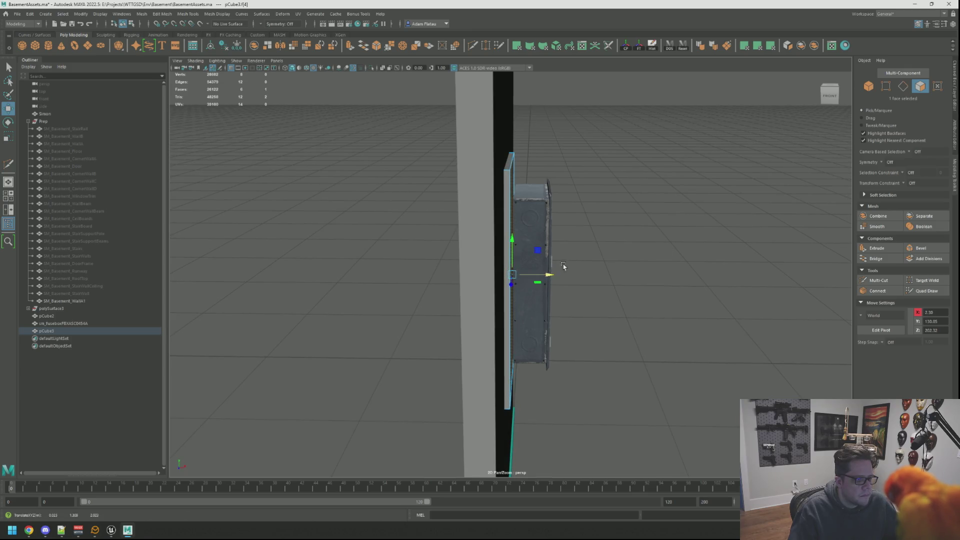
right_click(564, 266)
click(619, 242)
Nudge the fusebox slightly along X toward the wall
click(551, 293)
drag(555, 275, 552, 275)
click(605, 262)
mouse_move(602, 255)
mouse_down()
mouse_move(590, 240)
mouse_move(617, 232)
mouse_move(581, 229)
mouse_up()
click(515, 276)
scroll(650, 222, down, 5)
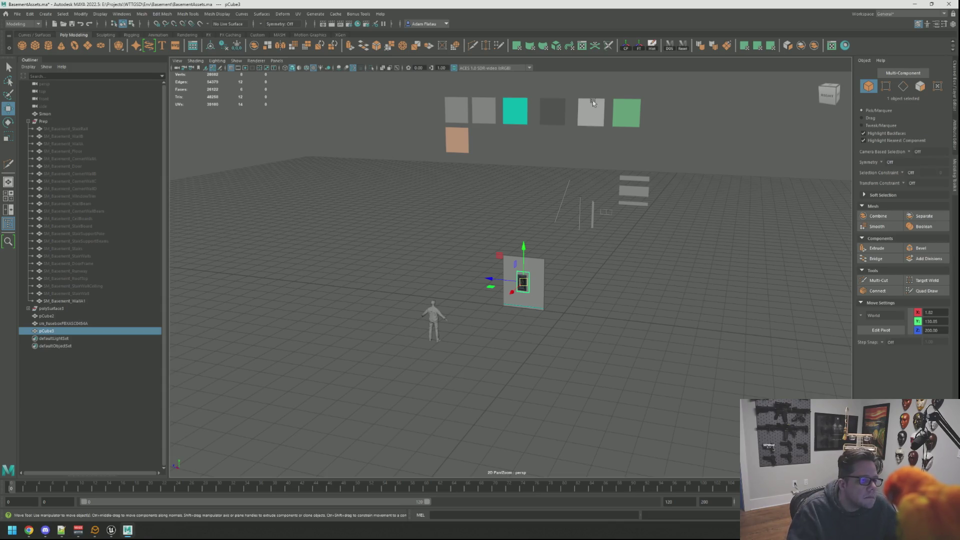
Frame the teal plane, then bring Unreal Engine to the front
click(518, 110)
key(f)
scroll(594, 208, down, 5)
mouse_move(593, 208)
mouse_down()
mouse_move(607, 197)
mouse_move(390, 317)
mouse_move(409, 349)
mouse_up()
scroll(606, 197, down, 2)
scroll(408, 349, down, 5)
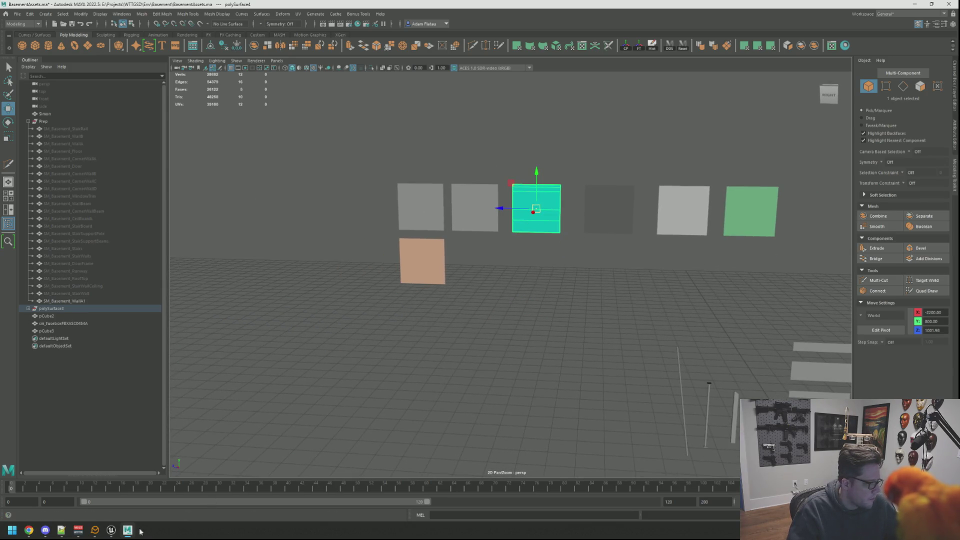
click(111, 531)
scroll(338, 353, down, 5)
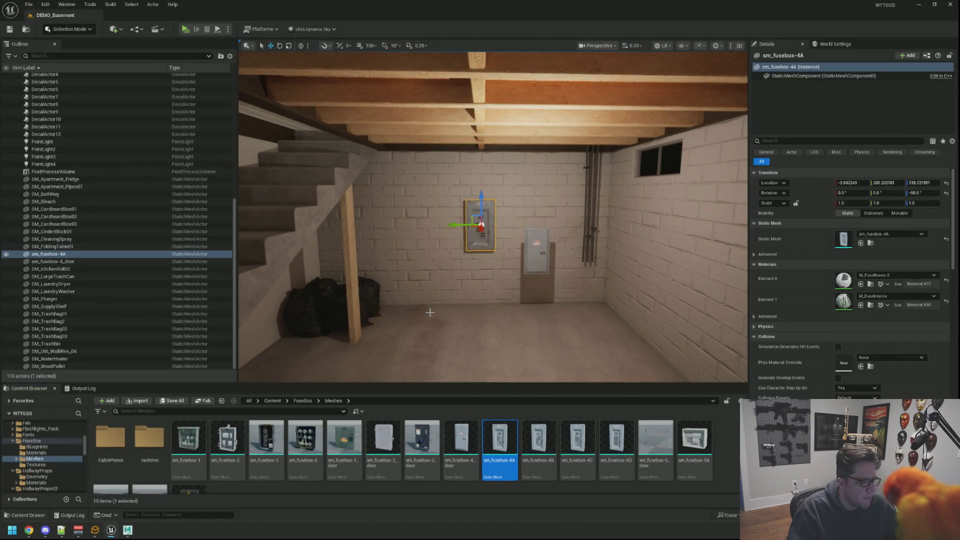
scroll(339, 353, up, 8)
key(f)
mouse_move(493, 217)
mouse_down()
mouse_move(545, 217)
mouse_move(440, 217)
mouse_up()
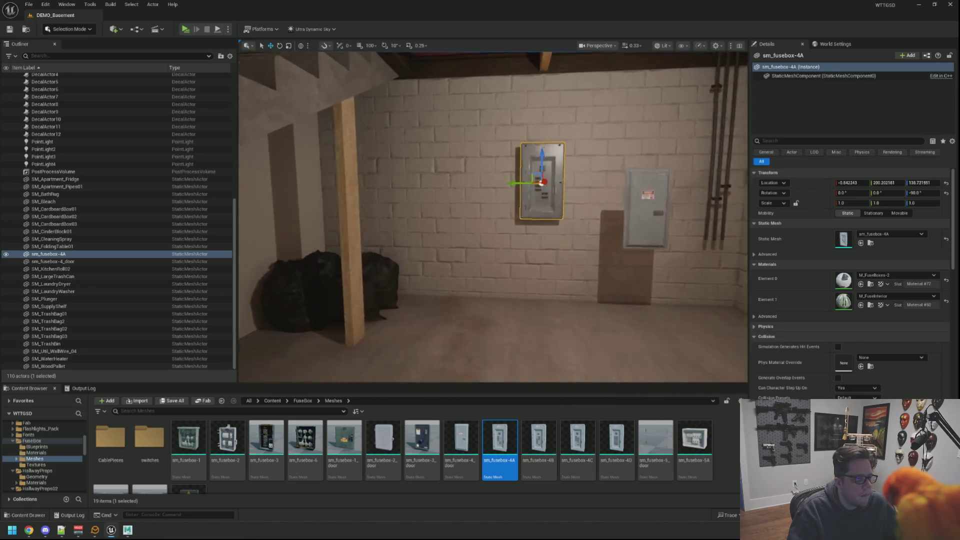
scroll(493, 217, up, 3)
scroll(493, 217, down, 2)
scroll(475, 298, up, 3)
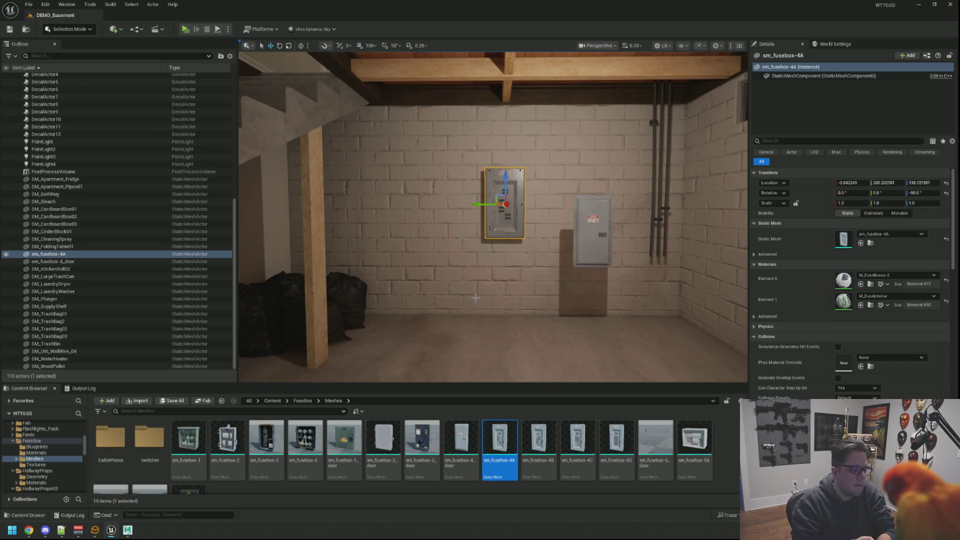
mouse_move(466, 255)
mouse_down()
mouse_move(300, 258)
mouse_move(380, 235)
mouse_move(381, 250)
mouse_move(430, 250)
mouse_up()
key(Escape)
mouse_move(493, 217)
mouse_down()
mouse_move(485, 220)
mouse_move(560, 215)
mouse_move(466, 218)
mouse_move(480, 220)
mouse_move(483, 198)
mouse_move(483, 230)
mouse_up()
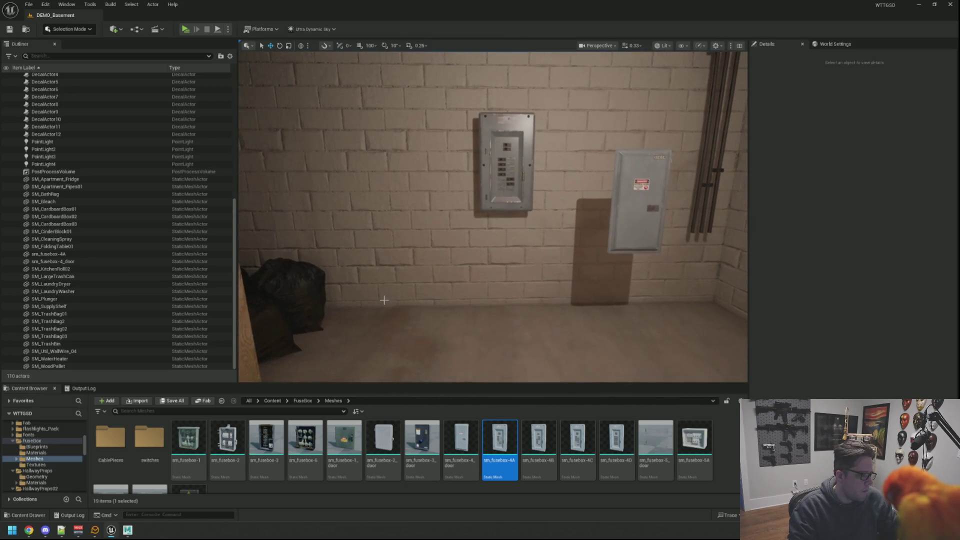
Launch Adobe Substance 3D Painter from Windows search
key(super)
text(sub)
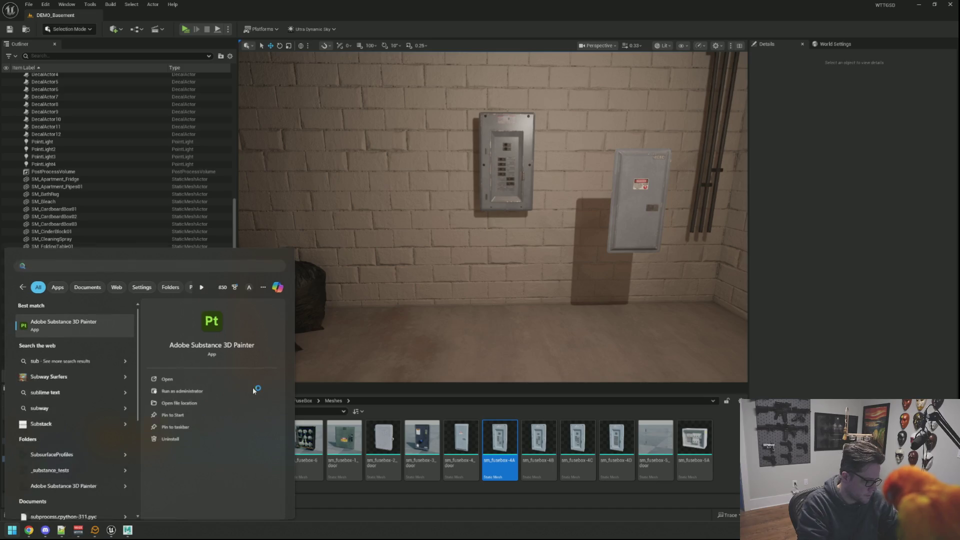
key(Return)
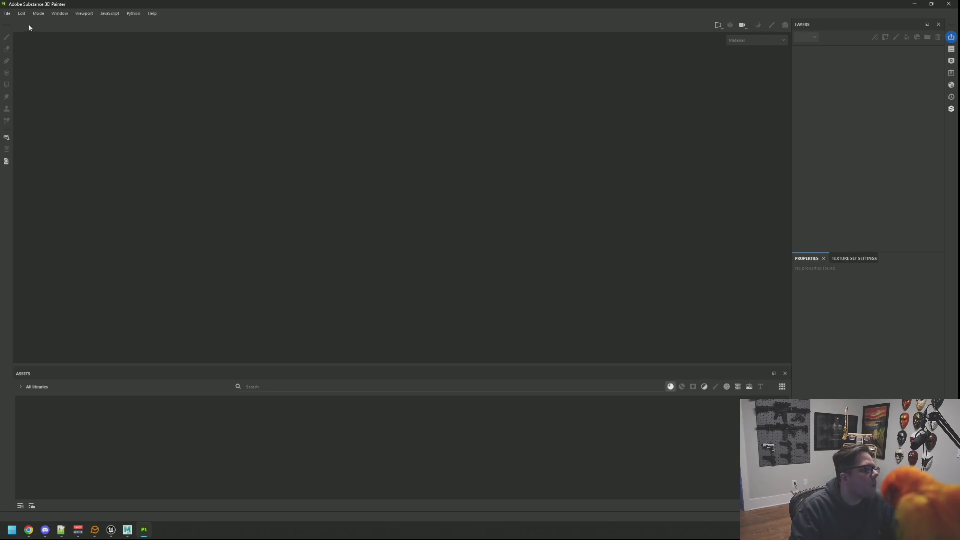
Open the recent WTTGSDDemoTrimSheets project
click(7, 14)
click(20, 34)
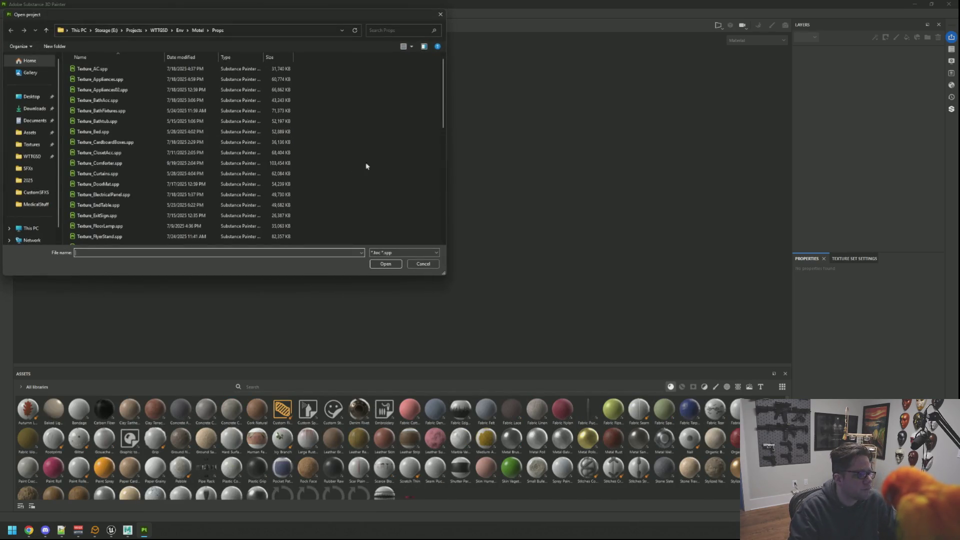
scroll(221, 144, down, 7)
scroll(221, 143, up, 7)
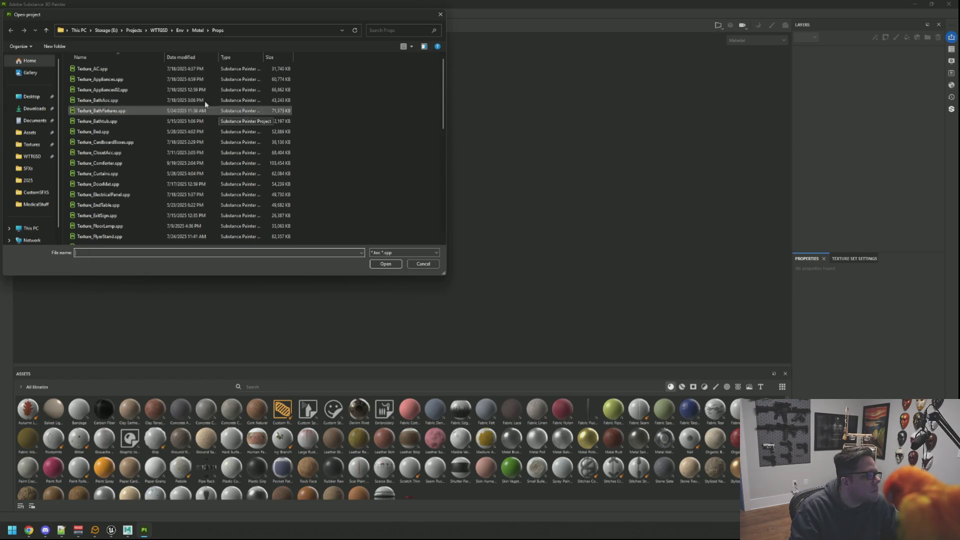
key(Escape)
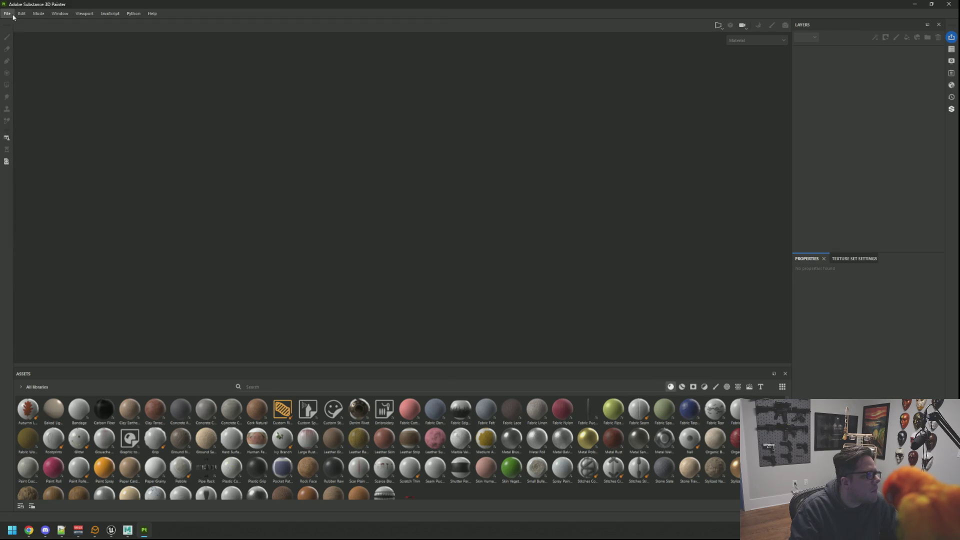
click(13, 17)
mouse_move(35, 40)
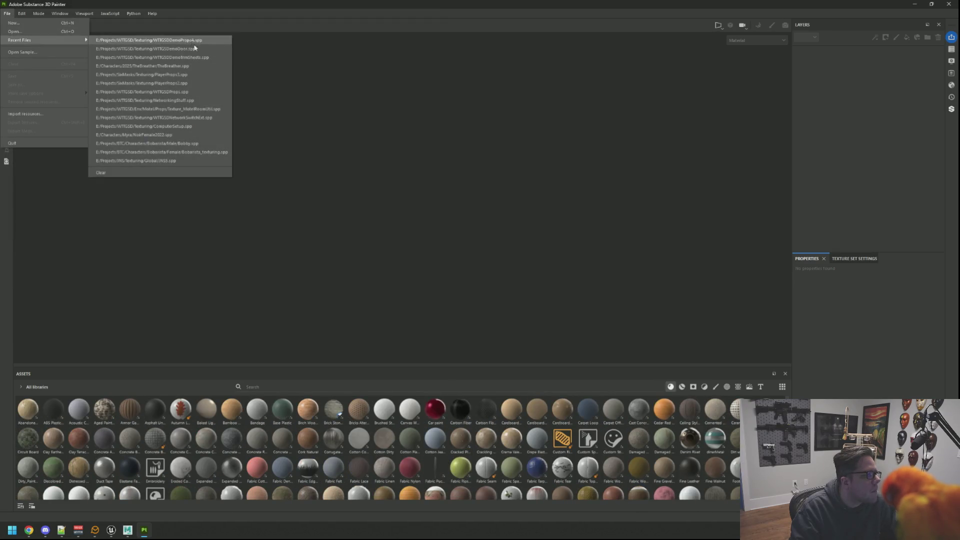
click(213, 58)
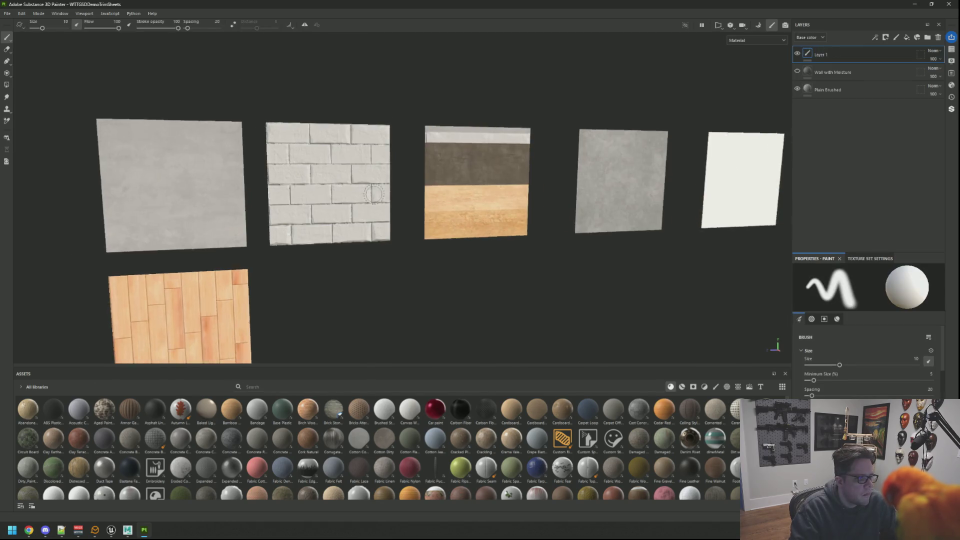
scroll(542, 223, up, 5)
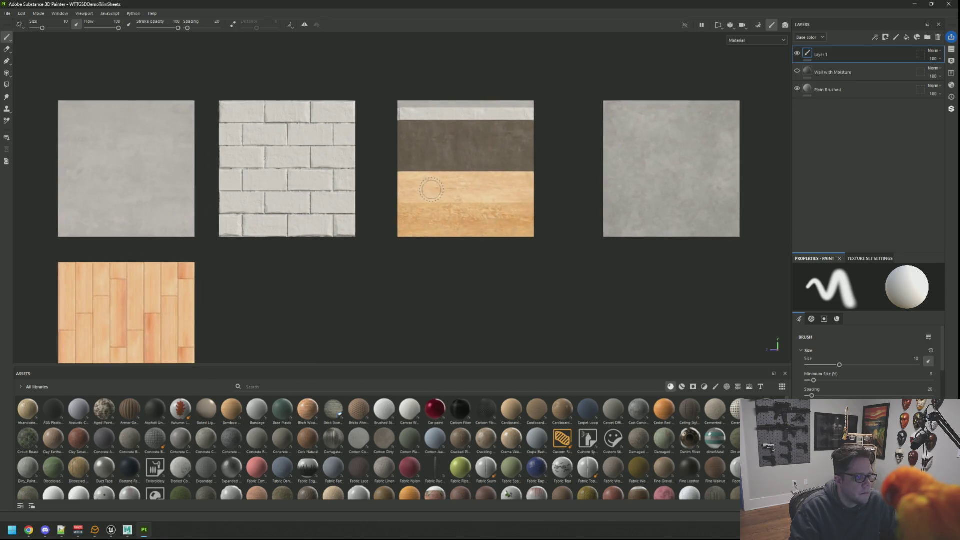
Toggle the Demo_TrimA texture set off and on, then return to Maya
click(952, 51)
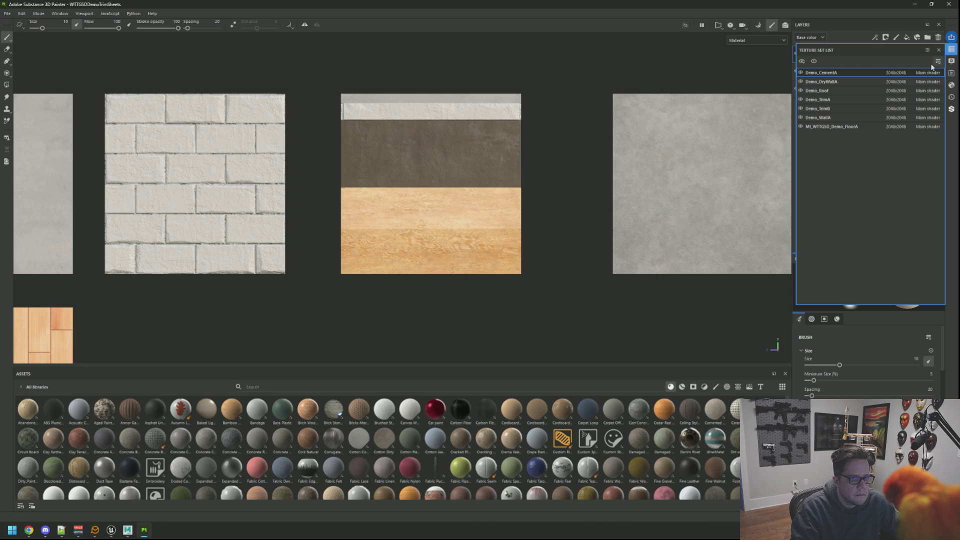
click(800, 99)
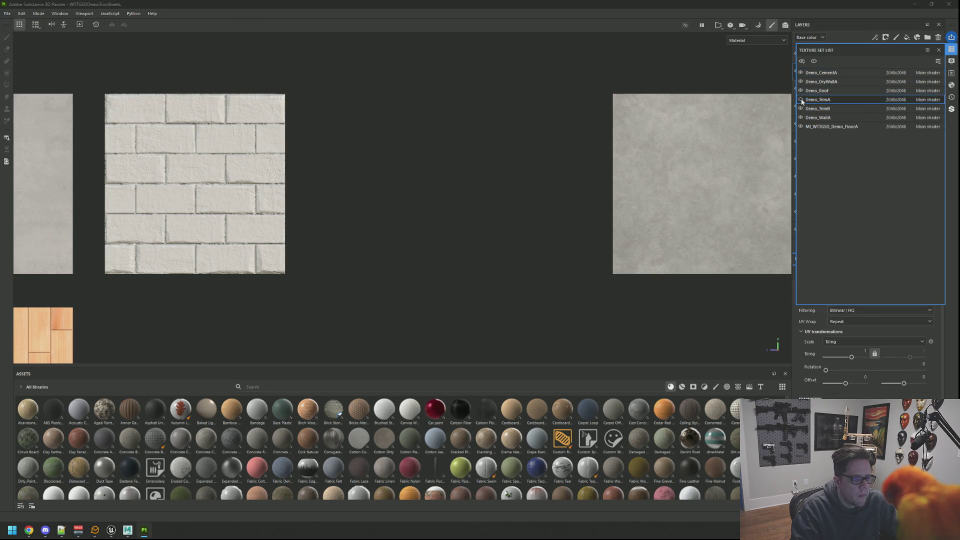
click(801, 100)
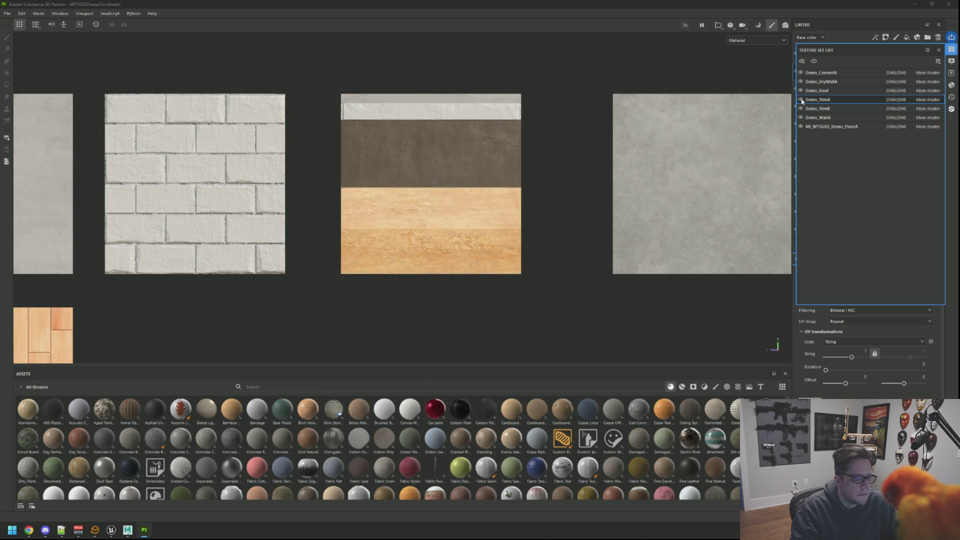
click(951, 50)
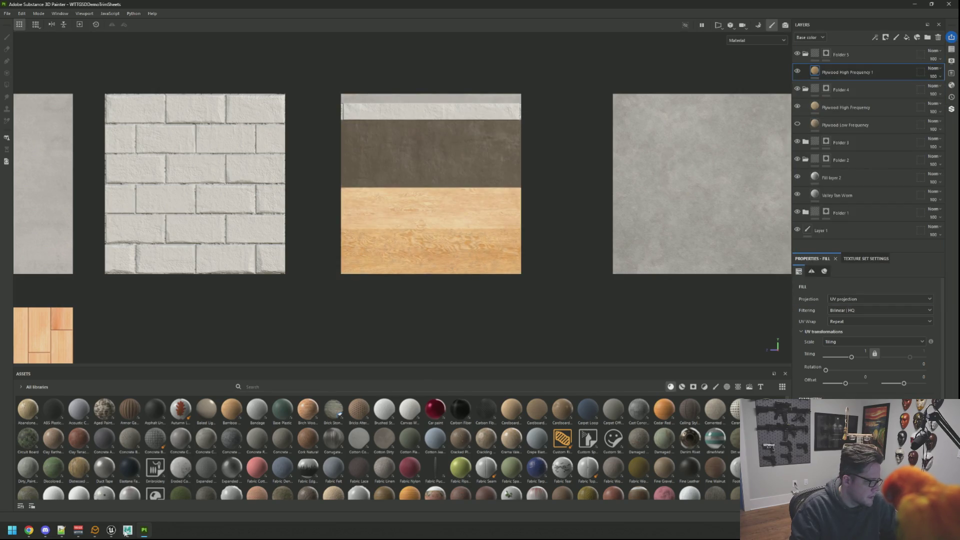
click(127, 530)
scroll(551, 200, down, 2)
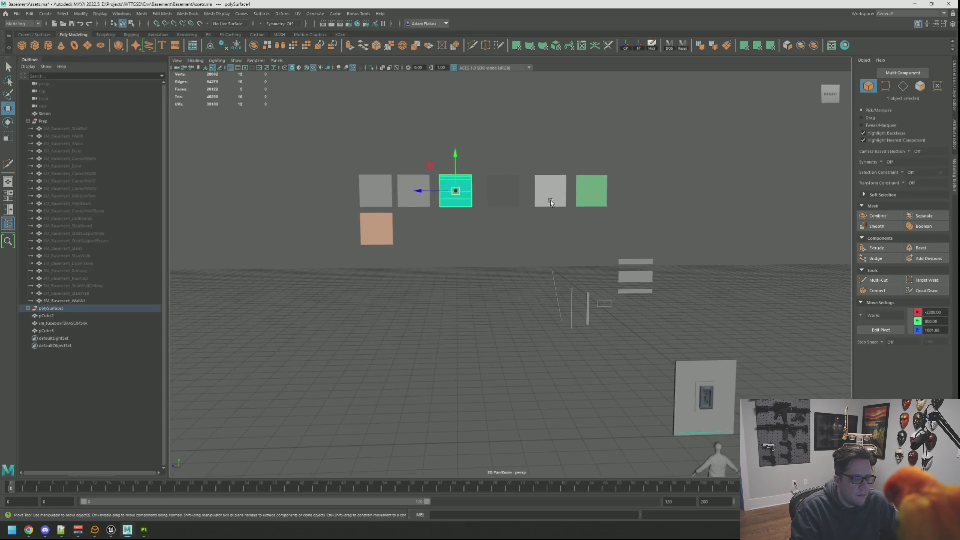
Frame the panel behind the fuse box and return to object selection
mouse_move(625, 330)
mouse_down()
mouse_move(611, 304)
mouse_move(465, 180)
mouse_move(532, 274)
mouse_up()
scroll(532, 274, up, 2)
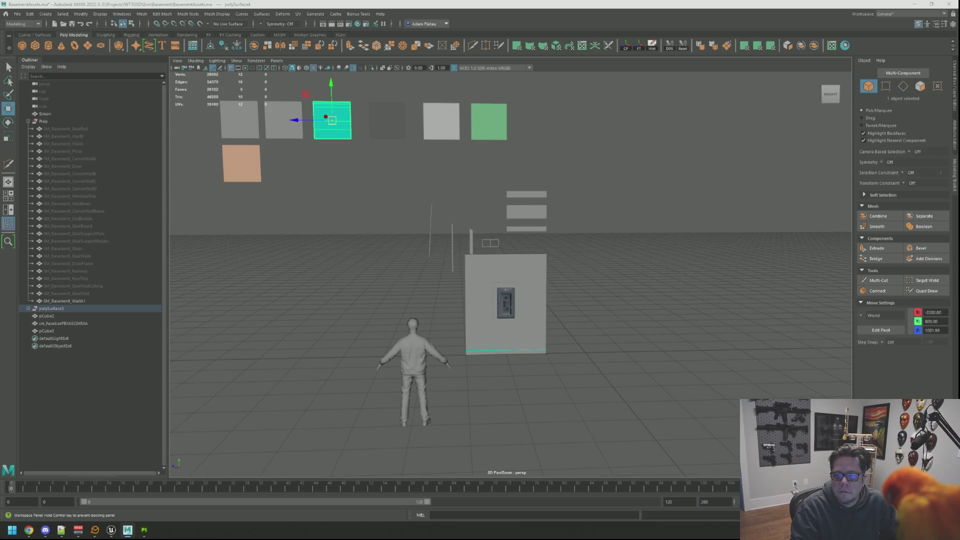
scroll(500, 260, up, 3)
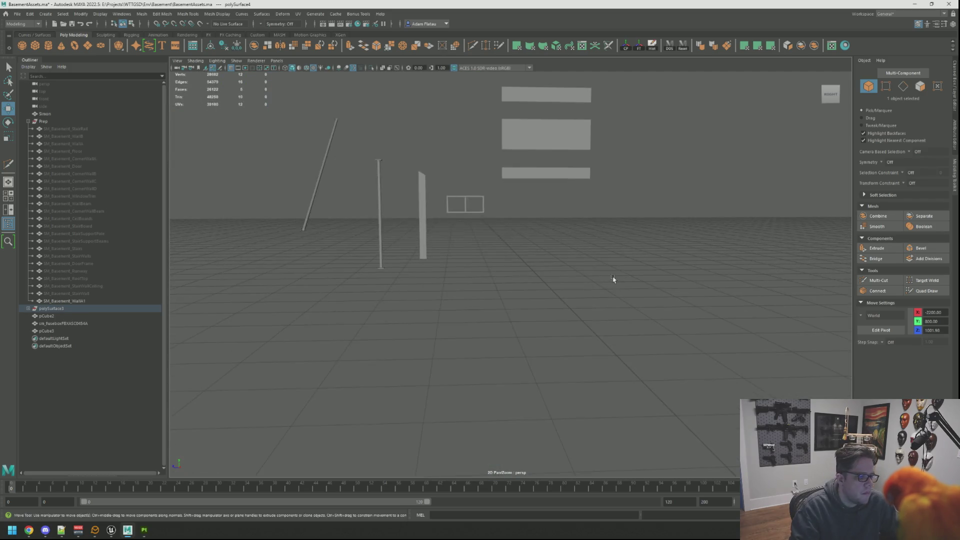
drag(613, 278, 505, 265)
click(500, 306)
key(f)
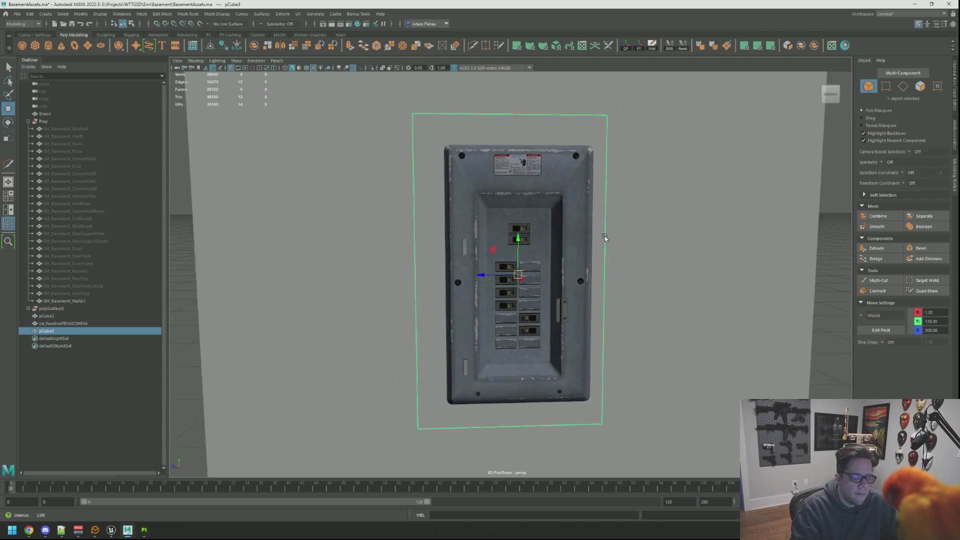
alt+drag(589, 241, 418, 115)
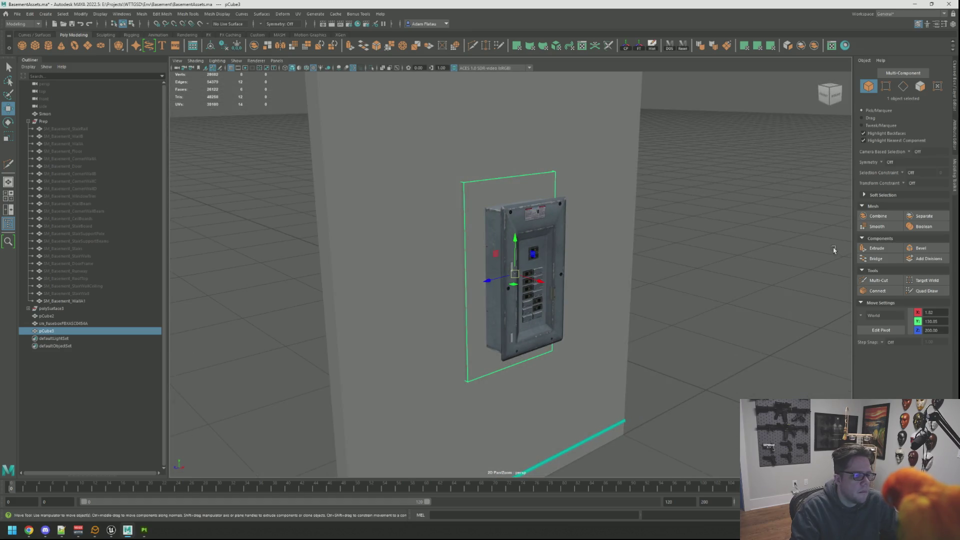
scroll(617, 227, down, 5)
scroll(582, 195, up, 3)
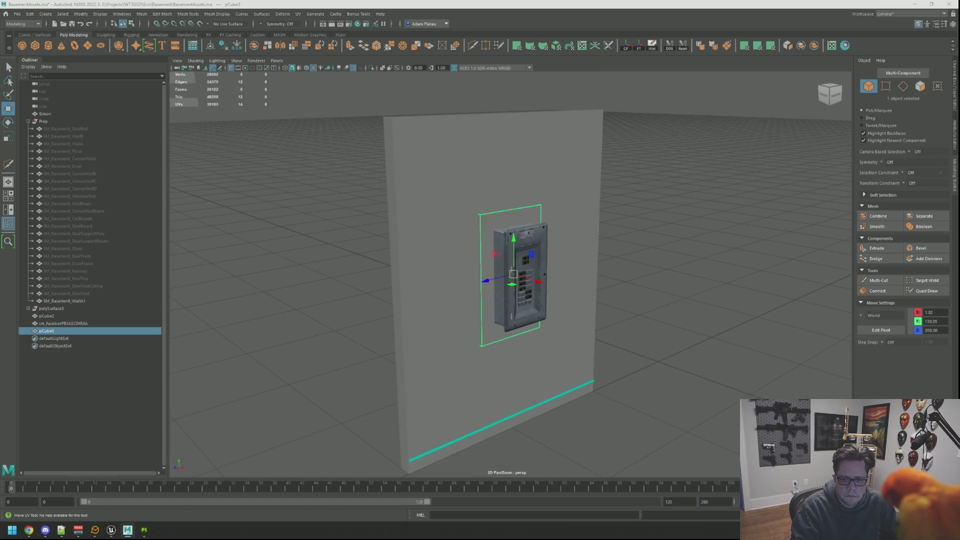
key(F8)
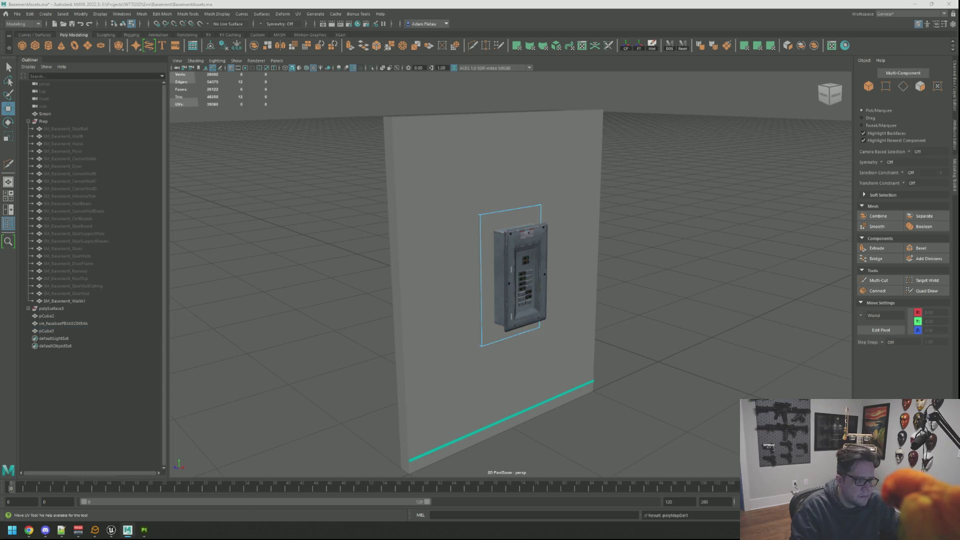
key(q)
Assign the existing TD checker material to the backing plane
click(677, 187)
right_click(490, 219)
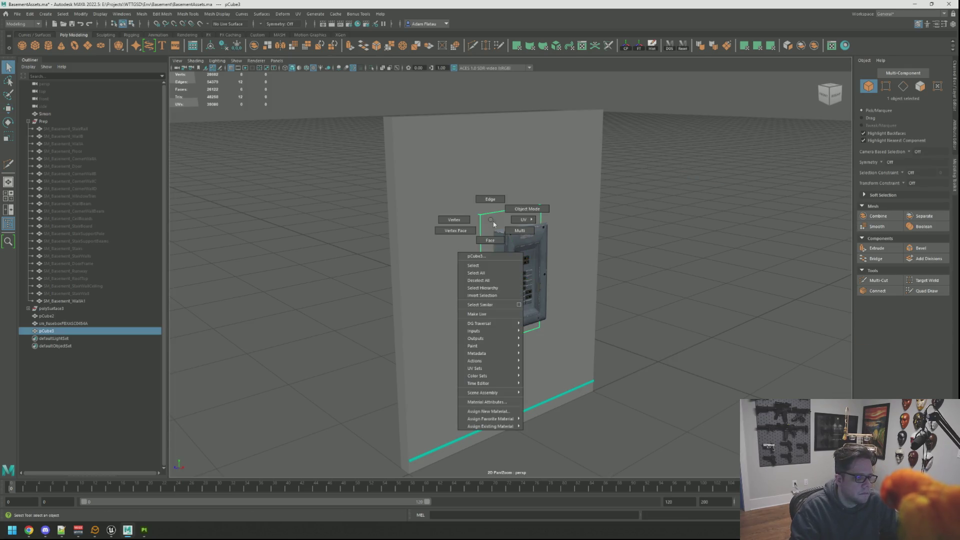
mouse_move(496, 426)
click(553, 484)
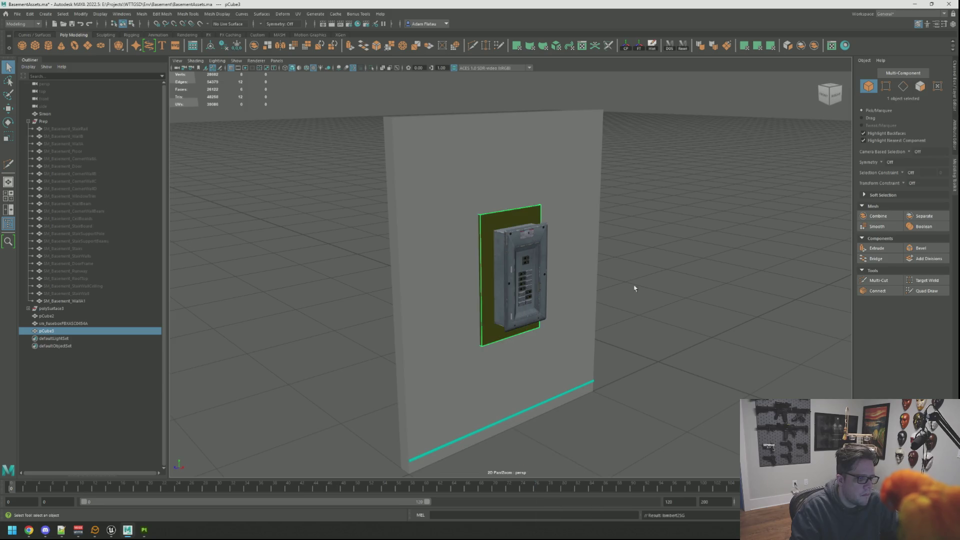
Apply planar UV mapping to the plane's front face
drag(661, 297, 645, 300)
right_click(551, 228)
click(534, 250)
click(510, 218)
key(w)
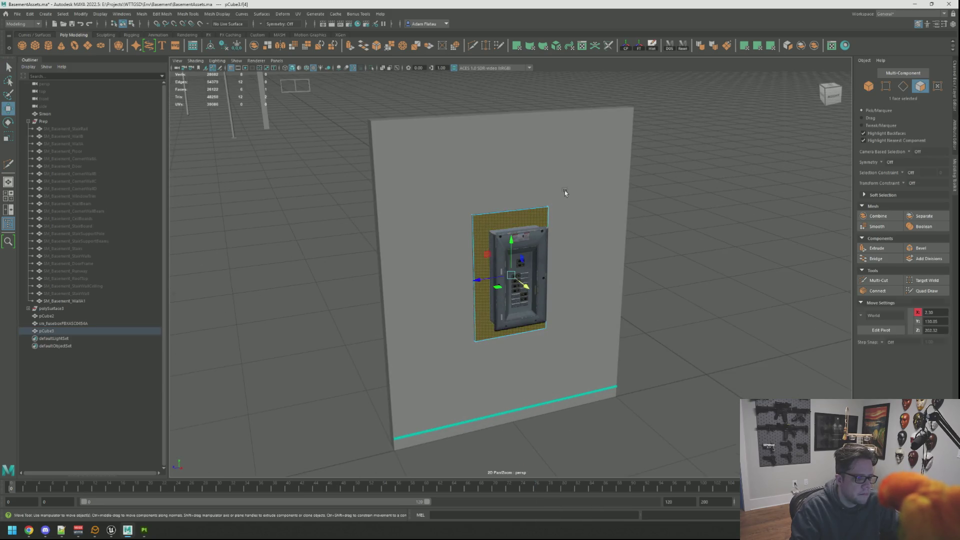
mouse_move(565, 190)
mouse_down()
mouse_move(605, 205)
mouse_move(606, 196)
mouse_move(639, 195)
mouse_move(763, 108)
mouse_up()
mouse_move(661, 151)
mouse_down()
mouse_move(645, 163)
mouse_move(708, 86)
mouse_up()
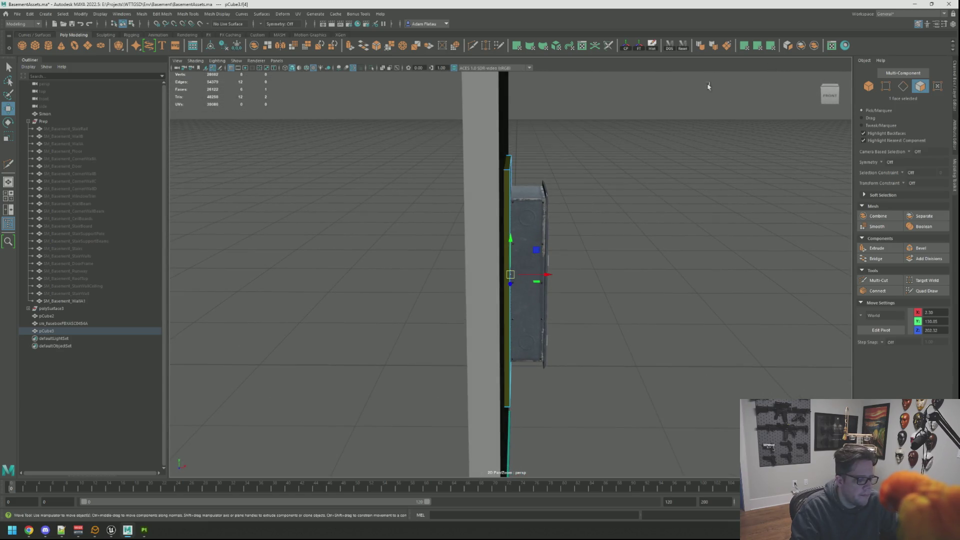
click(727, 46)
drag(679, 199, 516, 180)
Unfold the plane's UVs in UV selection mode
key(F12)
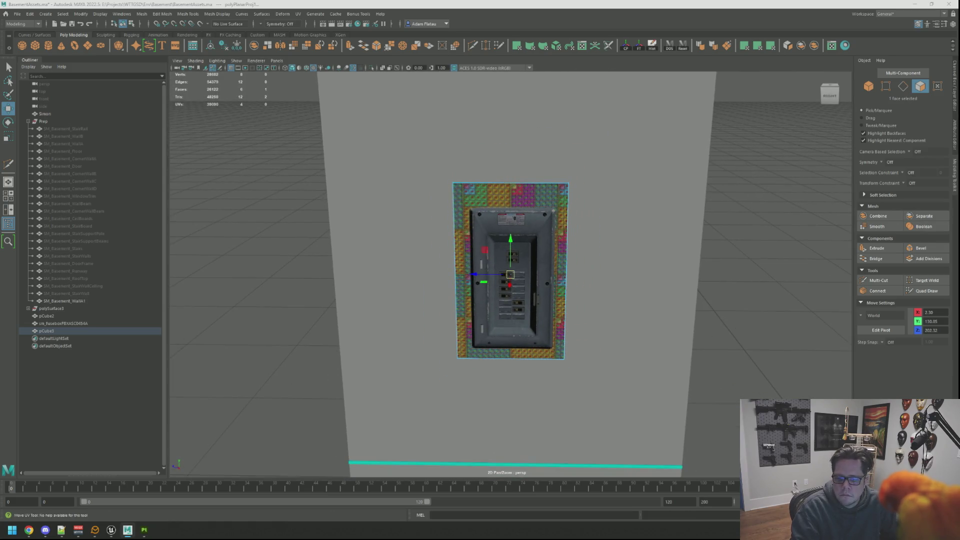
key(ctrl+shift+u)
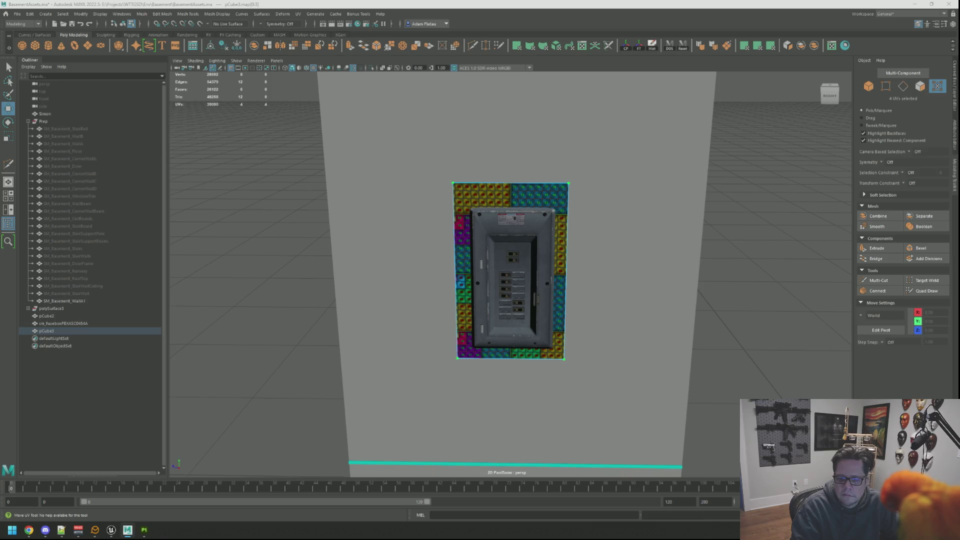
scroll(343, 122, down, 5)
mouse_move(343, 122)
mouse_down()
mouse_move(455, 129)
mouse_move(461, 158)
mouse_move(465, 145)
mouse_up()
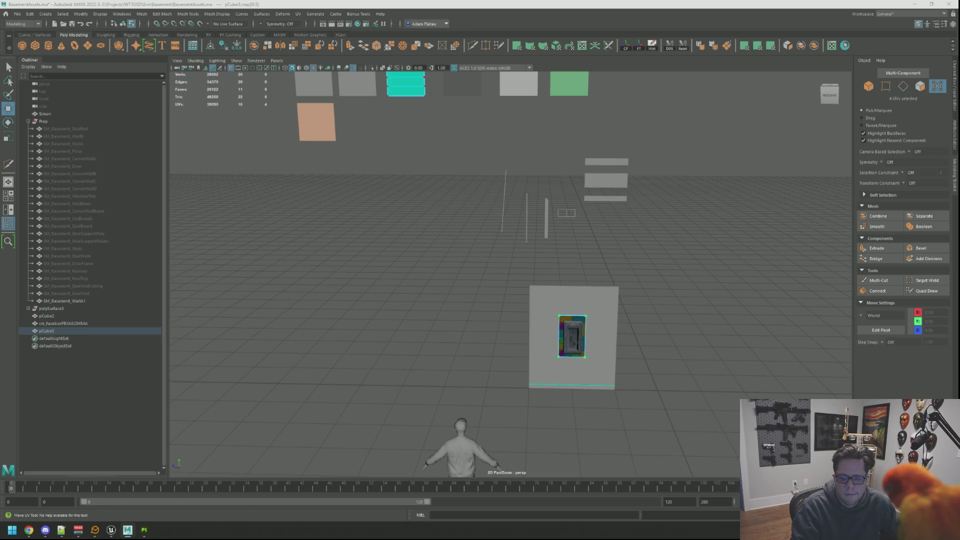
key(w)
key(e)
key(j)
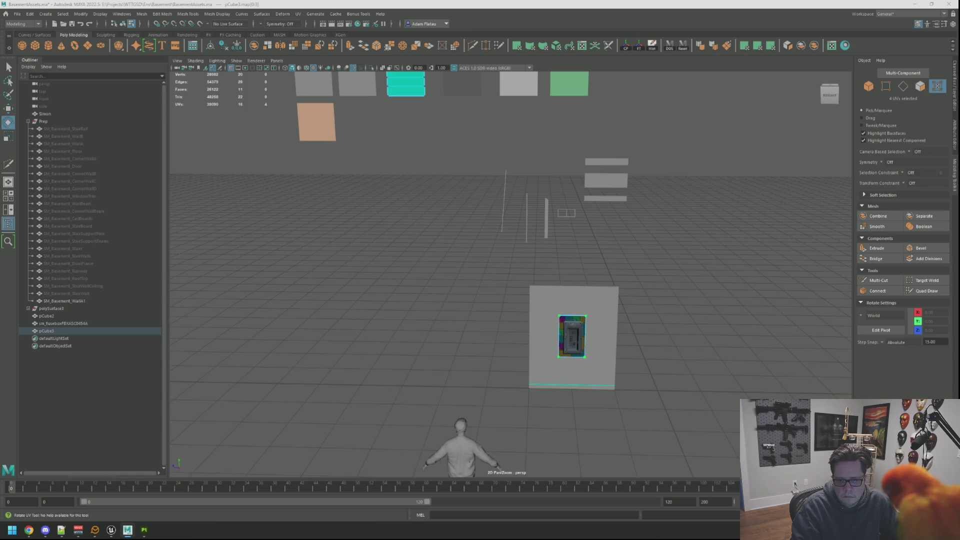
key(w)
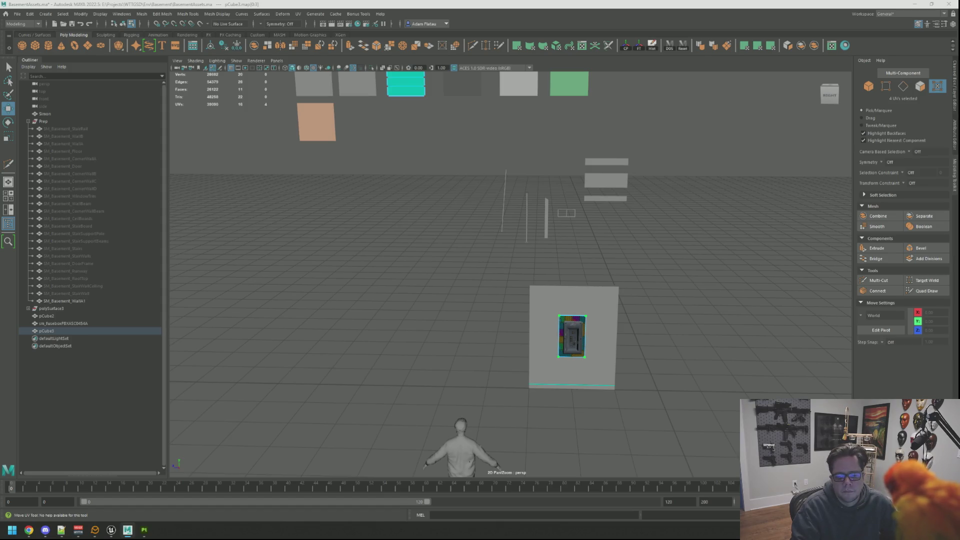
click(51, 309)
key(ctrl+z)
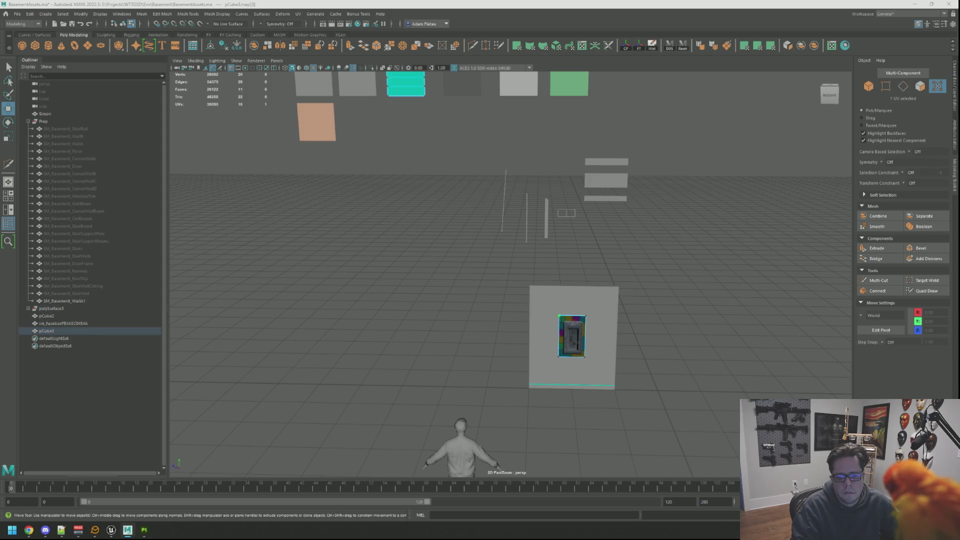
key(ctrl+z)
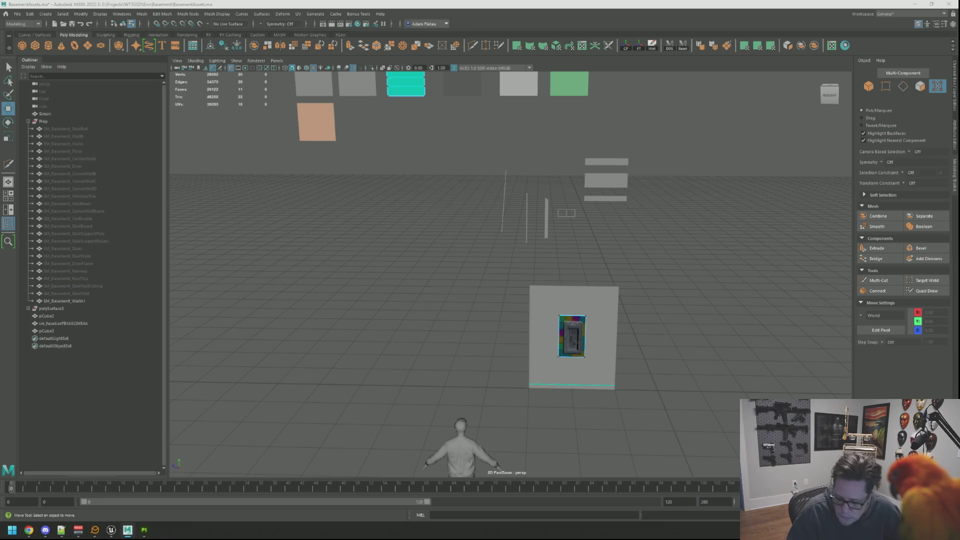
scroll(710, 282, up, 3)
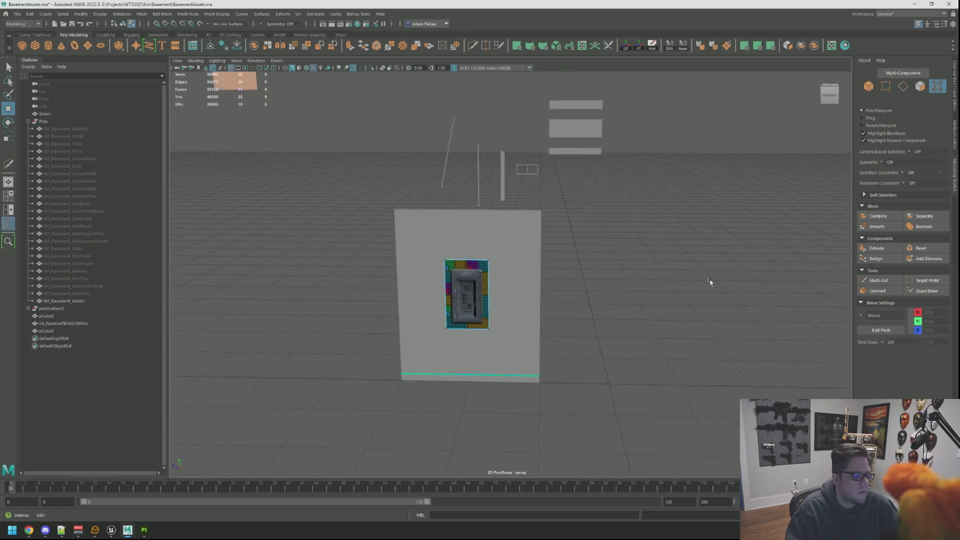
Frame the backing plane and isolate it from the rest of the scene
scroll(608, 266, up, 4)
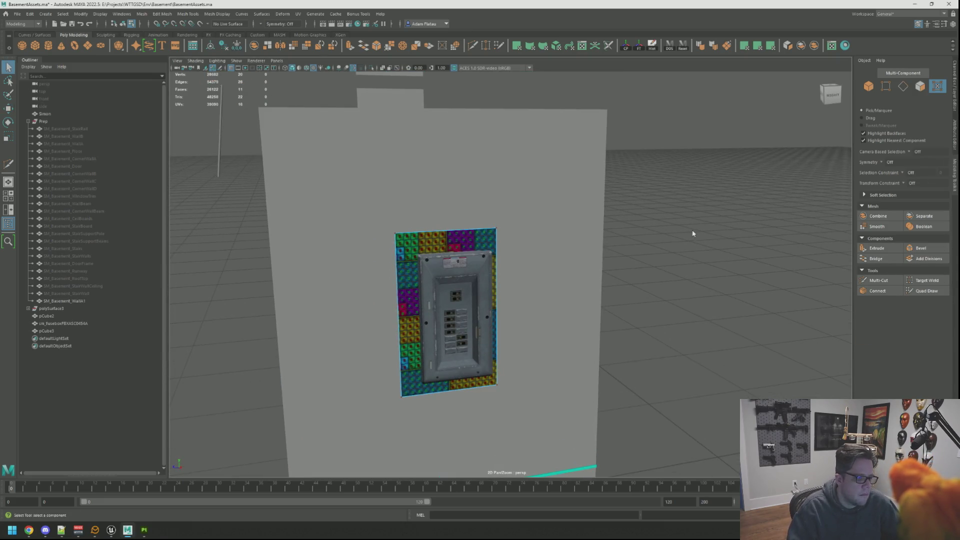
key(F8)
key(f)
scroll(628, 241, down, 3)
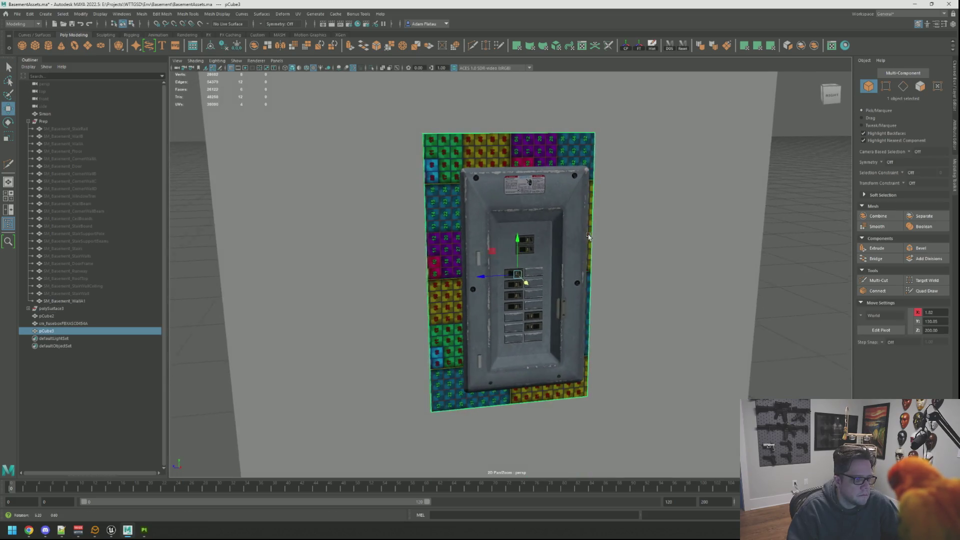
click(370, 69)
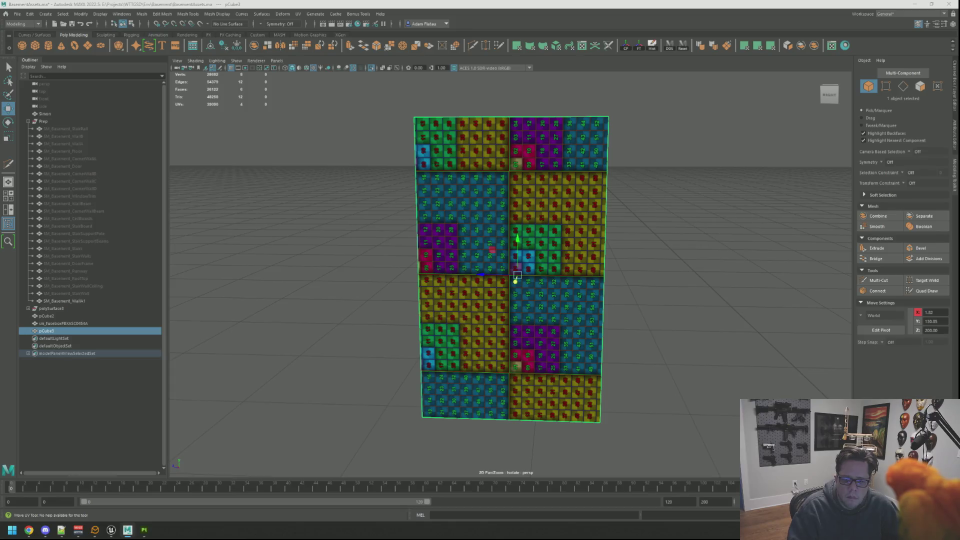
key(ctrl+F12)
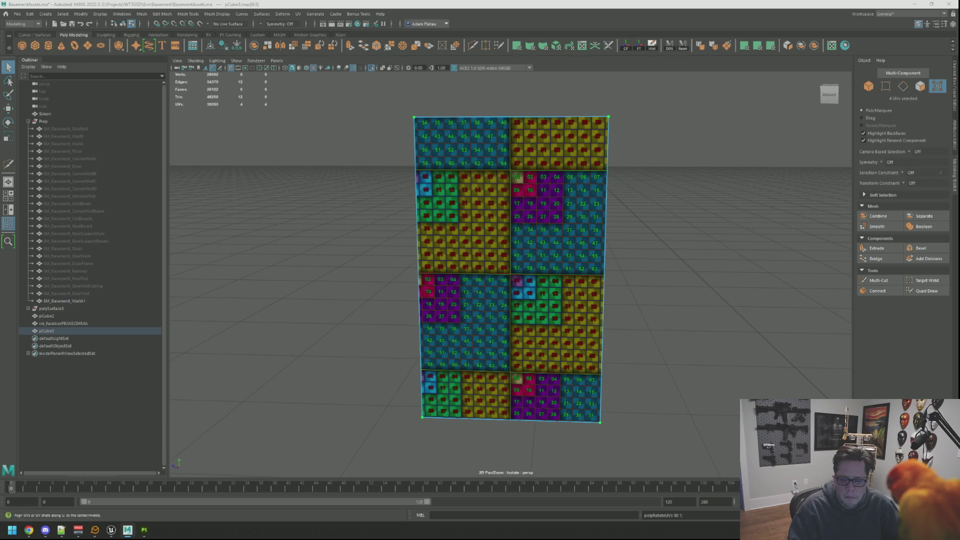
key(w)
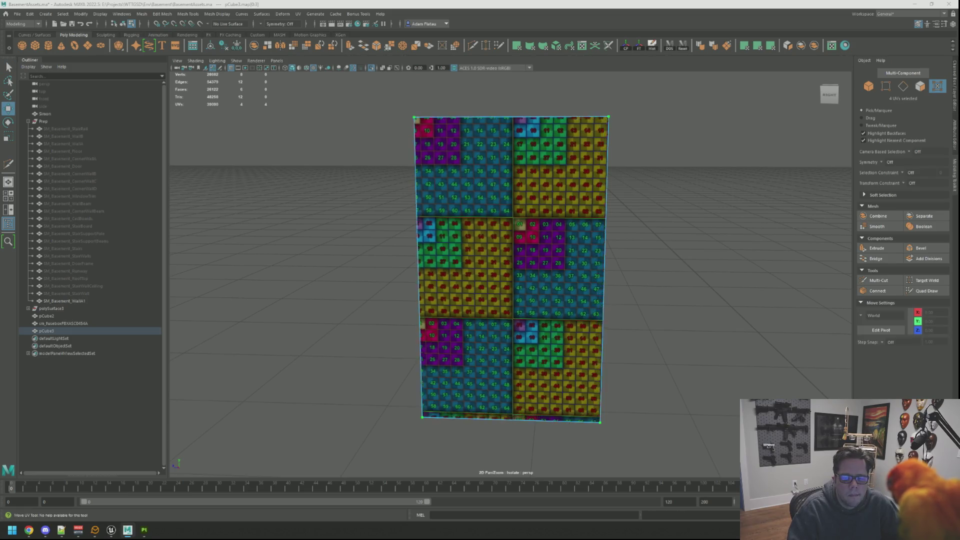
mouse_move(560, 190)
mouse_down()
mouse_move(602, 173)
mouse_move(553, 135)
mouse_move(557, 155)
mouse_up()
Apply planar UV mapping to the plane's side and front faces
key(F11)
key(q)
click(432, 173)
mouse_move(432, 173)
mouse_down()
mouse_move(550, 210)
mouse_move(632, 208)
mouse_move(546, 200)
mouse_up()
shift+click(632, 208)
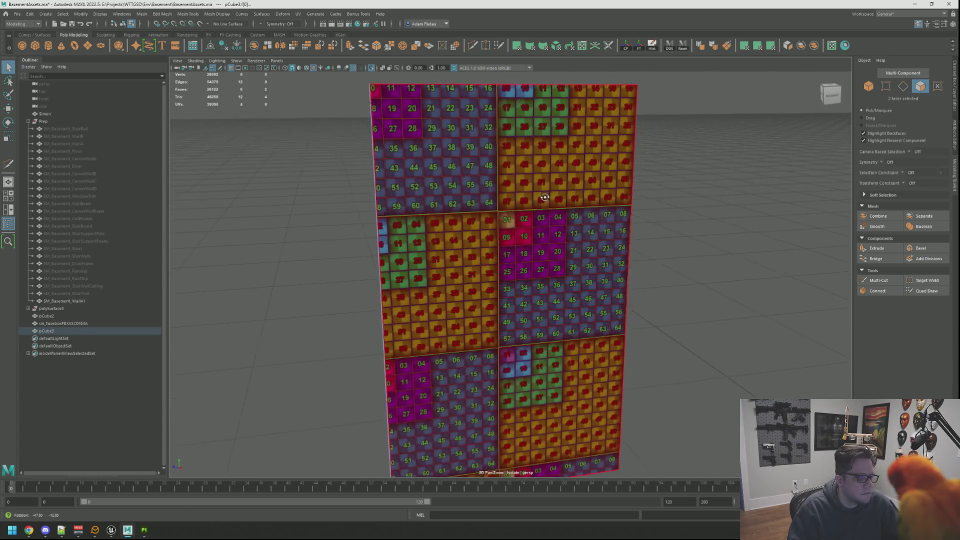
drag(705, 122, 725, 85)
click(744, 46)
Planar-map another face plus the thin edge face, then switch to UV selection
drag(590, 165, 656, 133)
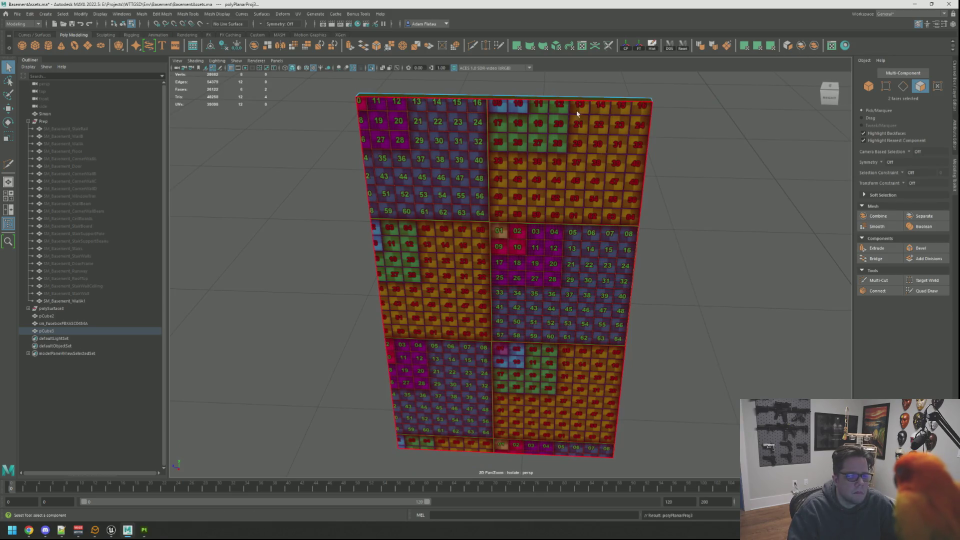
click(552, 102)
mouse_move(552, 102)
mouse_down()
mouse_move(503, 179)
mouse_move(493, 250)
mouse_up()
shift+click(493, 251)
click(757, 52)
drag(592, 156, 840, 205)
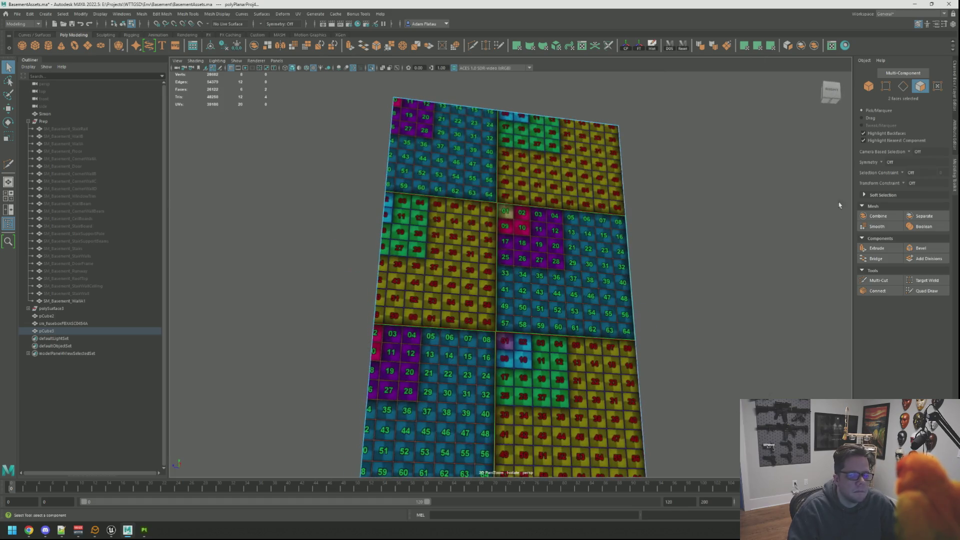
key(F8)
key(F8)
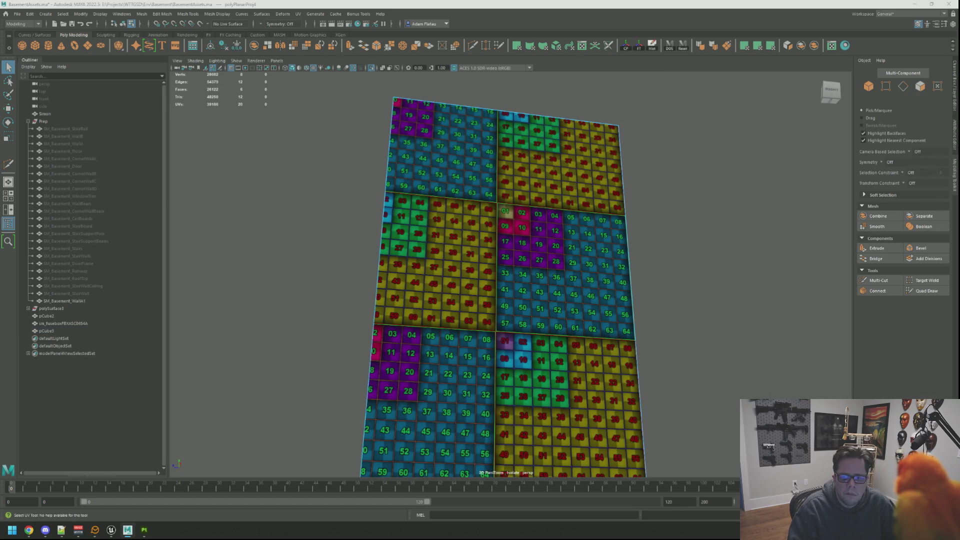
key(F12)
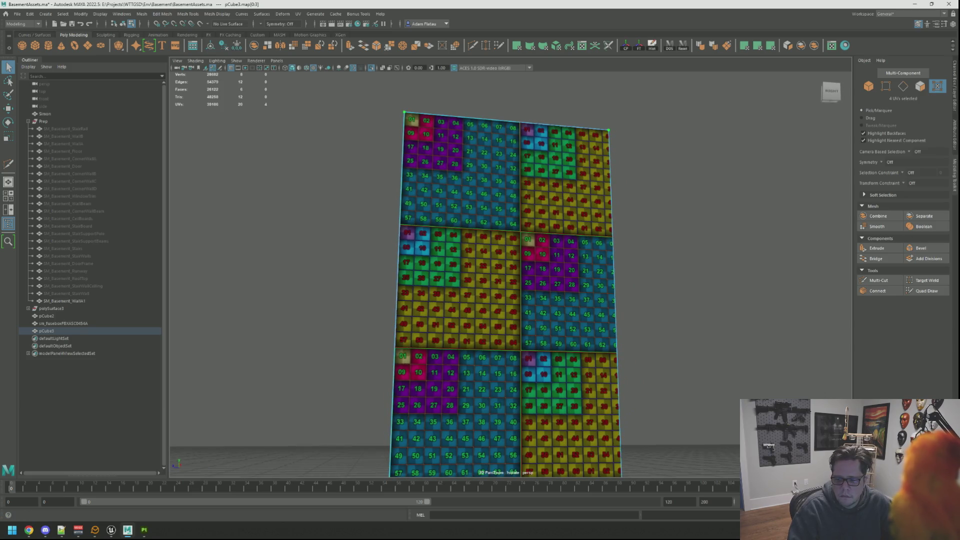
right_click(592, 208)
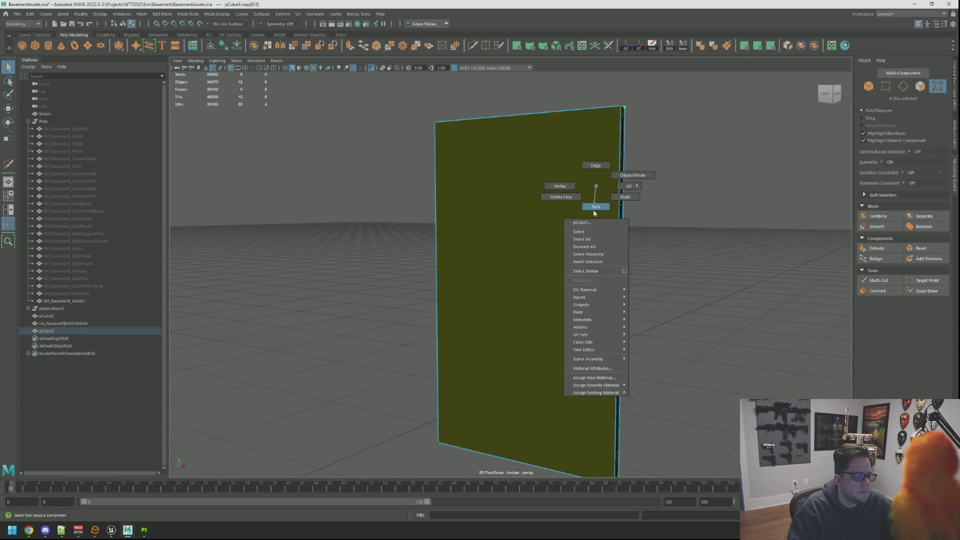
Select the panel's front and second faces, then invert to select the other four
drag(570, 217, 630, 237)
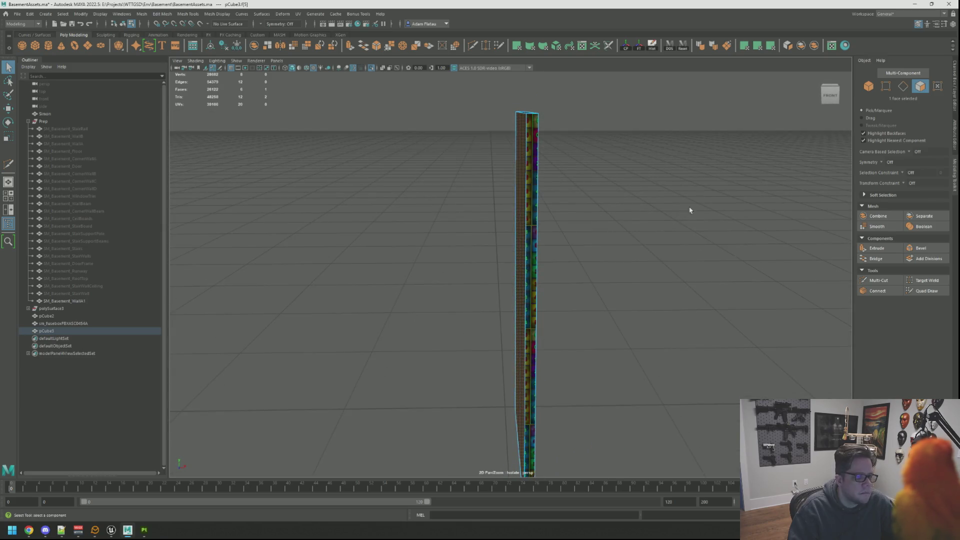
mouse_move(690, 208)
mouse_down()
mouse_move(690, 149)
mouse_move(638, 145)
mouse_move(681, 150)
mouse_up()
key(F12)
click(423, 108)
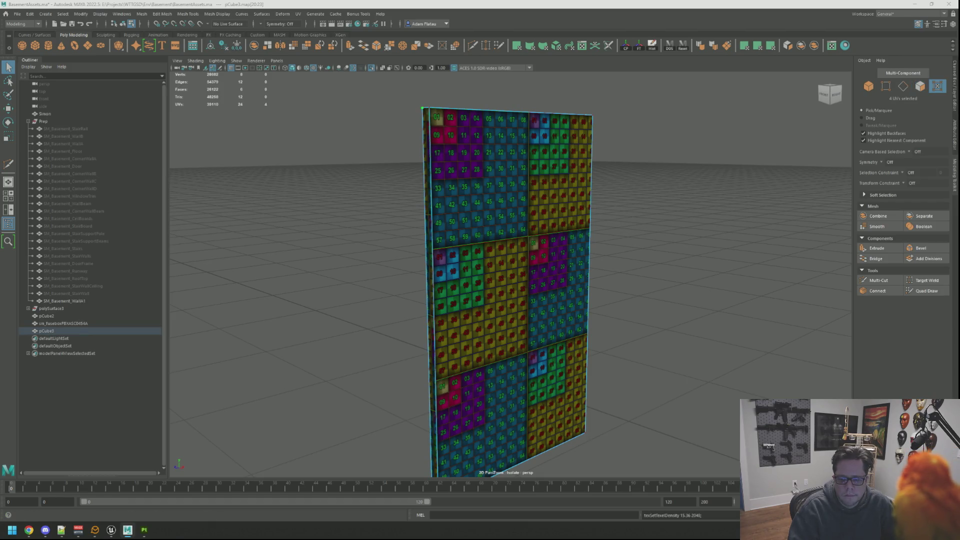
click(400, 100)
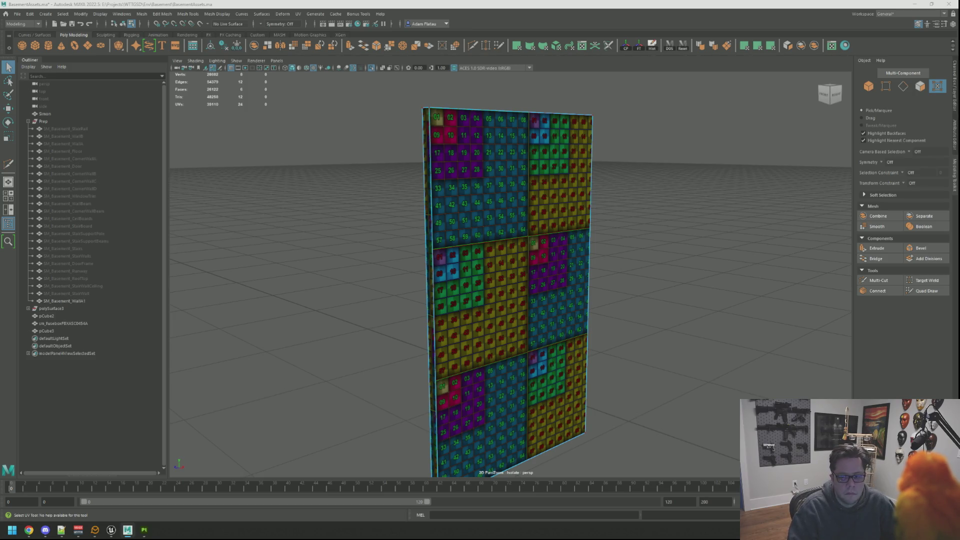
mouse_move(765, 160)
mouse_down()
mouse_move(568, 133)
mouse_move(555, 164)
mouse_move(488, 156)
mouse_move(545, 173)
mouse_up()
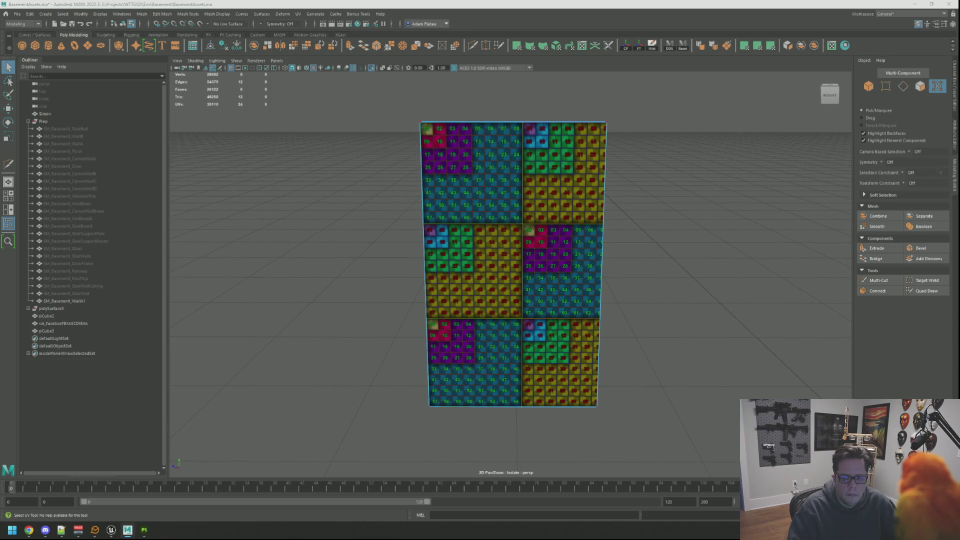
click(574, 198)
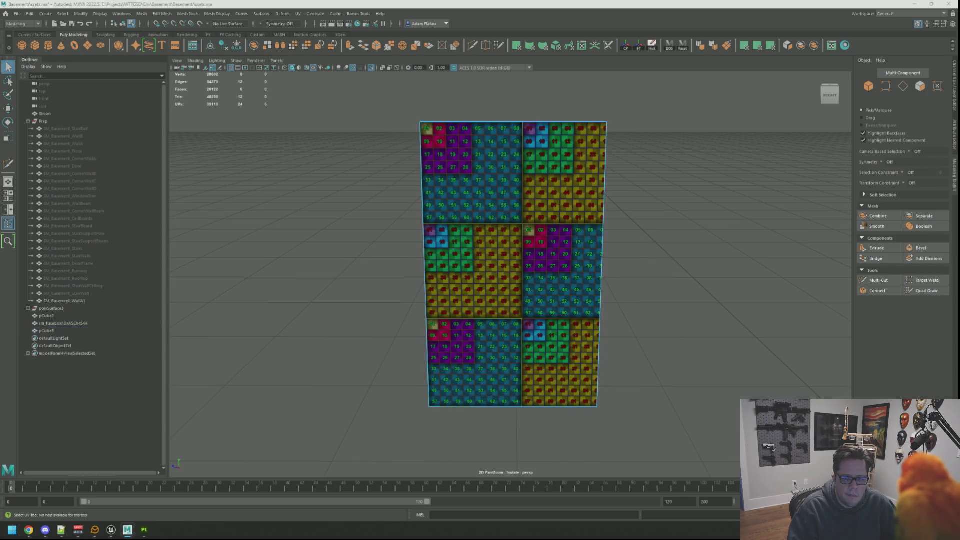
click(513, 264)
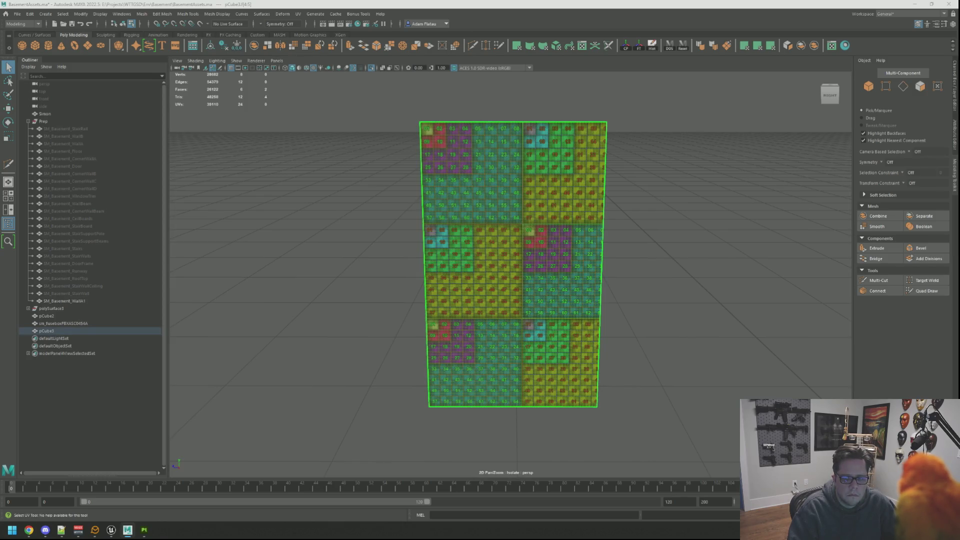
key(F12)
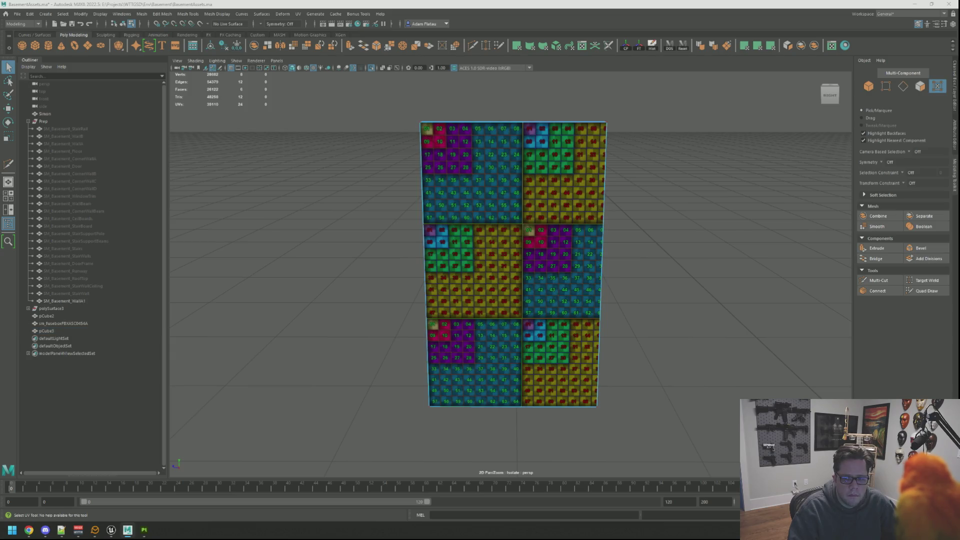
key(ctrl+shift+i)
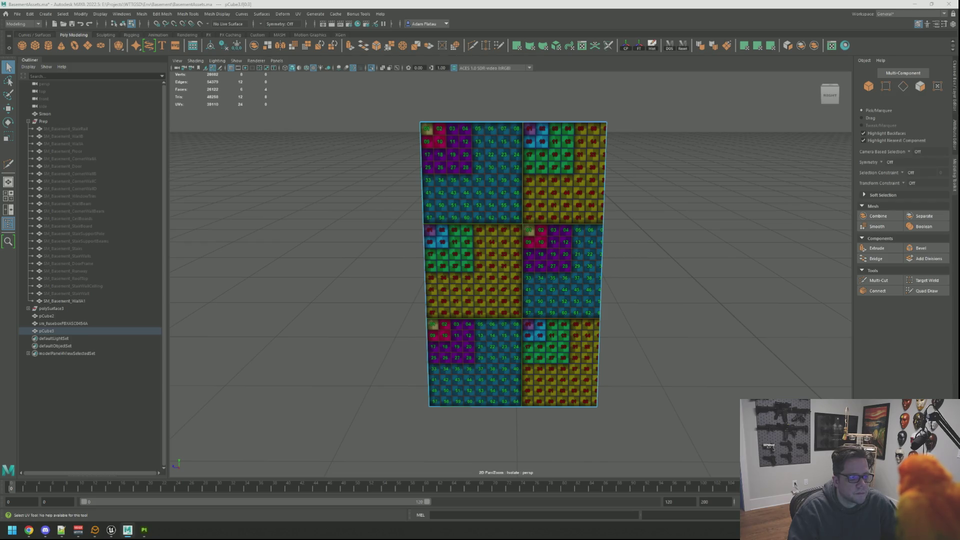
Sew the panel's top border UVs, unfold, set texel density 15.36 at 2048, and snap top-left
key(F10)
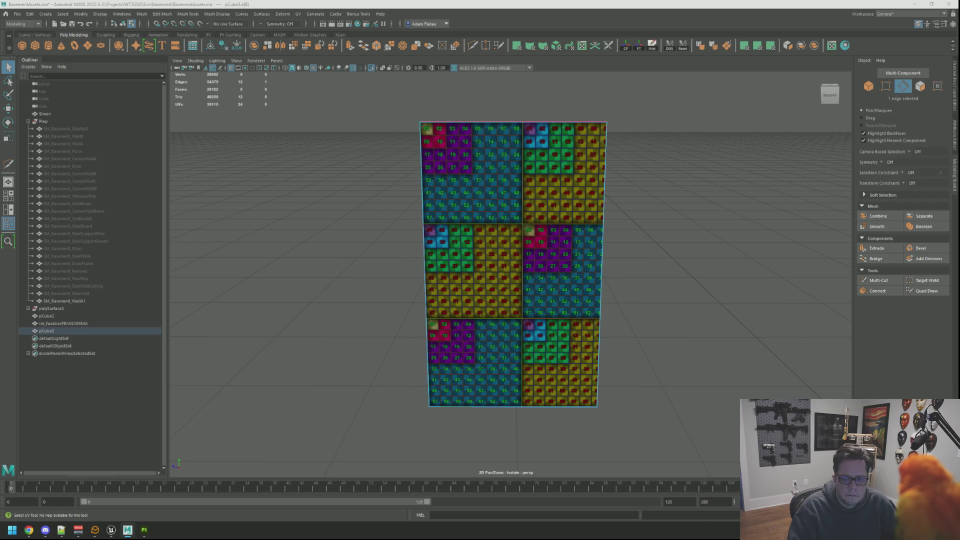
key(ctrl+shift+m)
click(513, 122)
key(ctrl+shift+m)
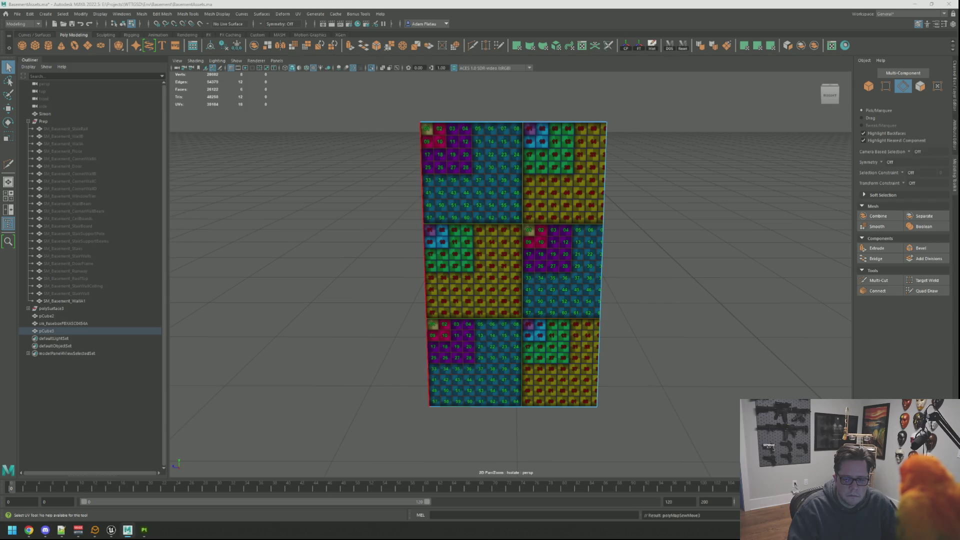
key(ctrl+shift+m)
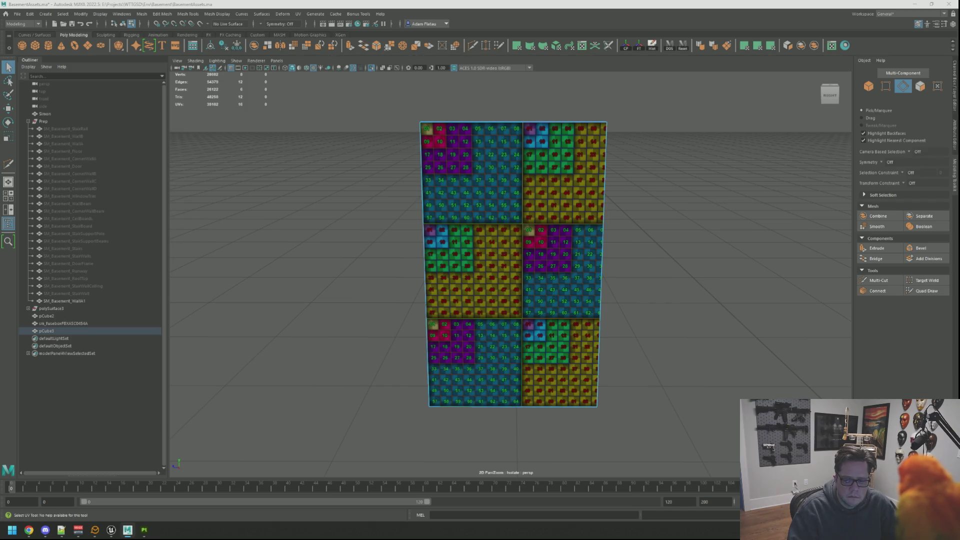
key(F12)
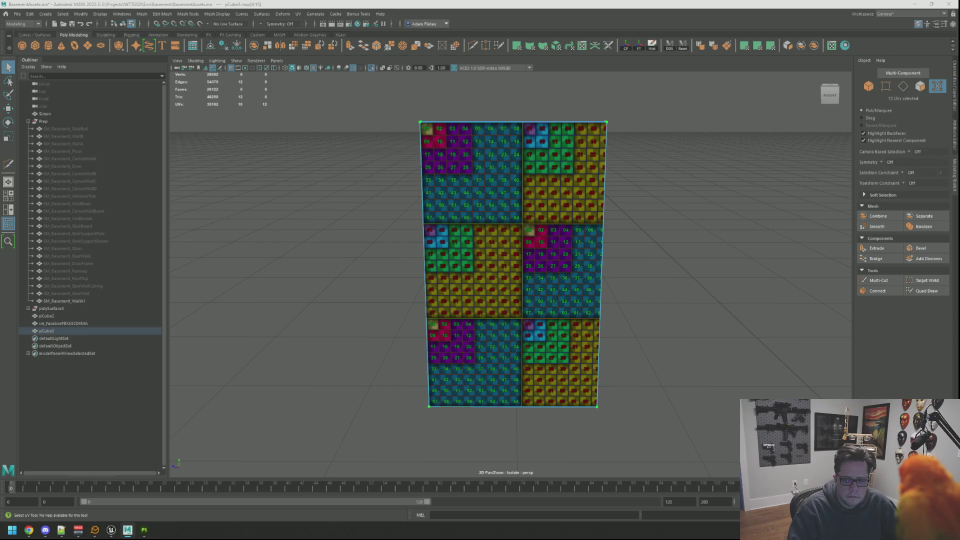
key(ctrl+u)
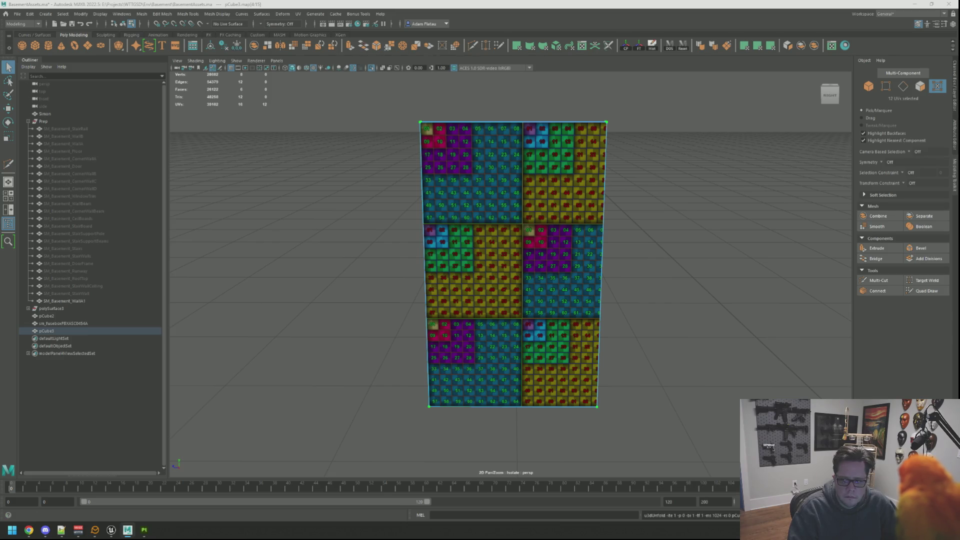
key(ctrl+t)
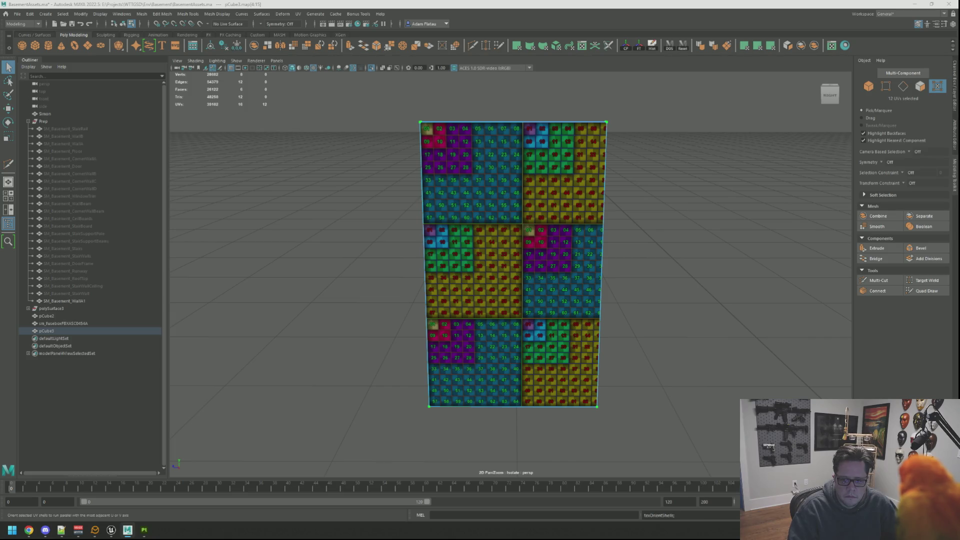
key(ctrl+q)
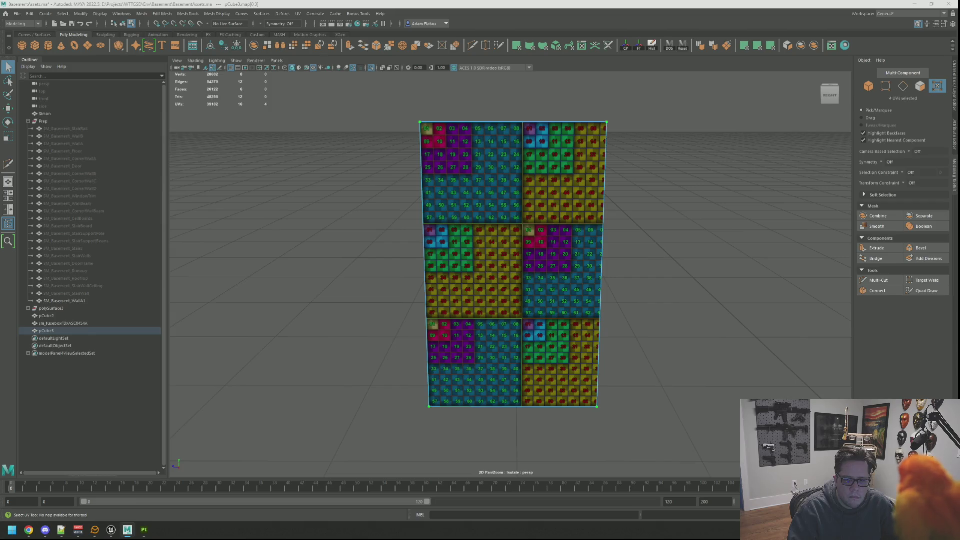
key(w)
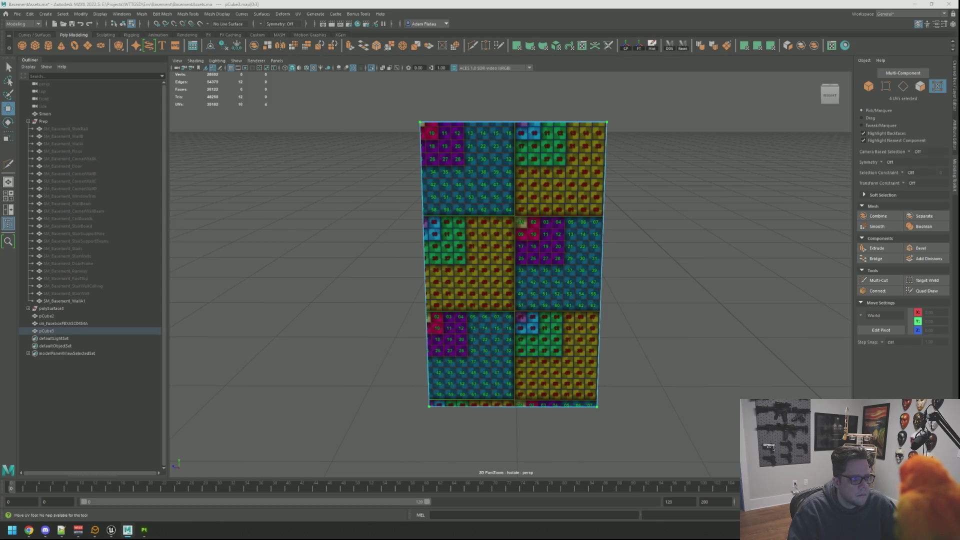
key(ctrl+z)
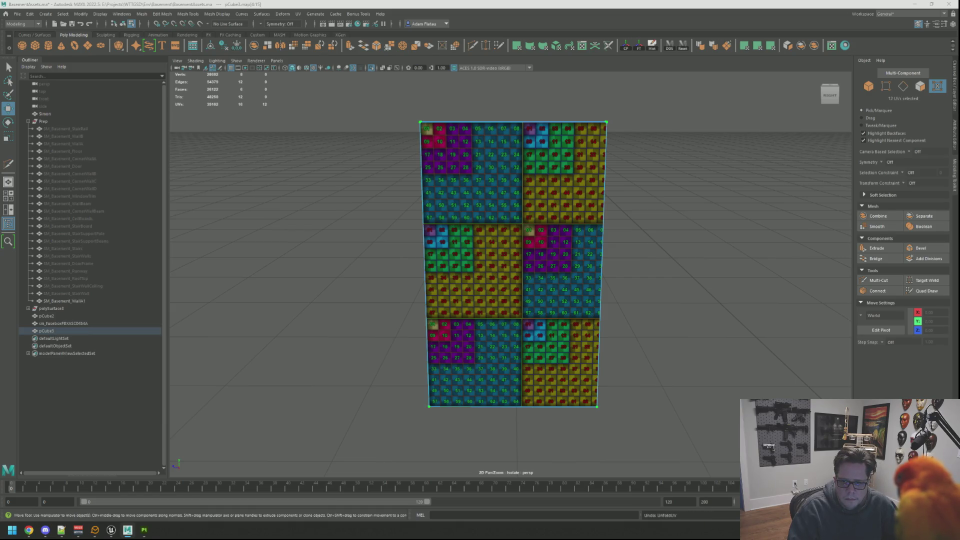
Select the panel's right, top and left border edges and sew their UVs together
click(602, 275)
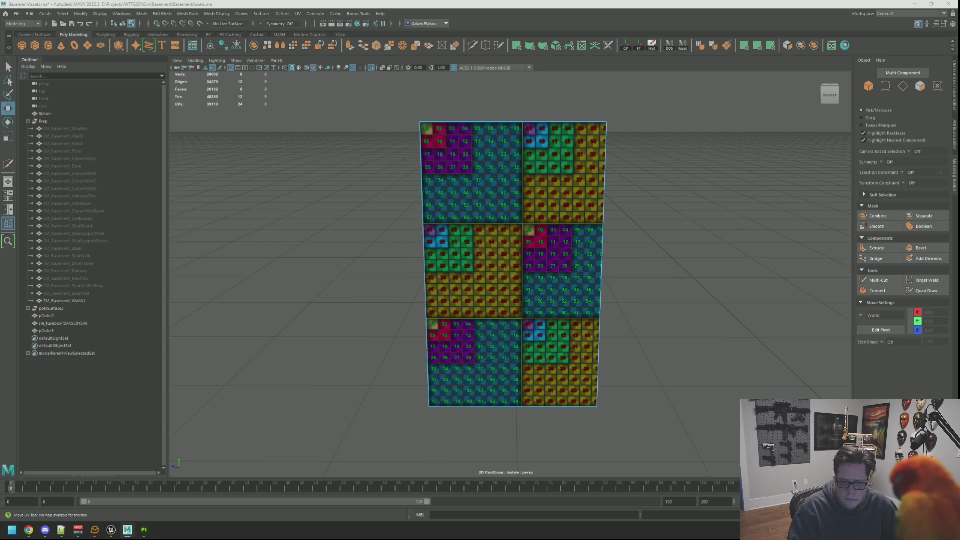
key(F12)
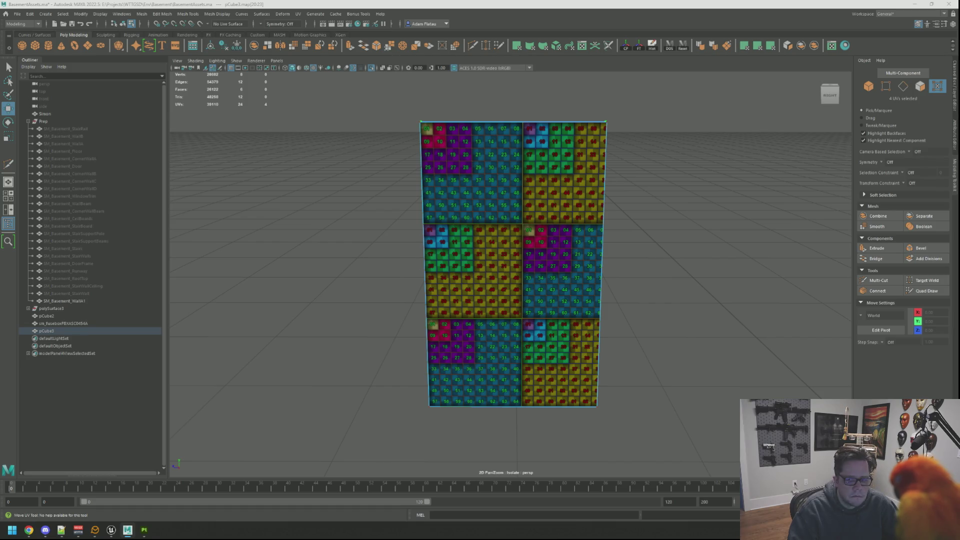
key(F10)
click(602, 278)
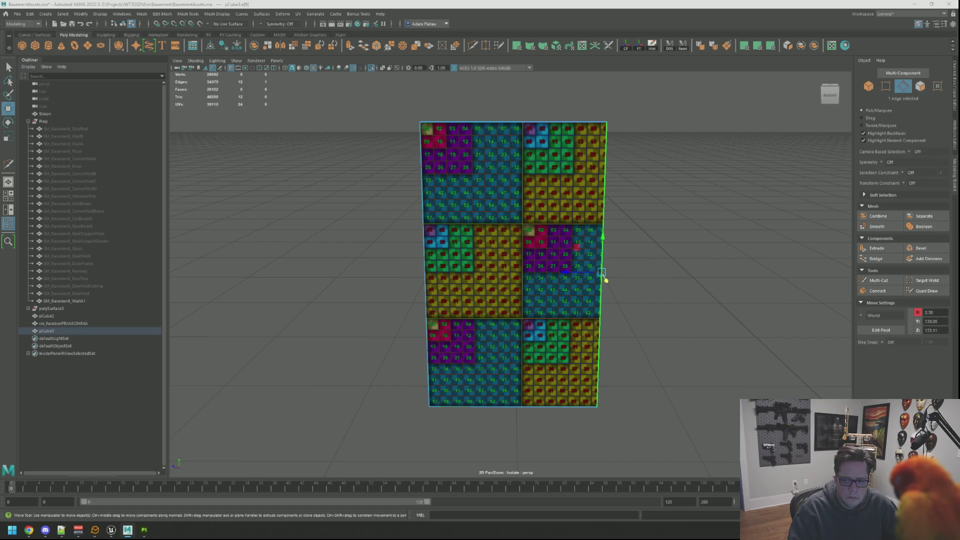
click(478, 122)
click(423, 278)
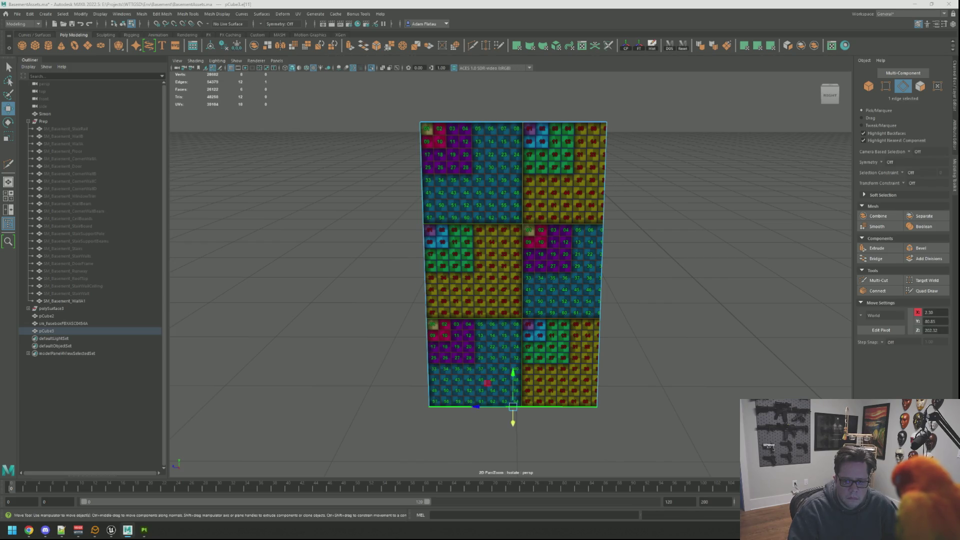
key(q)
Unfold the panel's UVs again, straighten the shell orientation, and select the whole panel as faces
key(ctrl+u)
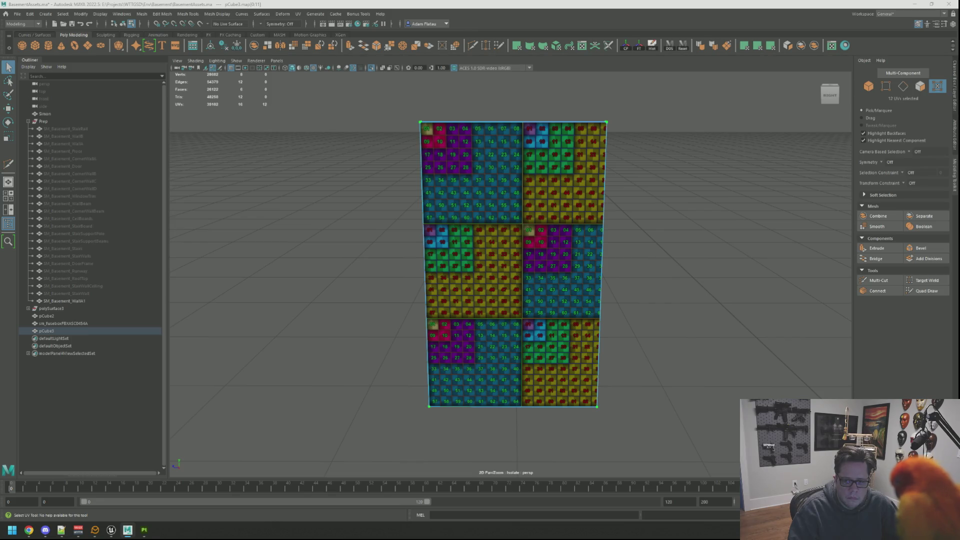
key(ctrl+o)
click(512, 264)
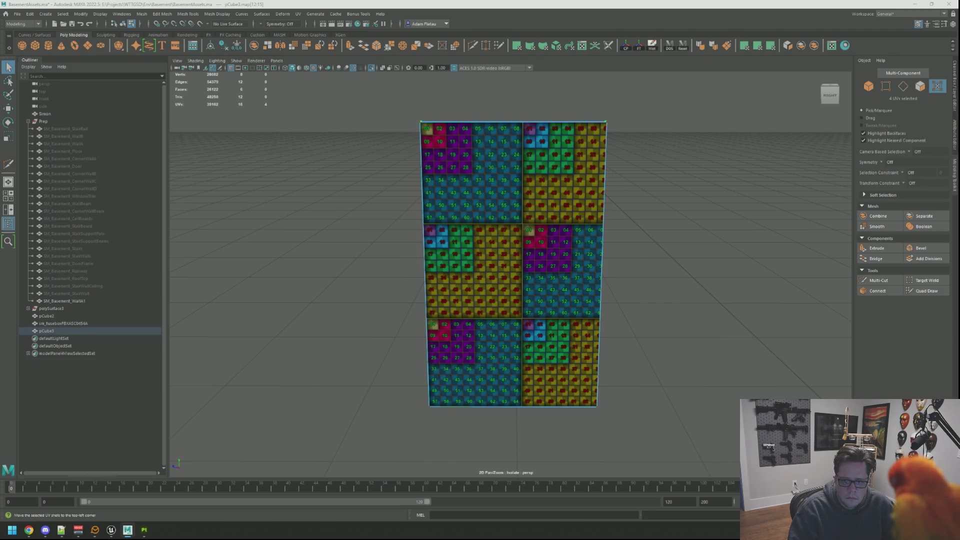
click(500, 265)
key(ctrl+F11)
key(w)
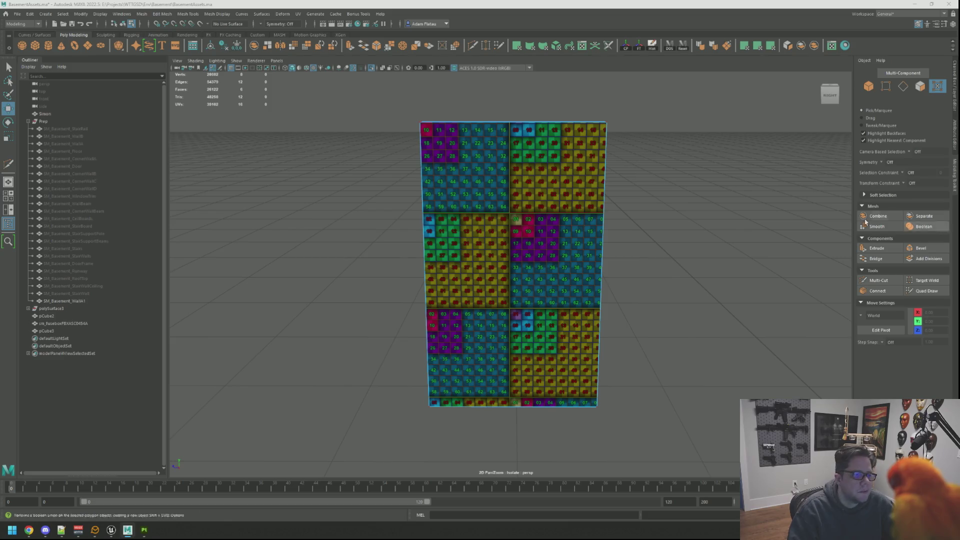
Return to object mode, save the scene, and turn off Isolate Select to show everything
right_click(620, 205)
key(ctrl+s)
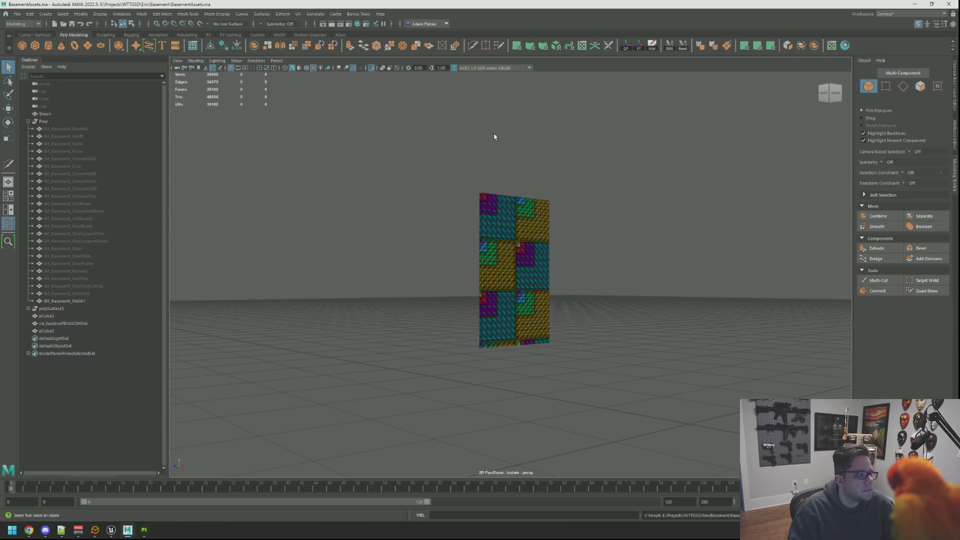
key(ctrl+1)
mouse_move(368, 78)
mouse_down()
mouse_move(491, 156)
mouse_move(598, 192)
mouse_move(493, 193)
mouse_move(602, 195)
mouse_move(563, 194)
mouse_up()
scroll(563, 194, down, 5)
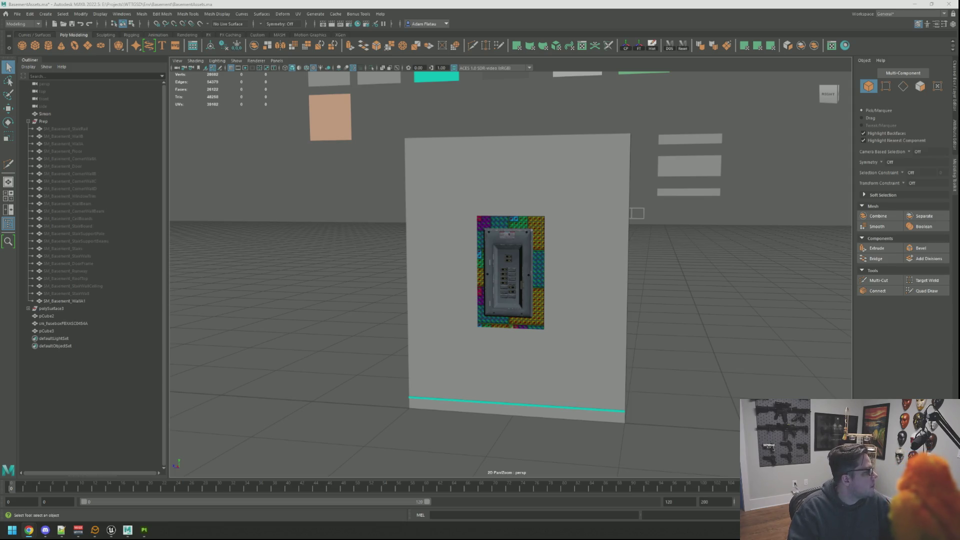
Check SM_Basement_Runway and SM_Basement_RoofTop, face the fuse box wall, and bring Painter forward
mouse_move(512, 217)
mouse_down()
mouse_move(603, 238)
mouse_move(551, 230)
mouse_move(515, 210)
mouse_move(405, 219)
mouse_up()
click(508, 202)
key(f)
scroll(509, 202, down, 10)
click(400, 215)
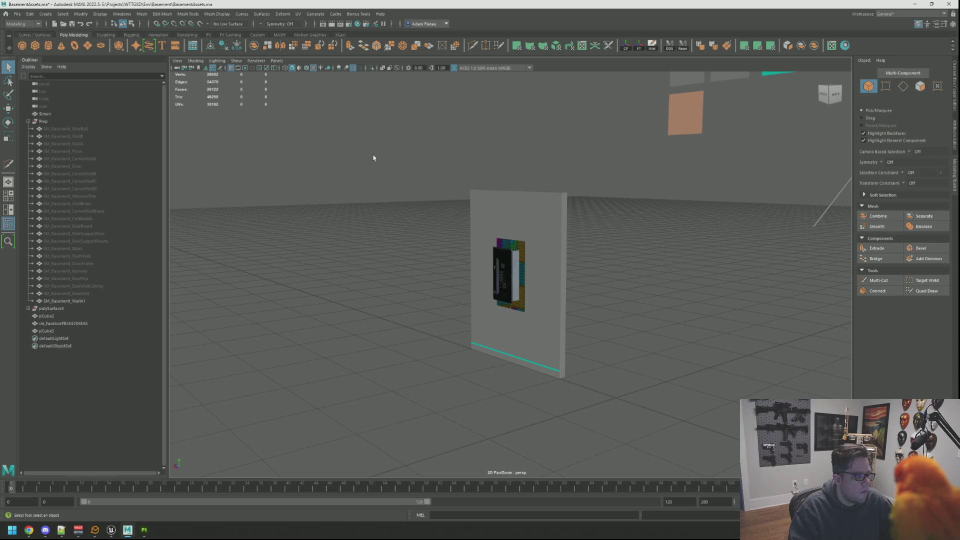
scroll(390, 197, down, 3)
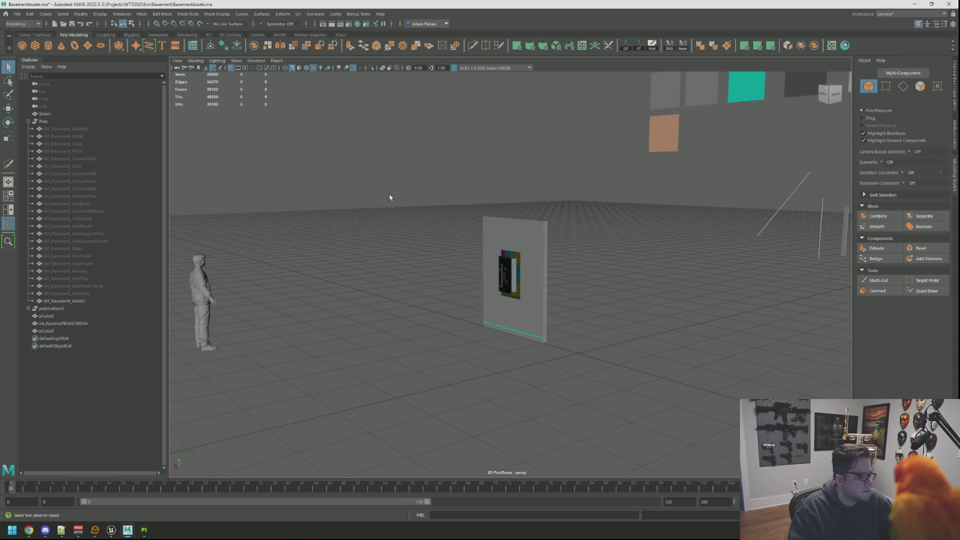
click(78, 271)
click(80, 278)
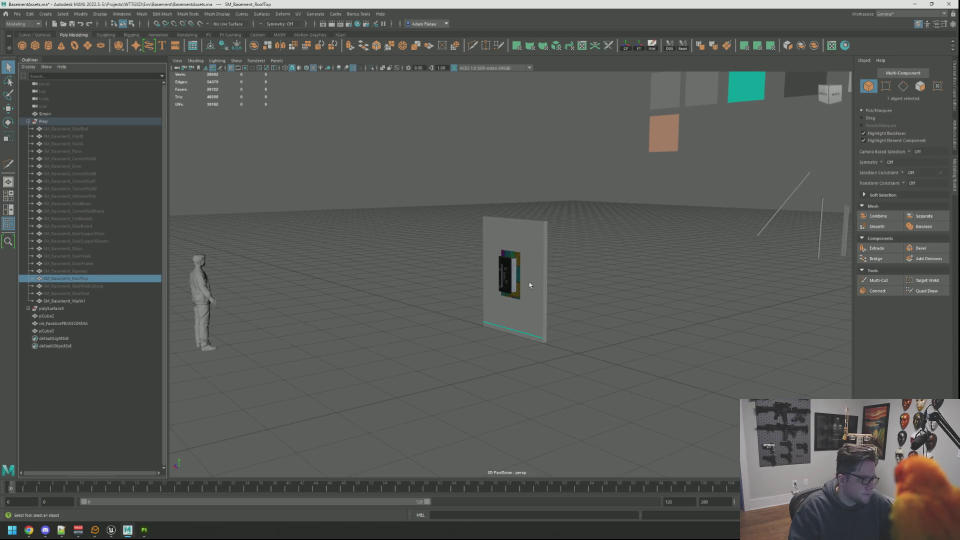
drag(530, 285, 475, 270)
scroll(475, 270, up, 3)
scroll(439, 261, down, 4)
scroll(464, 274, up, 2)
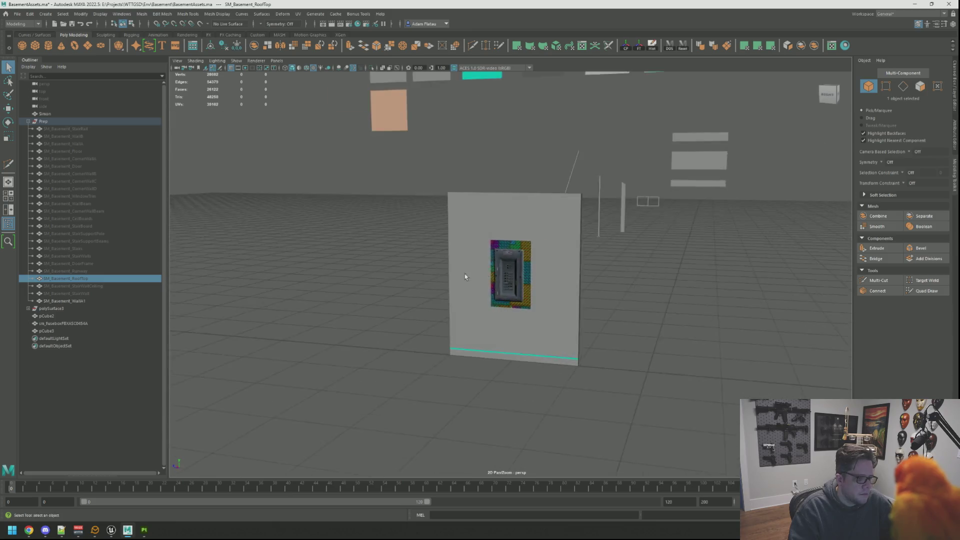
scroll(464, 274, down, 3)
mouse_move(464, 274)
mouse_down()
mouse_move(545, 257)
mouse_move(628, 280)
mouse_move(494, 241)
mouse_move(419, 354)
mouse_up()
scroll(544, 257, up, 4)
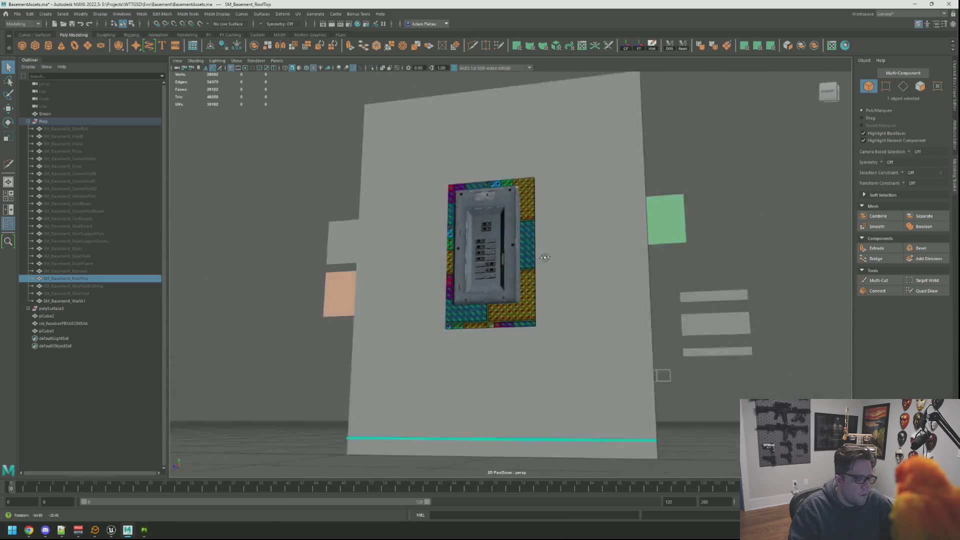
click(142, 531)
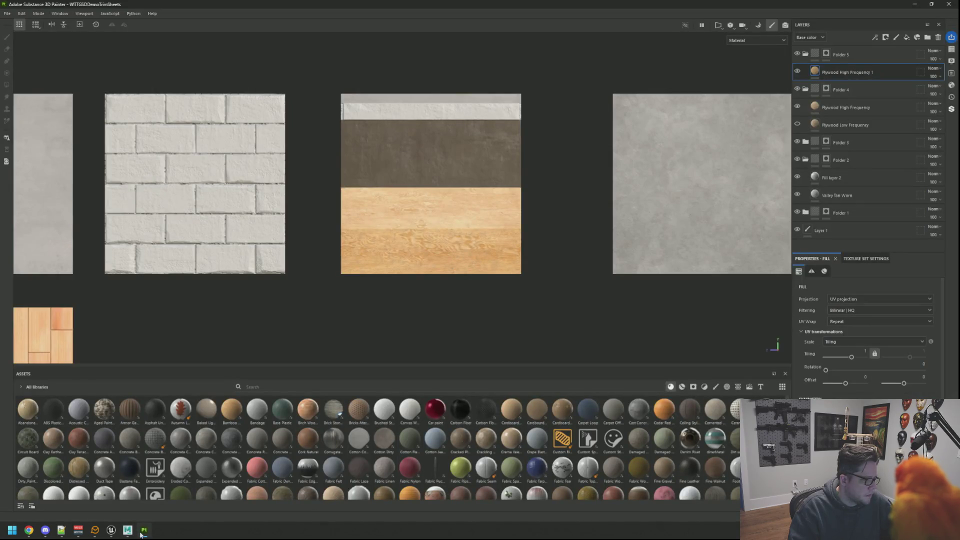
click(128, 530)
click(111, 531)
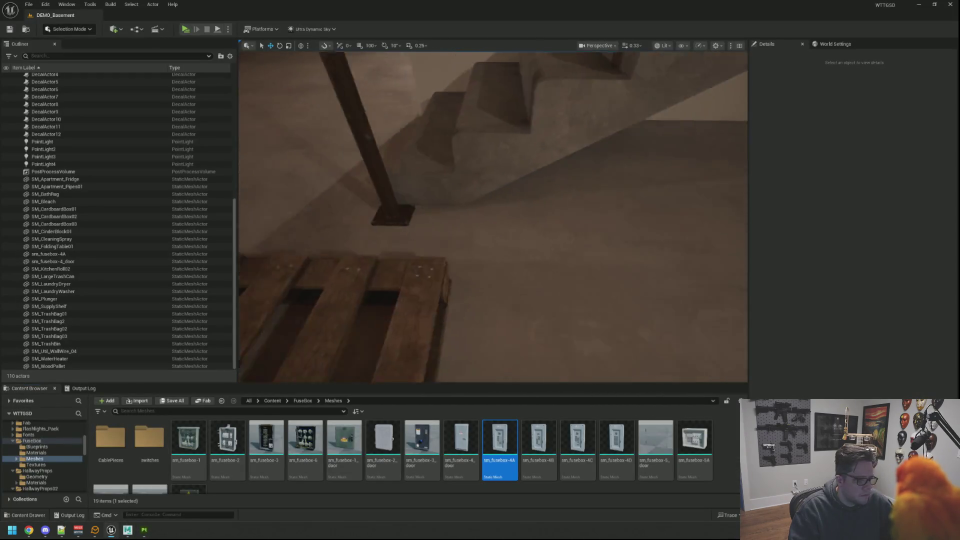
key(w)
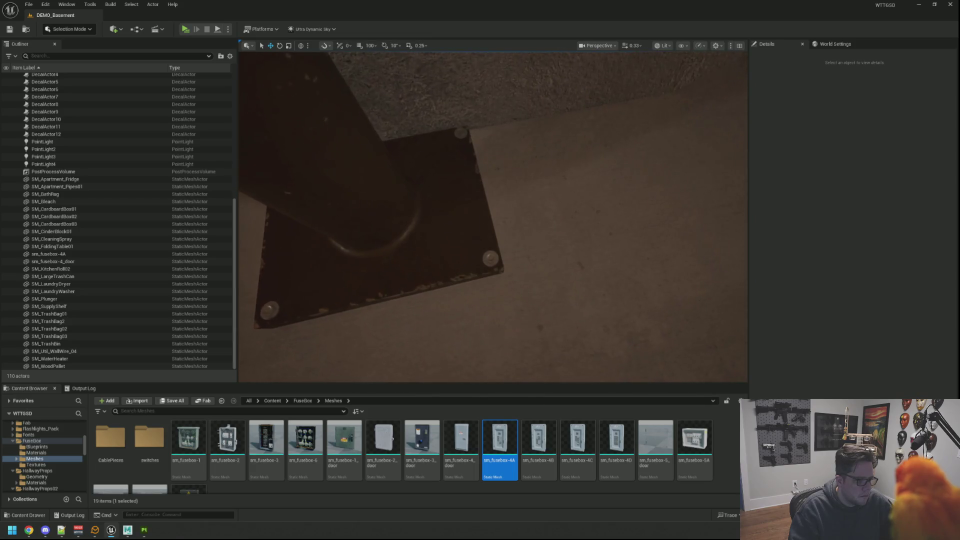
key(e)
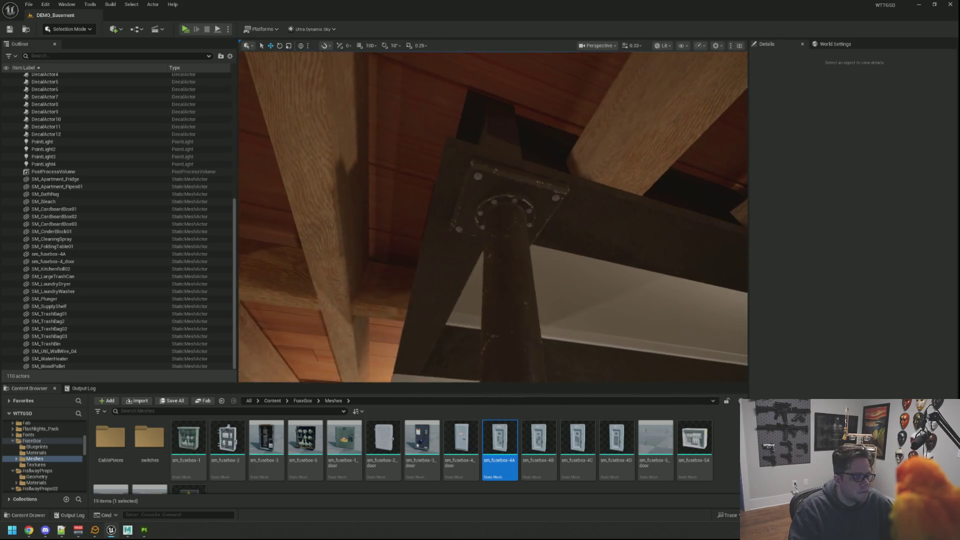
key(w)
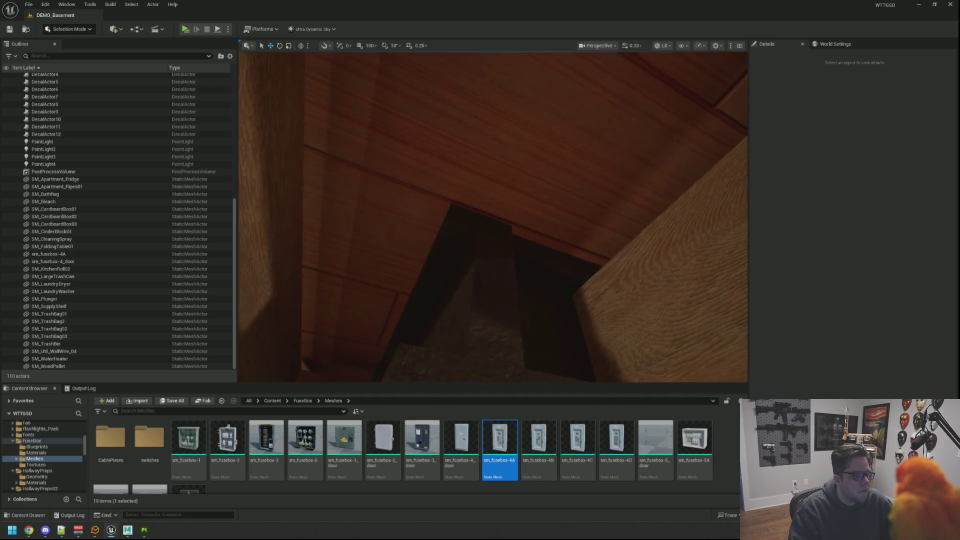
key(s)
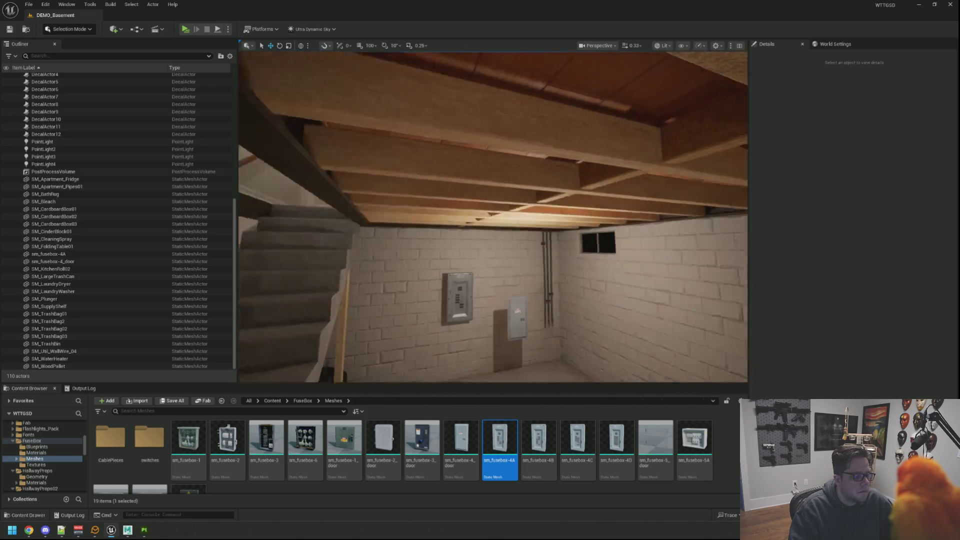
key(w)
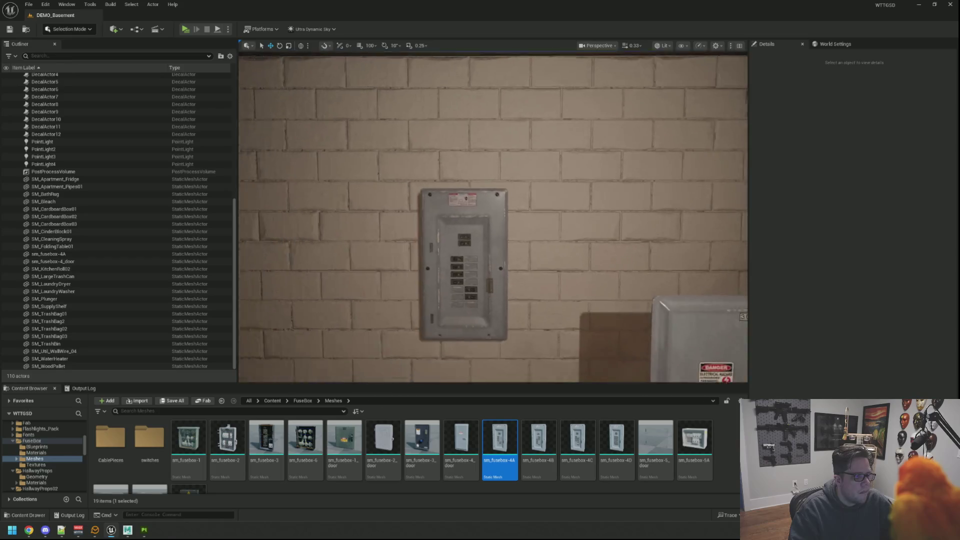
key(s)
click(144, 530)
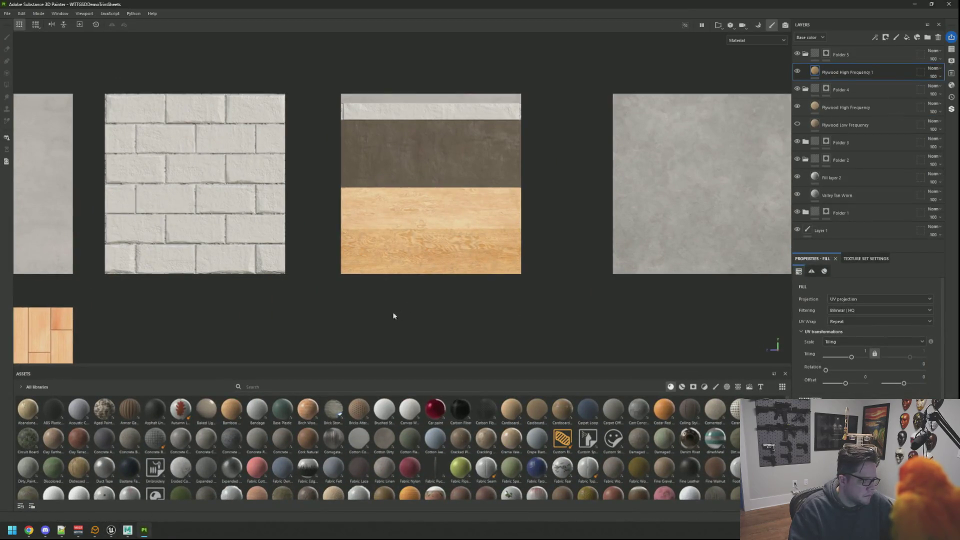
Zoom and orbit over the WTTGSDDemoTrimSheets tiles, reframing them with F
scroll(350, 325, down, 2)
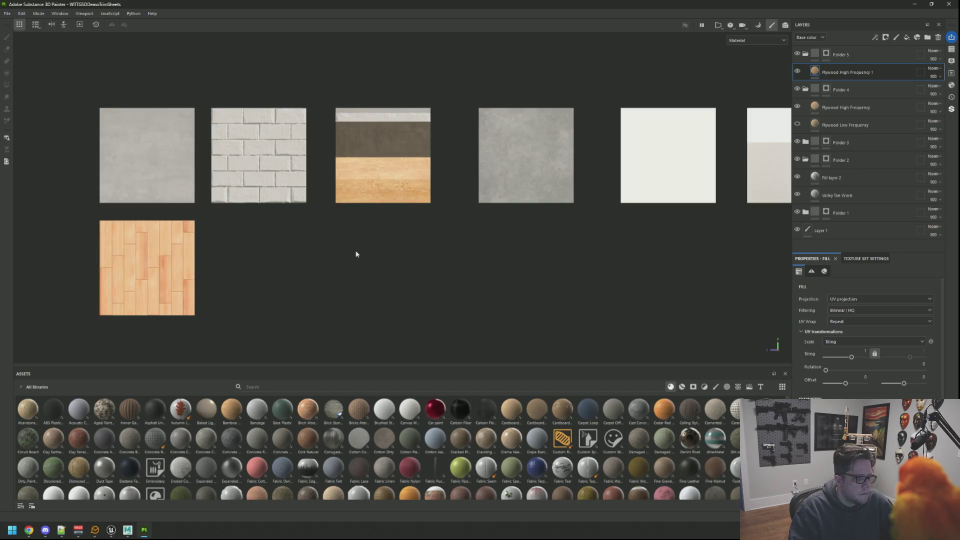
scroll(366, 227, up, 5)
scroll(370, 240, down, 5)
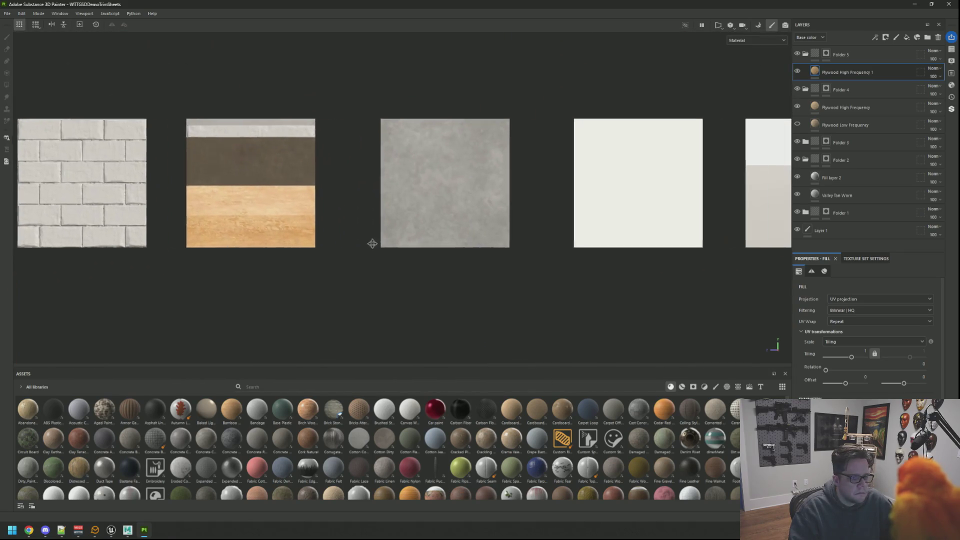
scroll(372, 243, down, 2)
scroll(467, 257, up, 3)
drag(332, 244, 471, 240)
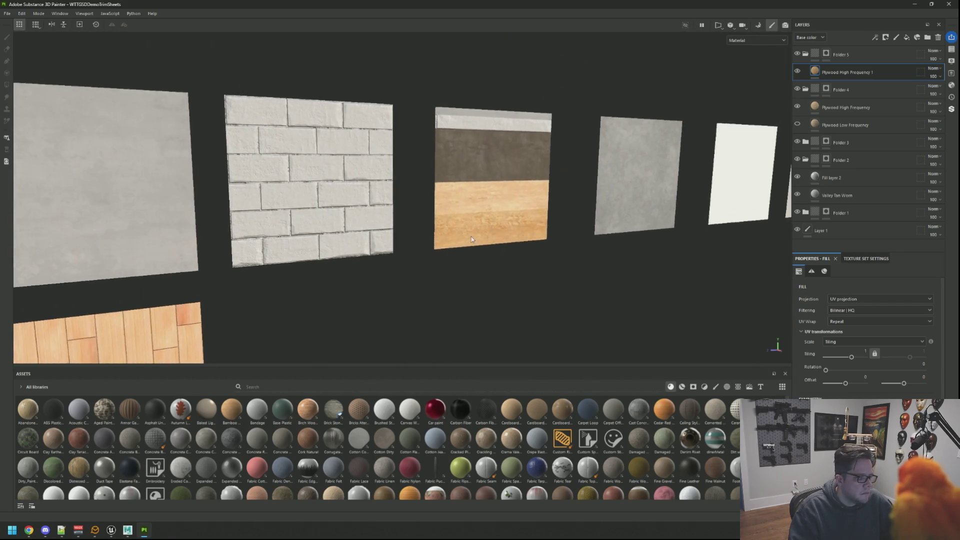
key(f)
mouse_move(393, 226)
mouse_down()
mouse_move(450, 231)
mouse_move(439, 223)
mouse_move(445, 237)
mouse_move(508, 250)
mouse_up()
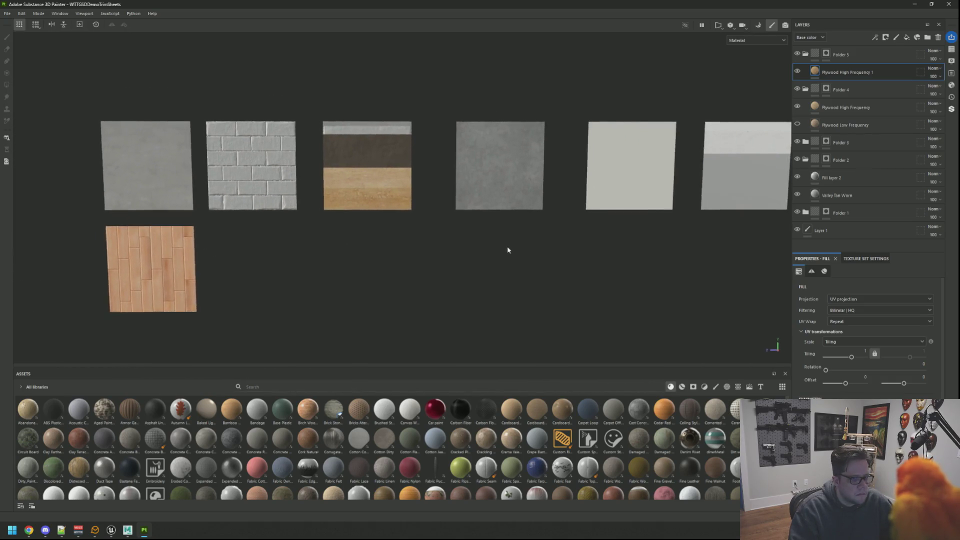
scroll(544, 212, up, 5)
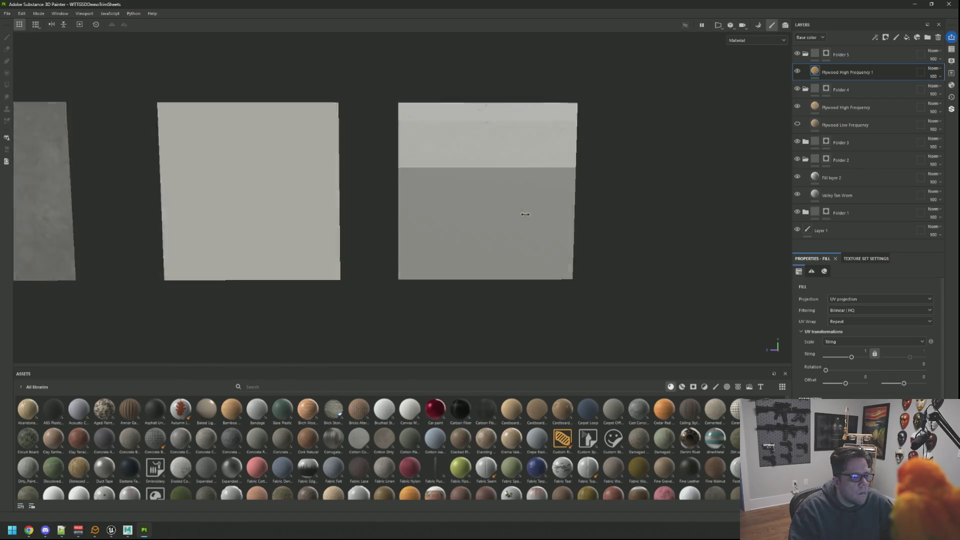
scroll(525, 216, up, 3)
mouse_move(464, 223)
mouse_down()
mouse_move(495, 241)
mouse_move(437, 244)
mouse_up()
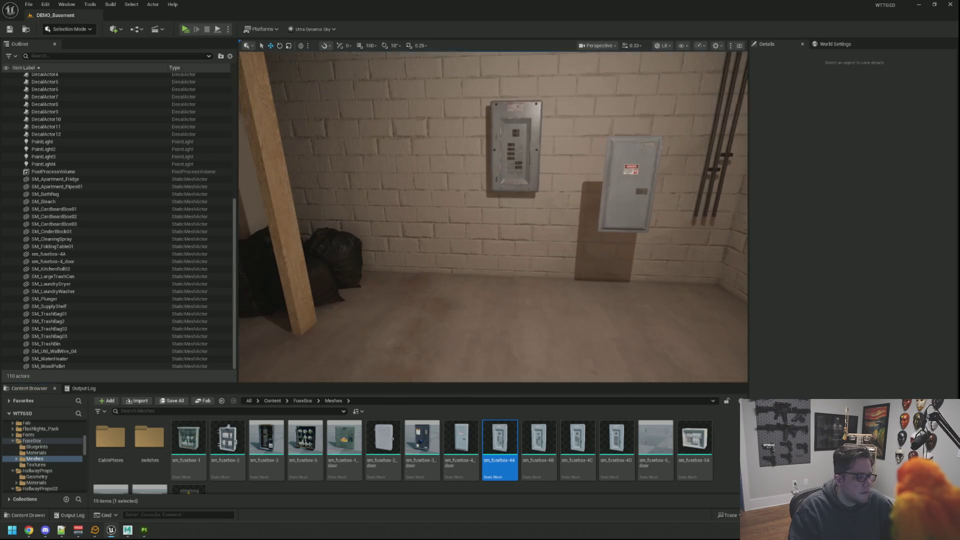
drag(373, 314, 373, 313)
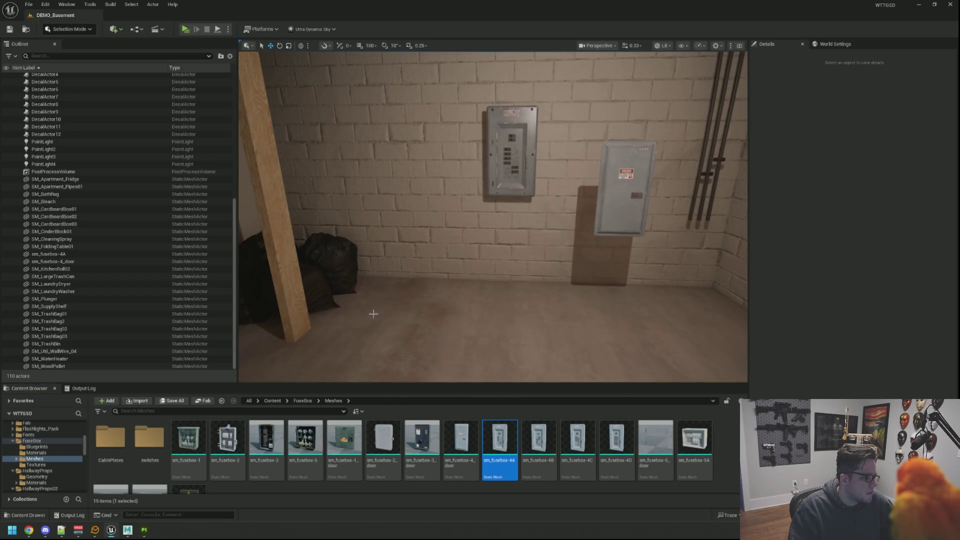
Back in Maya, select SM_Basement_StairSupportPole in the Outliner and frame it in the viewport
click(129, 532)
drag(440, 235, 488, 210)
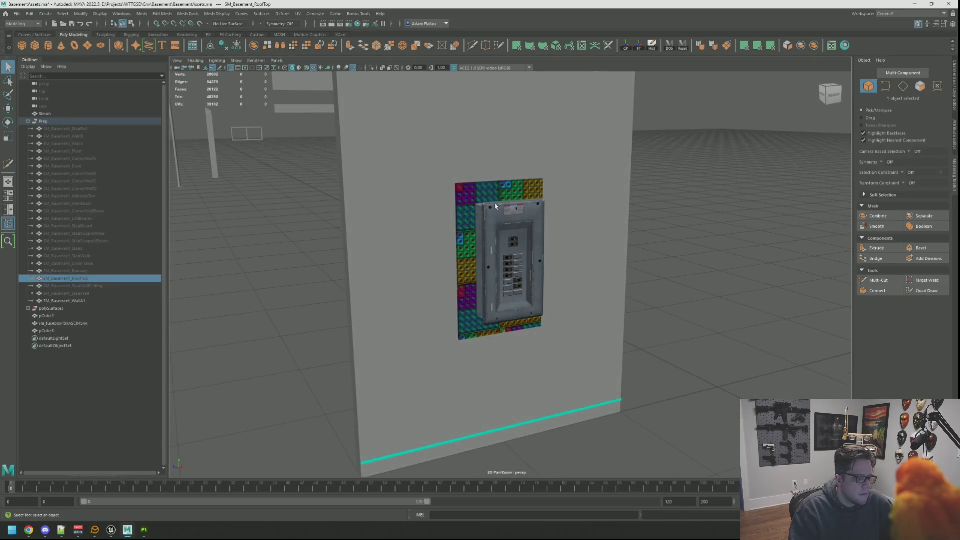
key(w)
scroll(350, 217, down, 5)
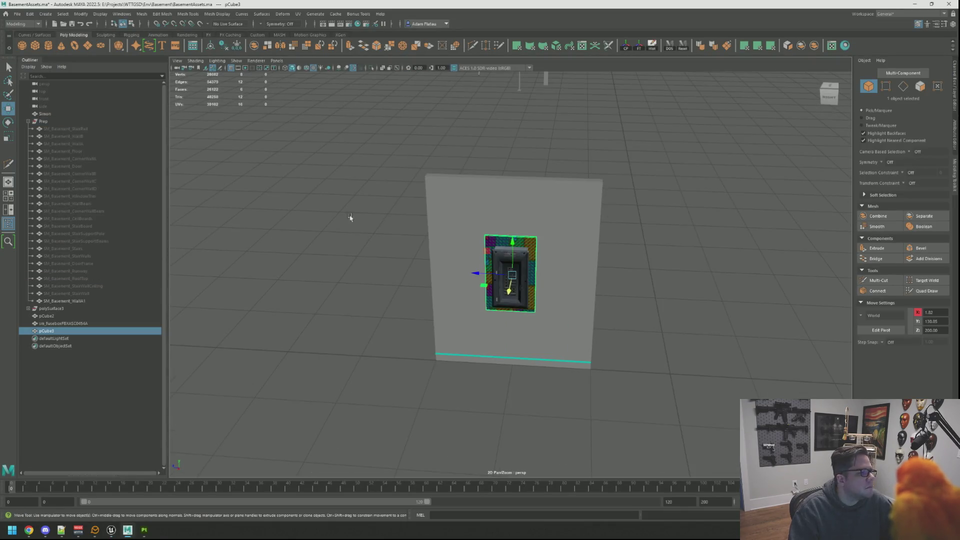
click(77, 136)
click(90, 174)
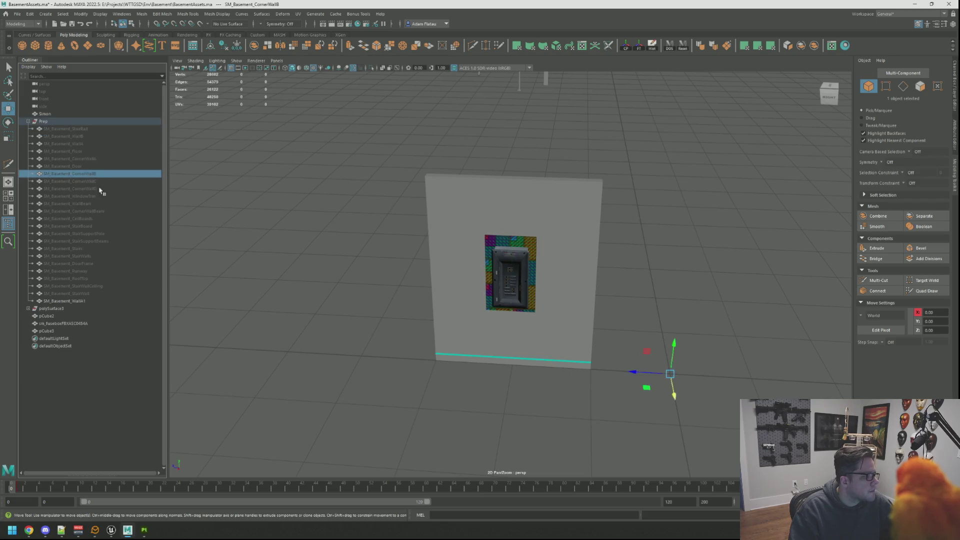
click(98, 212)
click(105, 226)
click(106, 233)
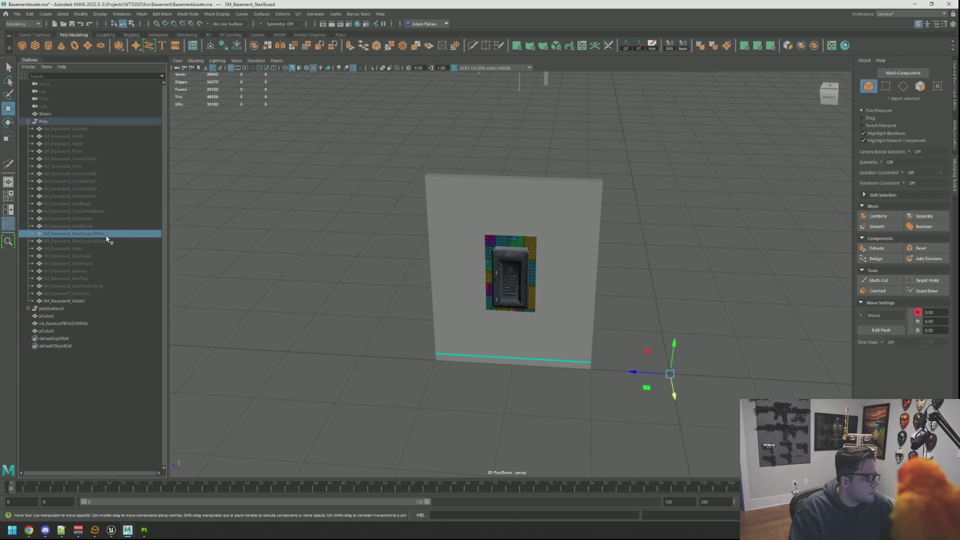
key(f)
mouse_move(461, 278)
mouse_down()
mouse_move(476, 283)
mouse_move(524, 364)
mouse_move(542, 251)
mouse_move(607, 262)
mouse_move(432, 262)
mouse_up()
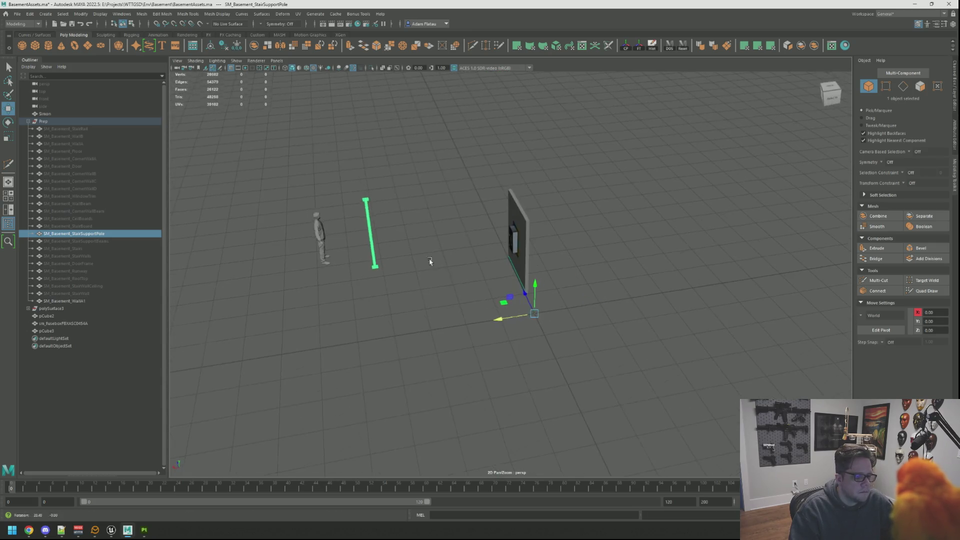
Duplicate the stair support pole, move the copy aside along X, and separate it into pieces
key(ctrl+d)
drag(503, 319, 812, 270)
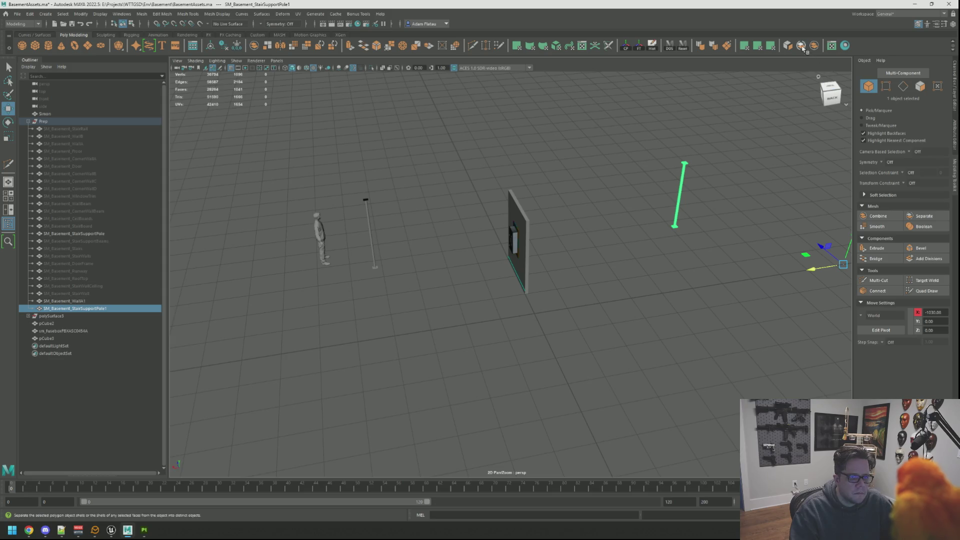
shift+right_click(701, 193)
click(685, 164)
key(f)
scroll(494, 175, up, 10)
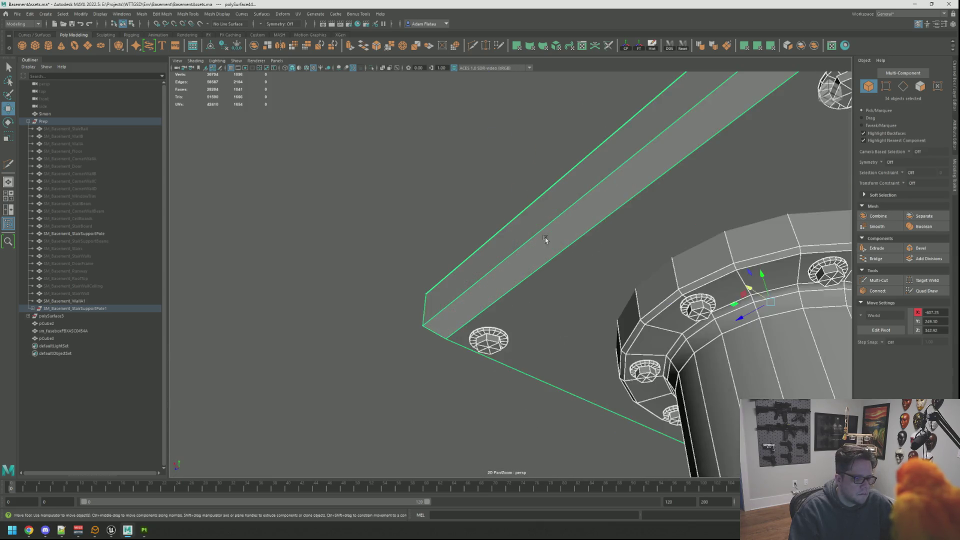
scroll(545, 239, down, 5)
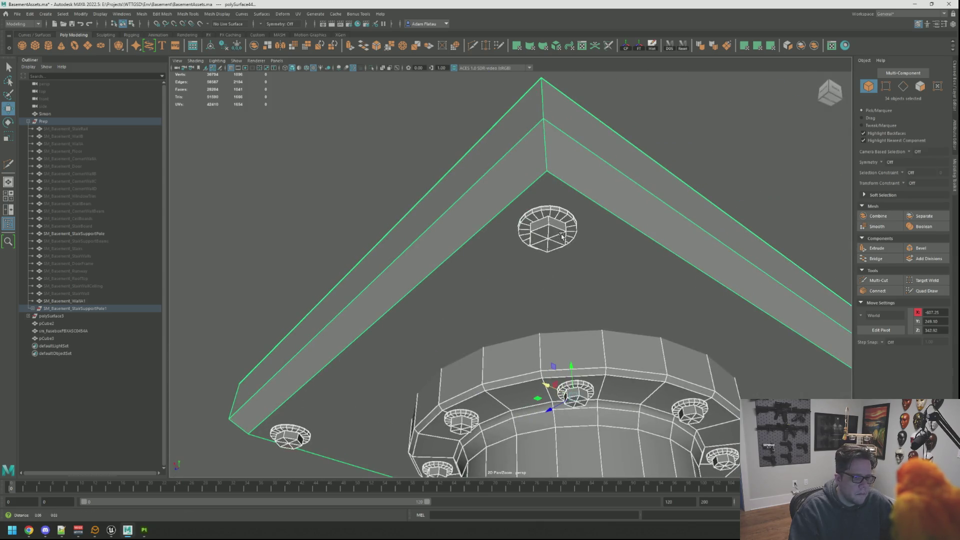
Switch back to whole-object selection and frame the entire scene
right_click(567, 255)
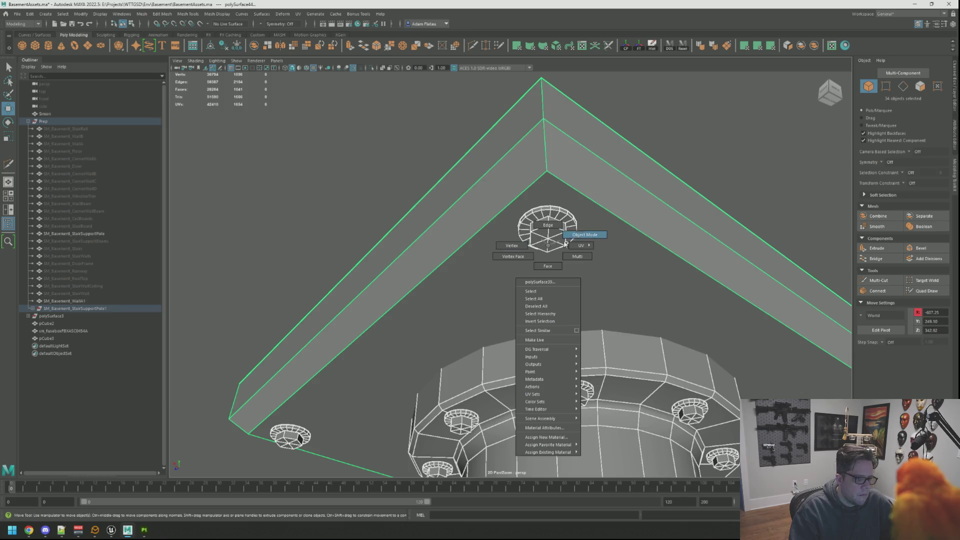
click(579, 235)
key(q)
click(559, 222)
shift+click(559, 222)
key(a)
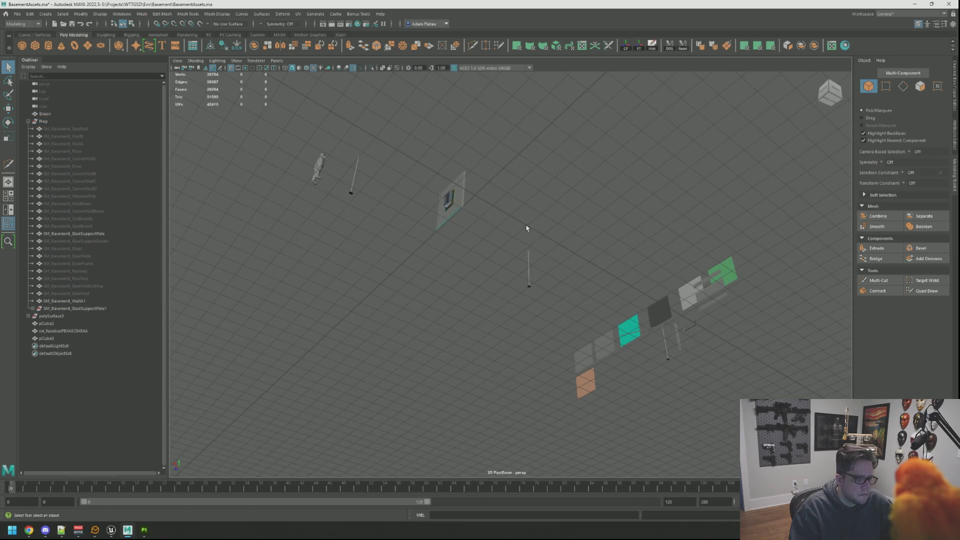
scroll(526, 228, up, 10)
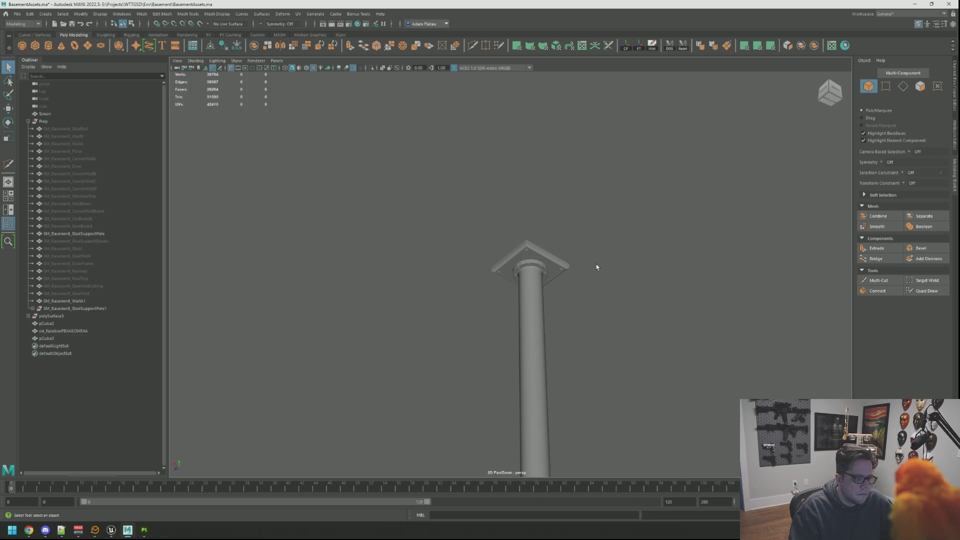
scroll(596, 267, up, 10)
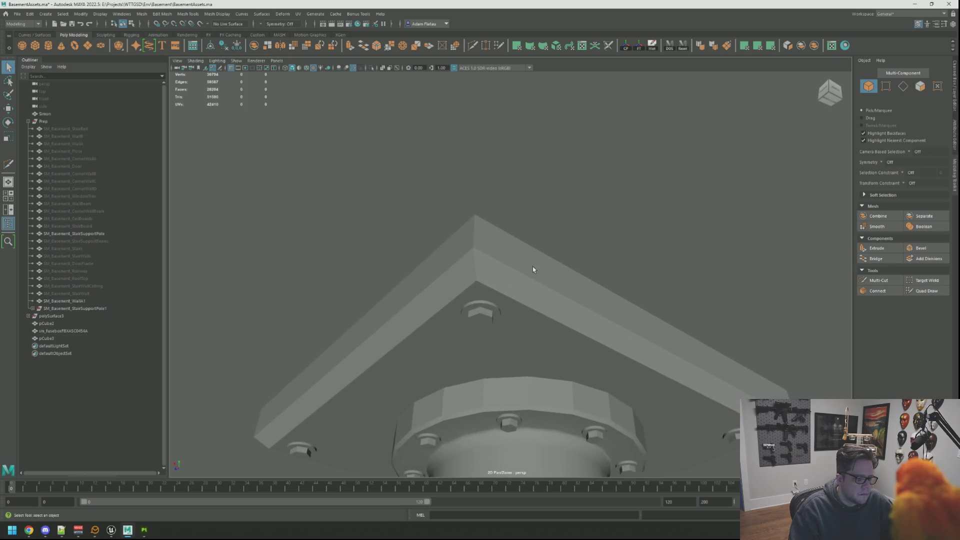
scroll(535, 264, down, 3)
scroll(541, 262, up, 6)
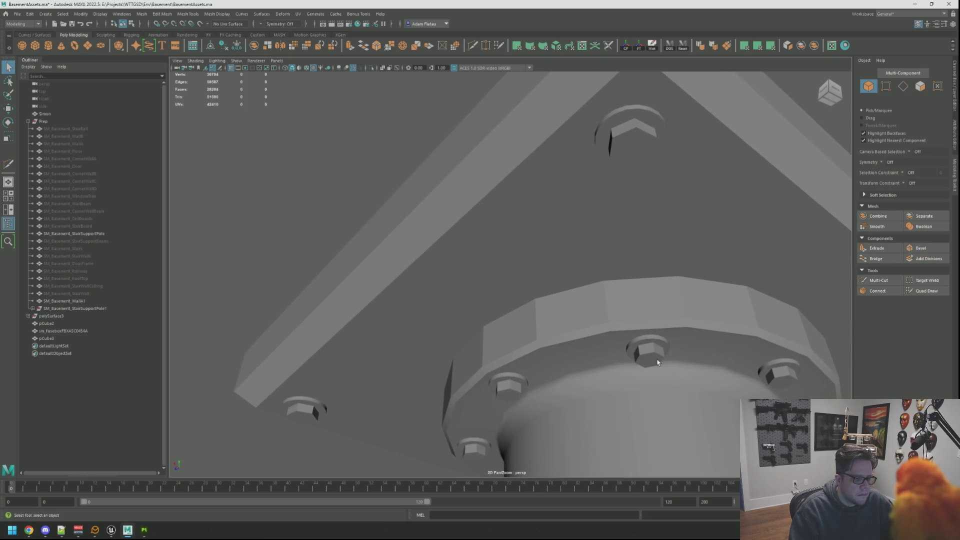
Combine one flange bolt's pieces into polySurface11 and move it aside along X
click(658, 362)
key(f)
key(w)
scroll(582, 256, down, 4)
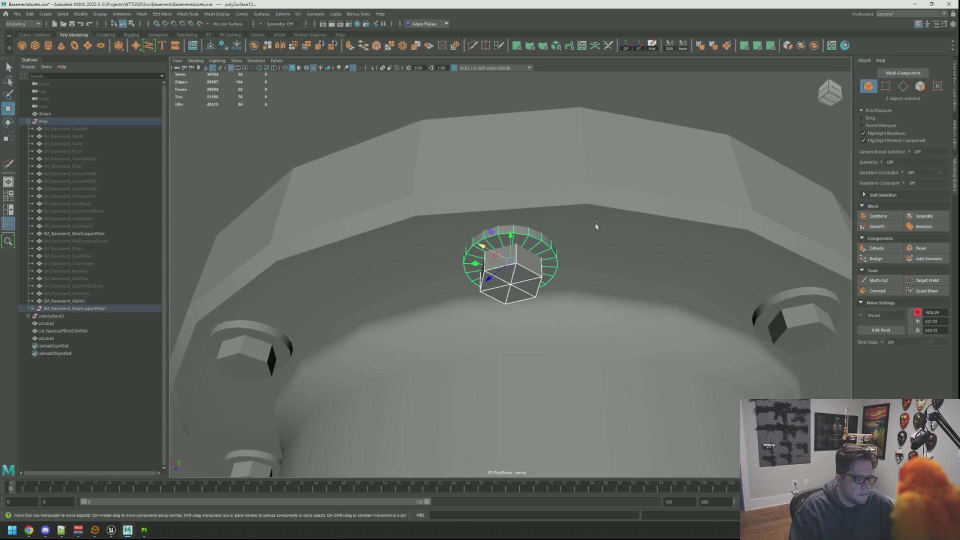
click(813, 46)
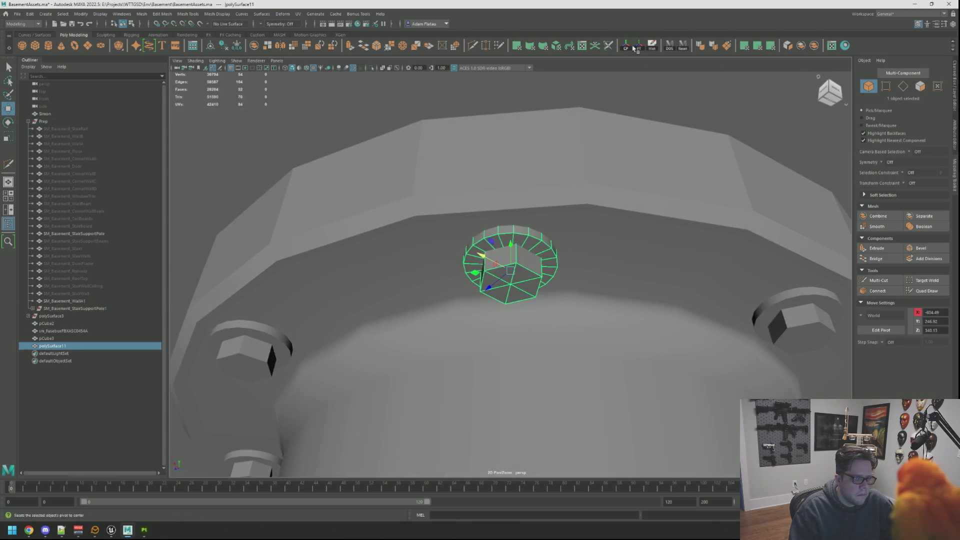
scroll(572, 195, down, 10)
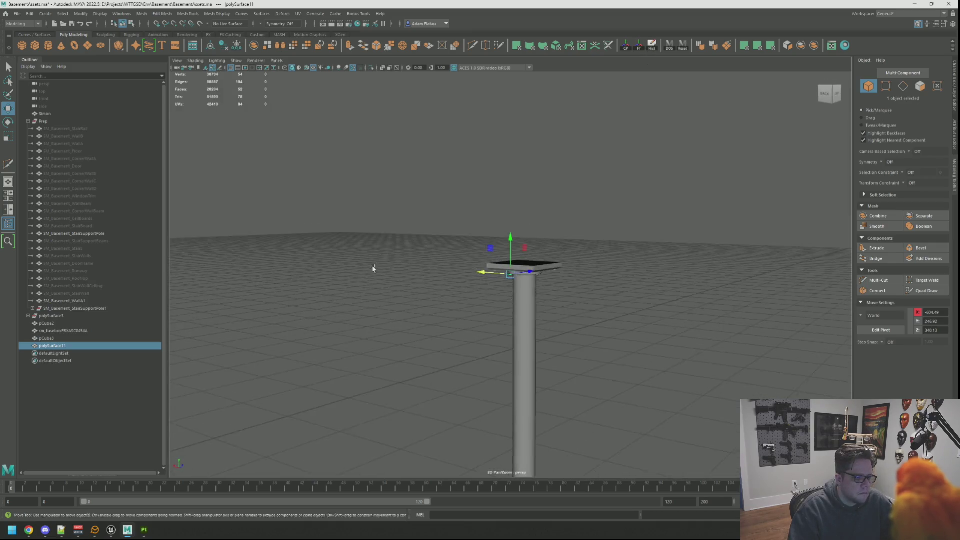
scroll(544, 178, down, 5)
mouse_move(545, 178)
alt+mouse_down()
mouse_move(600, 200)
mouse_move(620, 194)
alt+mouse_up()
drag(609, 235, 471, 218)
click(589, 193)
drag(587, 188, 686, 384)
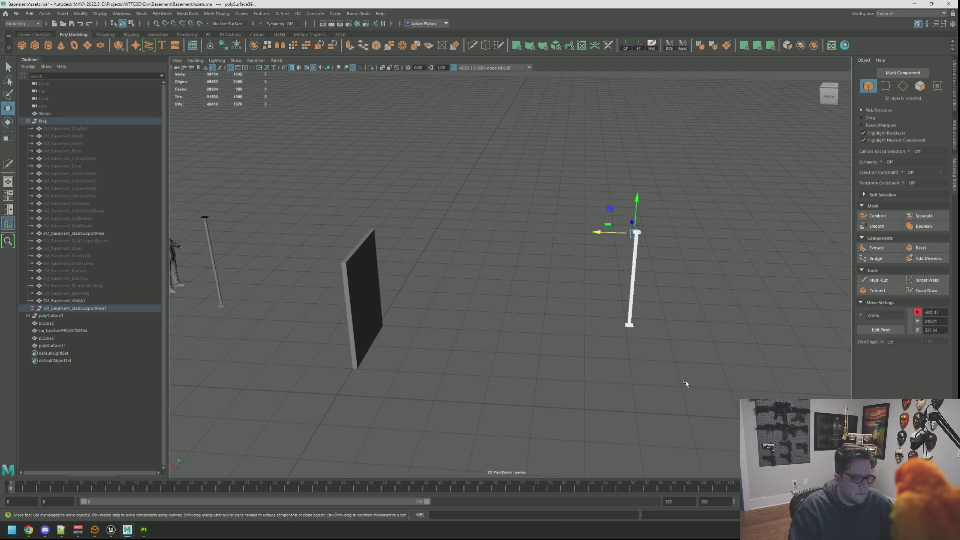
Delete the pole copy and move the polySurface11 bolt toward the fuse box wall
key(Delete)
drag(431, 182, 666, 352)
mouse_move(462, 228)
mouse_down()
mouse_move(305, 226)
mouse_move(457, 229)
mouse_move(472, 285)
mouse_up()
key(f)
Rotate the bolt 15 degrees with step snapping and position it beside the fuse box
key(e)
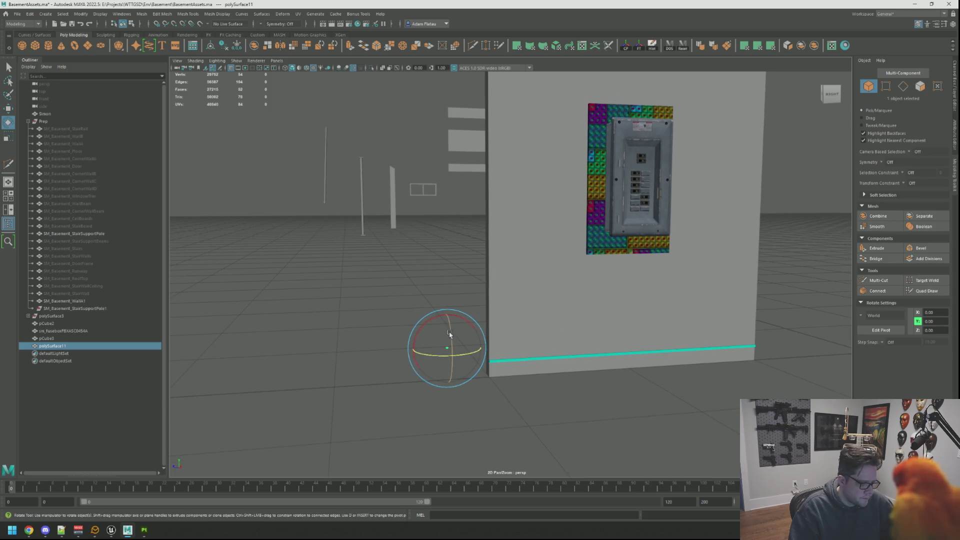
key(j)
drag(449, 334, 449, 325)
key(w)
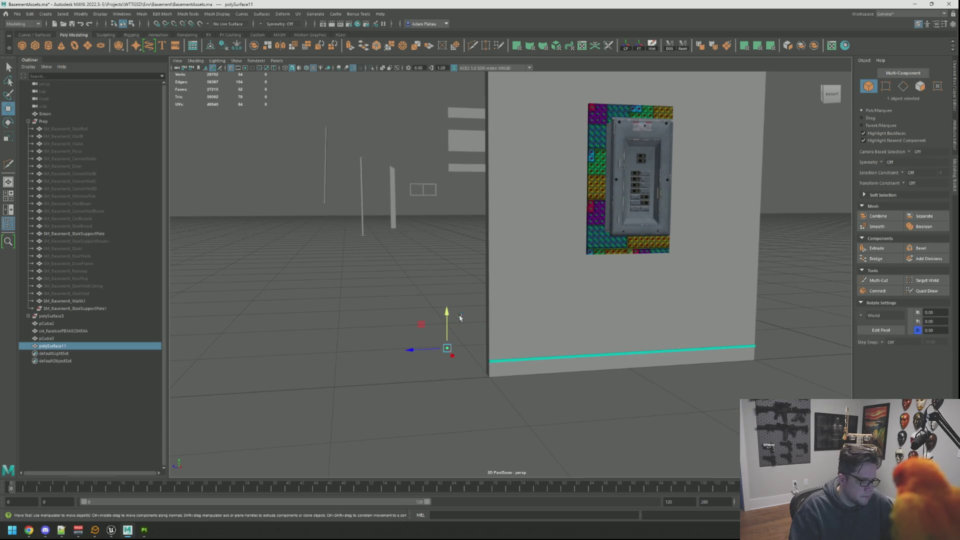
drag(412, 351, 514, 345)
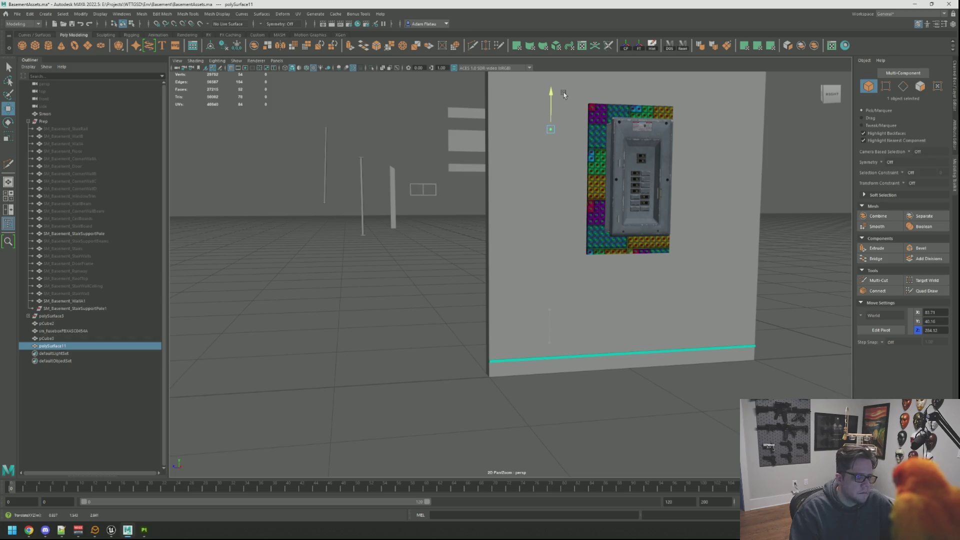
drag(563, 94, 572, 148)
drag(508, 166, 580, 162)
key(f)
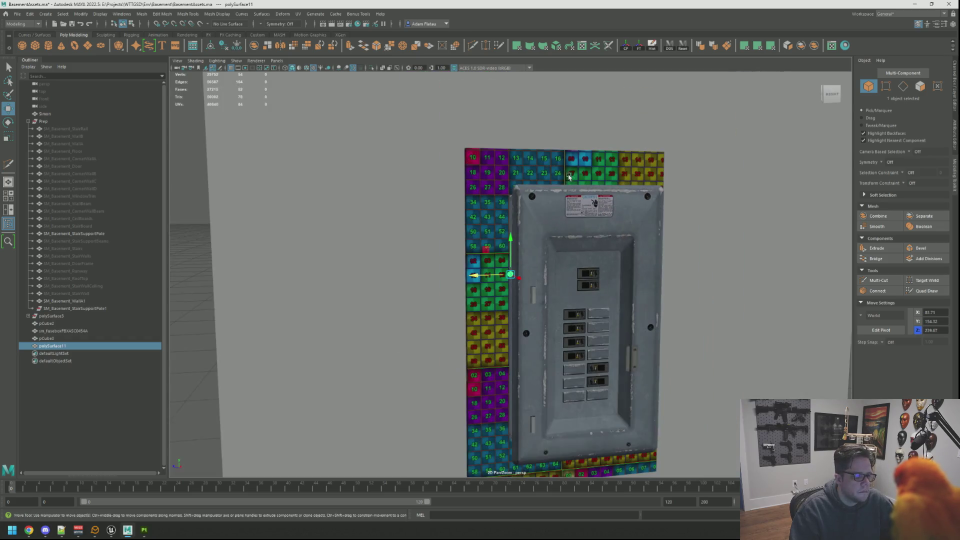
drag(450, 245, 534, 245)
mouse_move(535, 281)
mouse_down()
mouse_move(517, 279)
mouse_move(536, 275)
mouse_up()
key(f)
Set the bolt's X and Z rotation to 0 in the Channel Box
scroll(538, 280, down, 3)
key(e)
scroll(544, 242, up, 2)
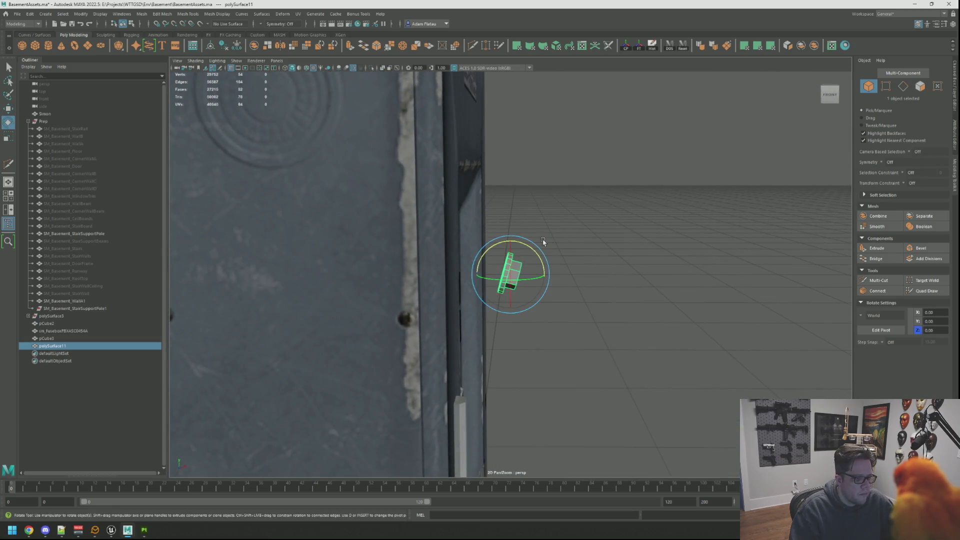
drag(535, 242, 521, 241)
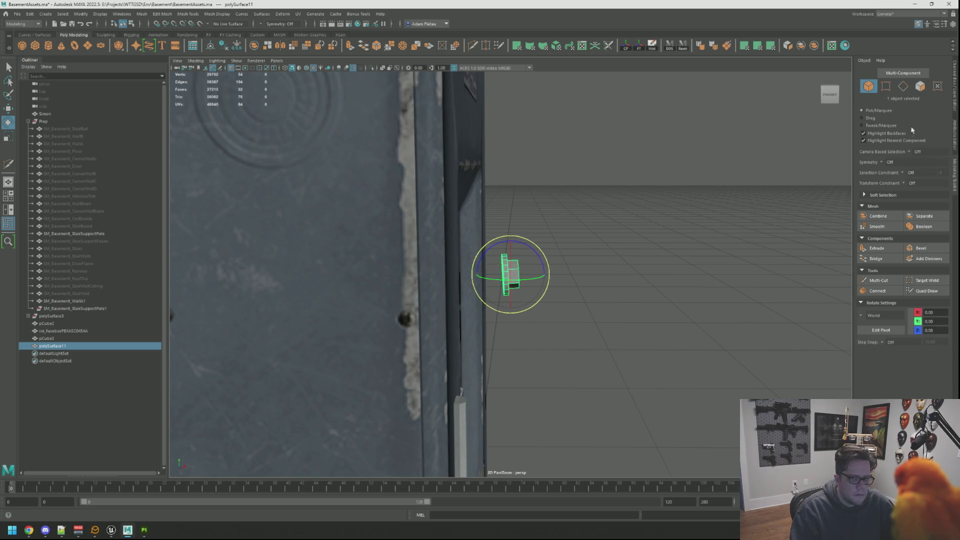
click(952, 98)
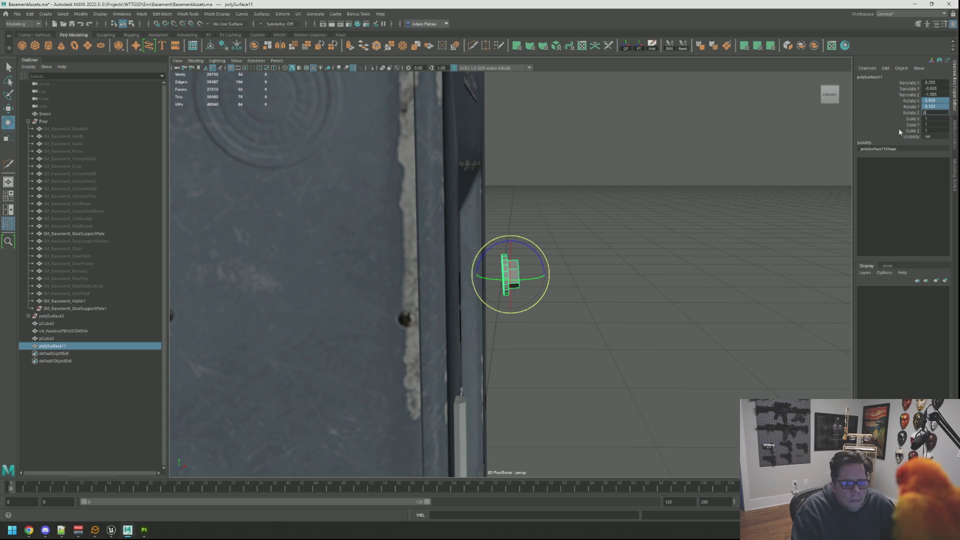
text(0)
key(Return)
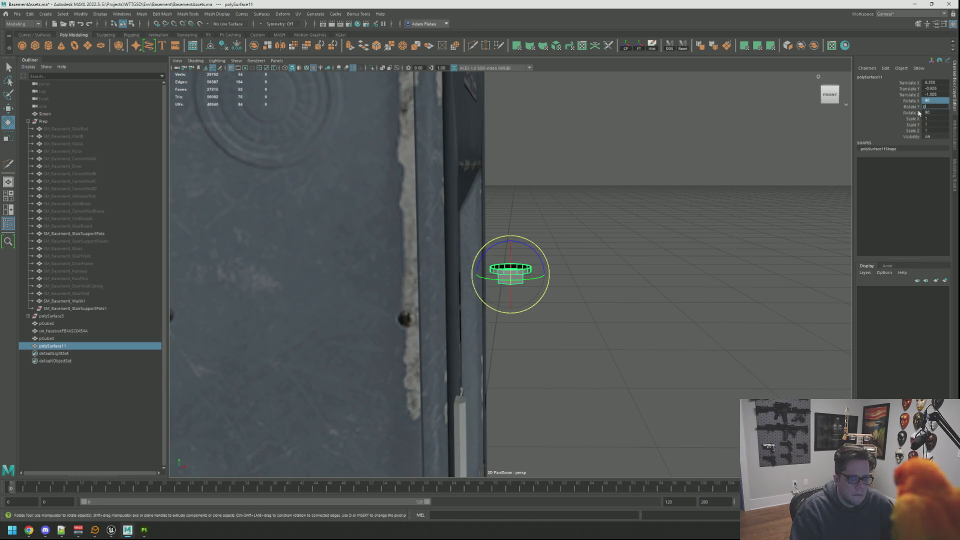
key(Return)
scroll(583, 189, down, 3)
key(w)
Snap the disc onto the top-left corner of the numbered wall panel
mouse_move(553, 206)
mouse_down()
mouse_move(576, 270)
mouse_move(612, 296)
mouse_up()
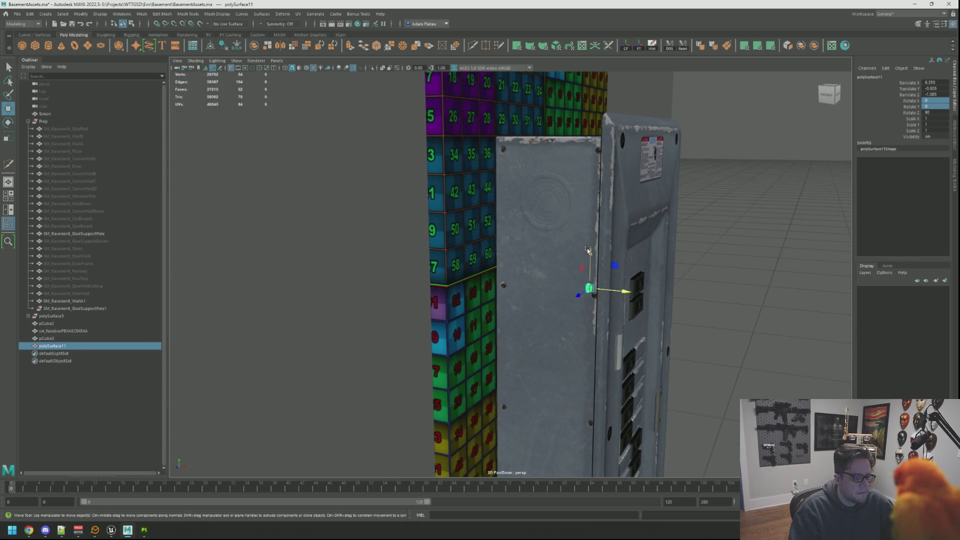
drag(588, 250, 590, 215)
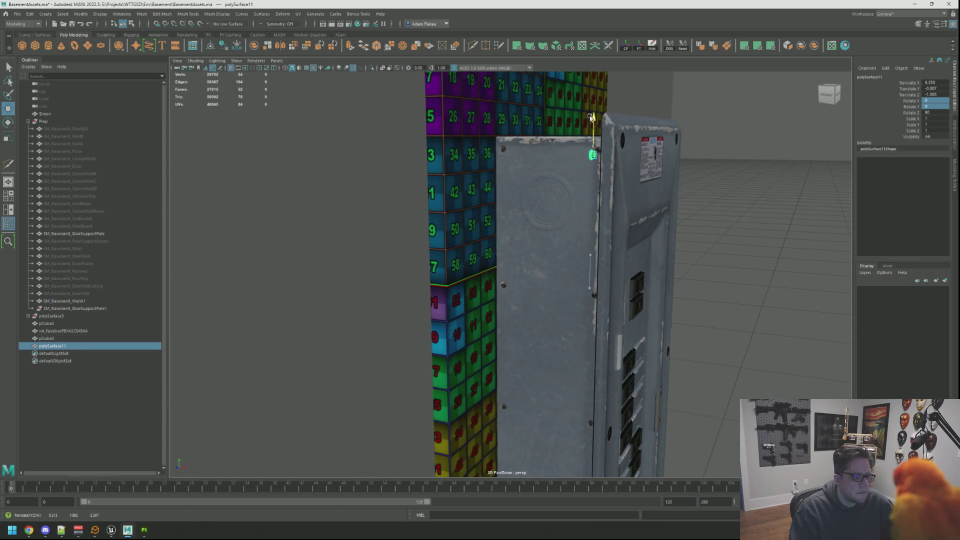
scroll(599, 173, down, 3)
drag(508, 243, 510, 185)
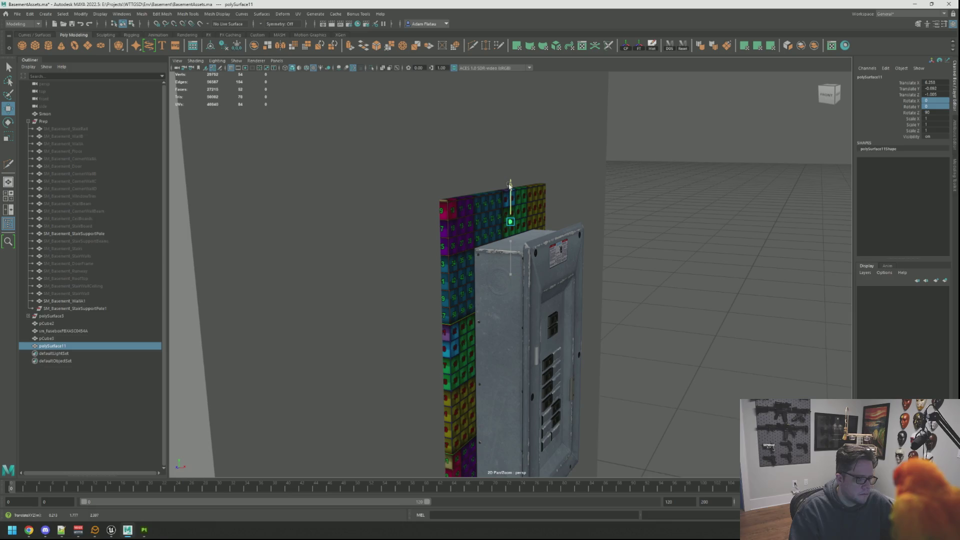
key(f)
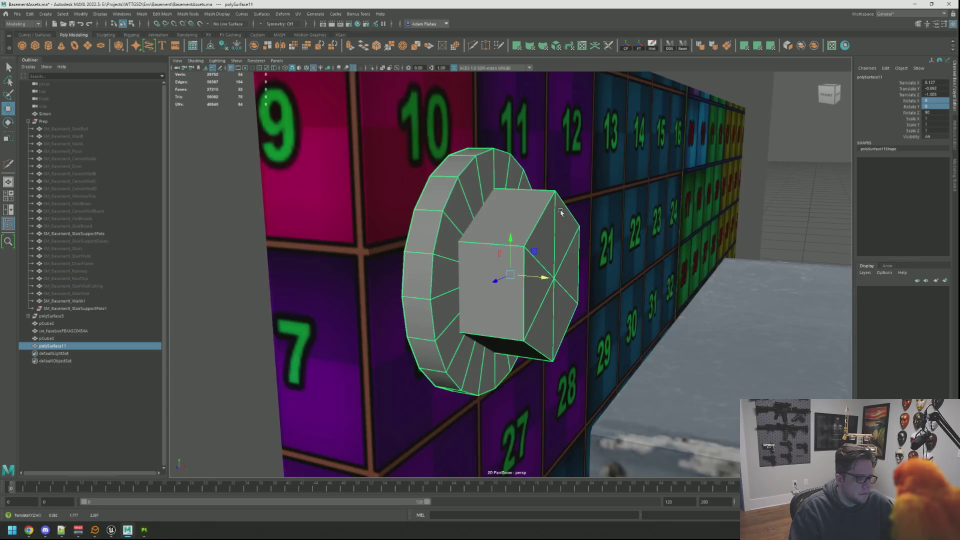
scroll(481, 276, up, 2)
mouse_move(482, 276)
mouse_down()
mouse_move(690, 261)
mouse_move(632, 202)
mouse_move(632, 252)
mouse_up()
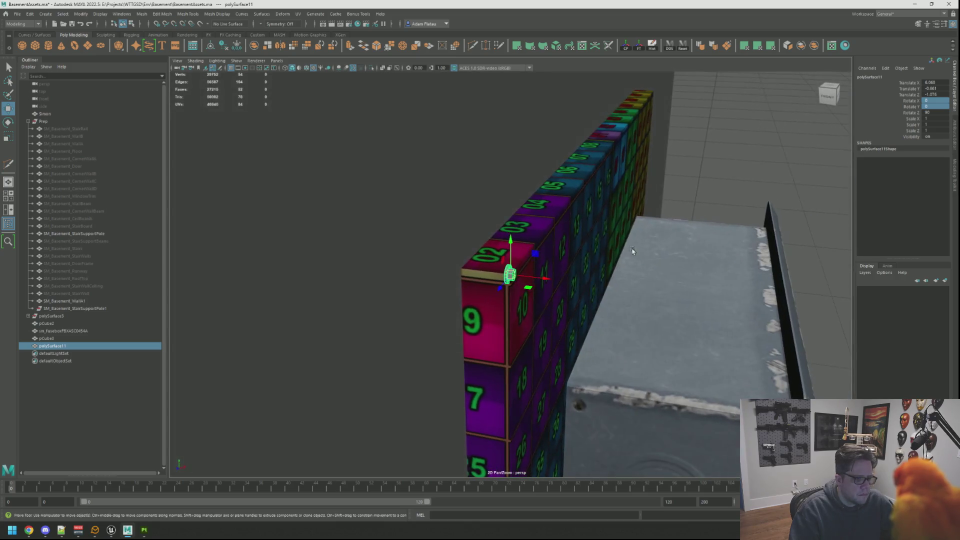
mouse_move(510, 239)
mouse_down()
mouse_move(510, 274)
mouse_move(534, 322)
mouse_move(553, 302)
mouse_move(526, 338)
mouse_up()
key(ctrl+z)
key(ctrl+z)
key(ctrl+z)
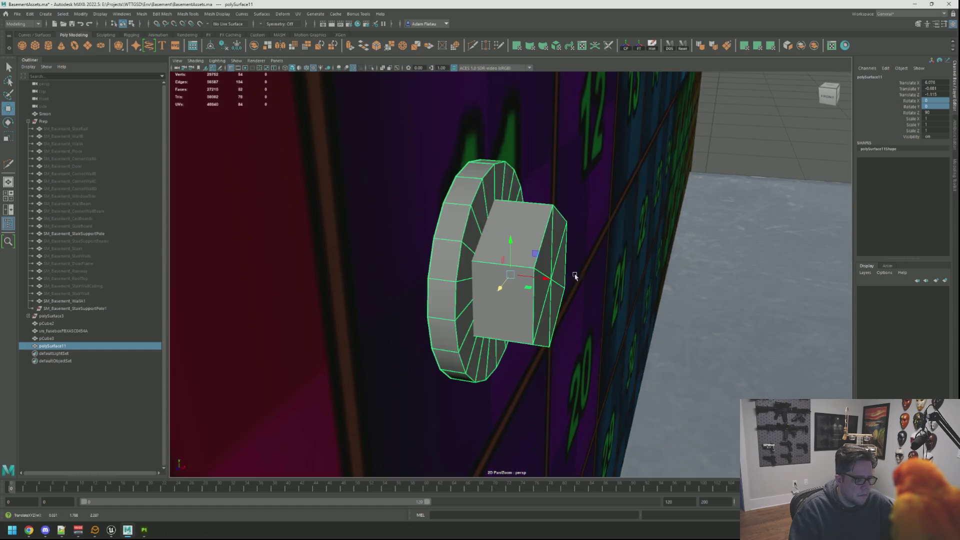
scroll(534, 266, up, 3)
Scale the disc uniformly to 2.427
key(r)
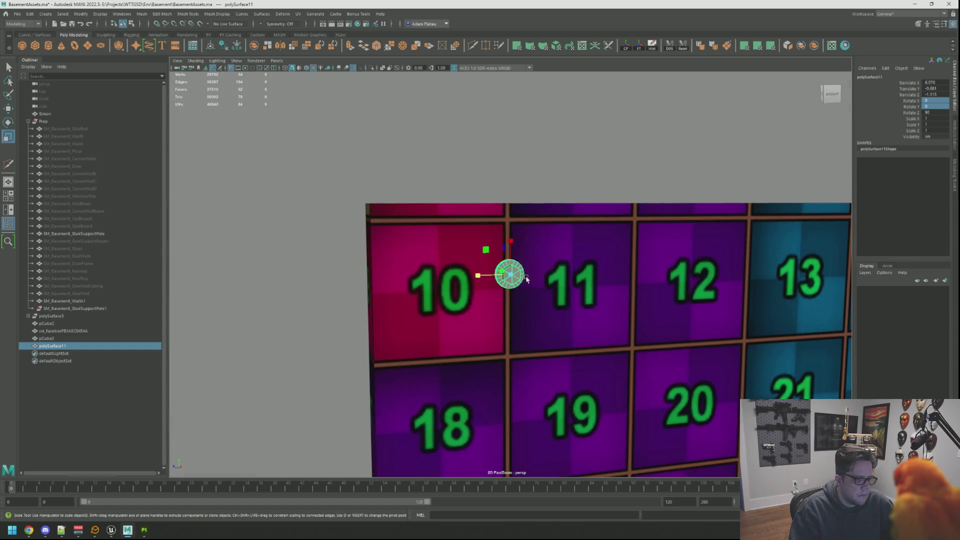
mouse_move(516, 276)
mouse_down()
mouse_move(546, 275)
mouse_move(561, 245)
mouse_move(485, 234)
mouse_move(487, 295)
mouse_move(518, 249)
mouse_move(616, 268)
mouse_move(518, 215)
mouse_up()
key(f)
scroll(508, 266, down, 5)
key(q)
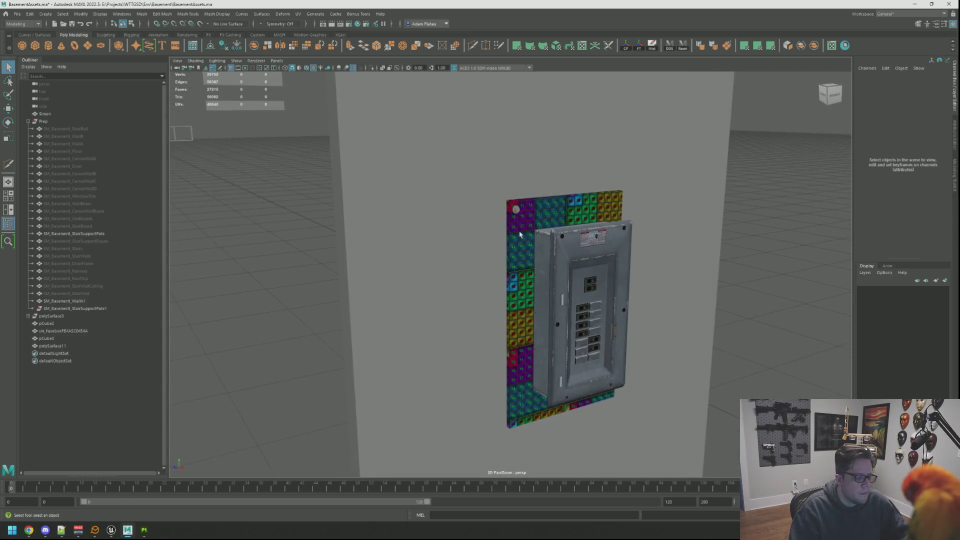
Frame the disc and select all of its faces in face mode
click(518, 215)
key(f)
key(w)
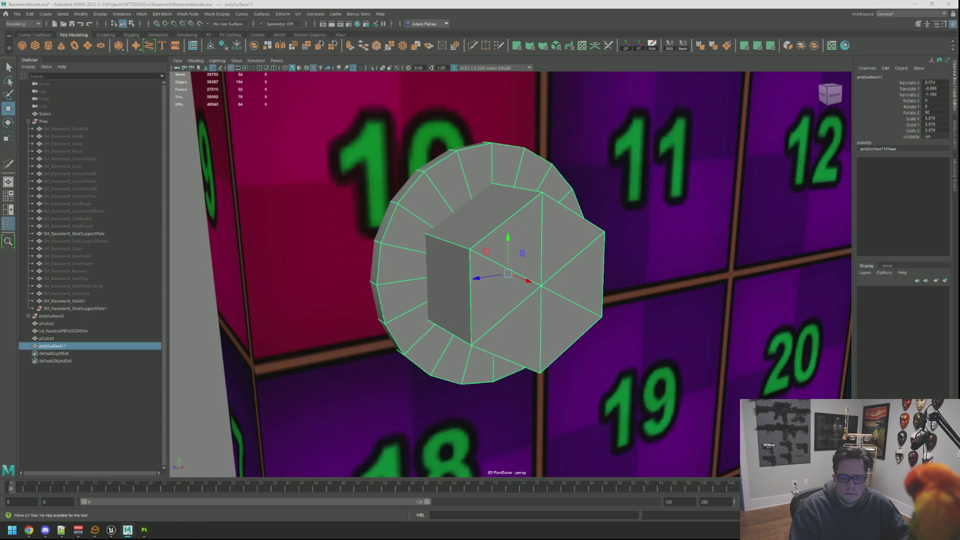
key(F11)
key(q)
key(ctrl+F11)
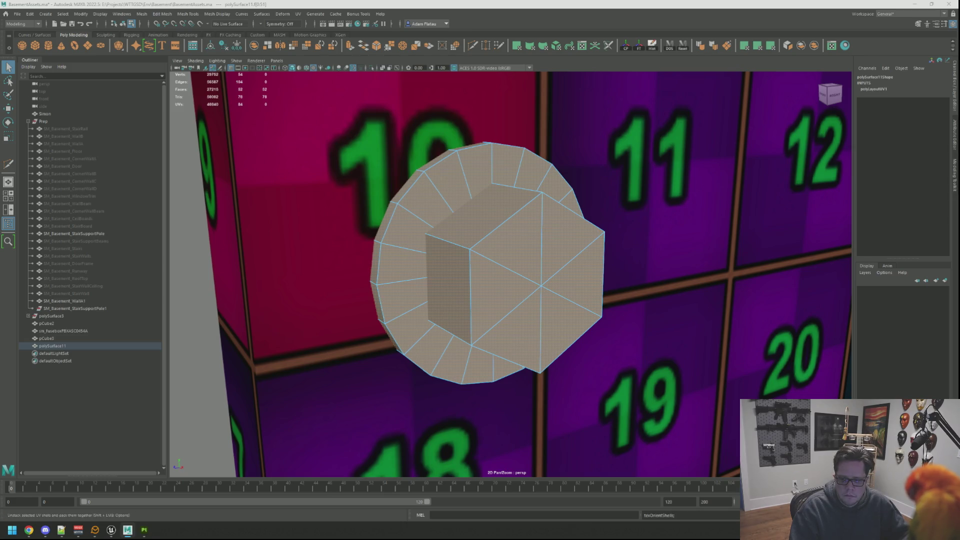
key(ctrl+z)
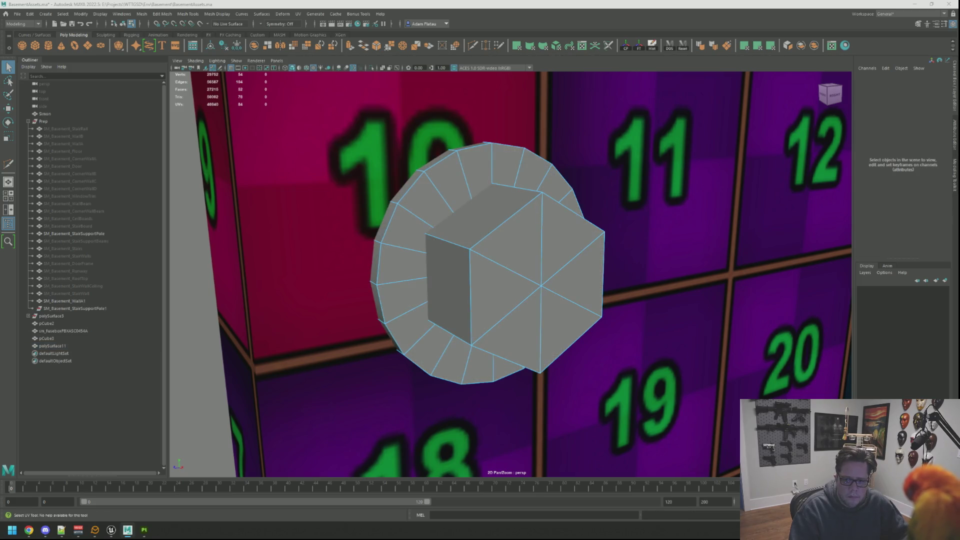
click(447, 290)
key(w)
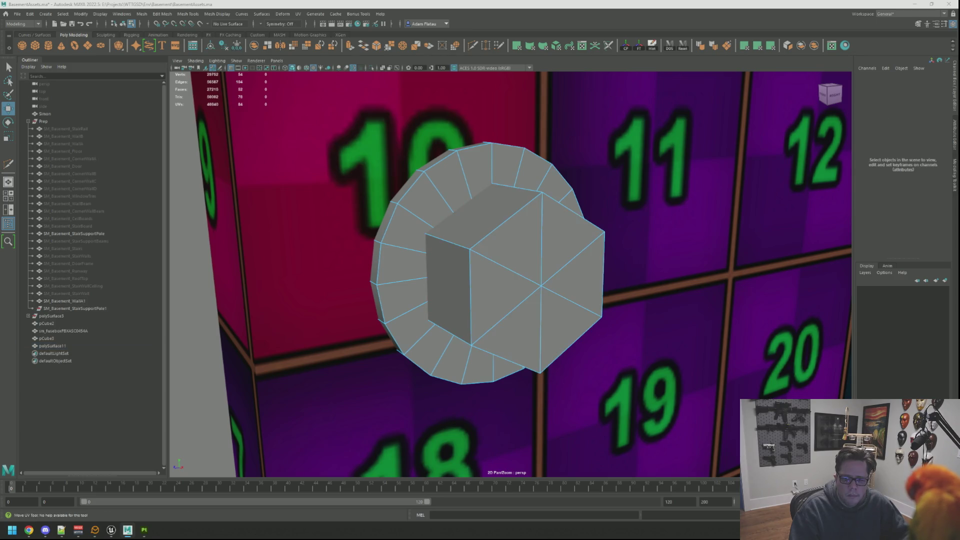
key(ctrl+z)
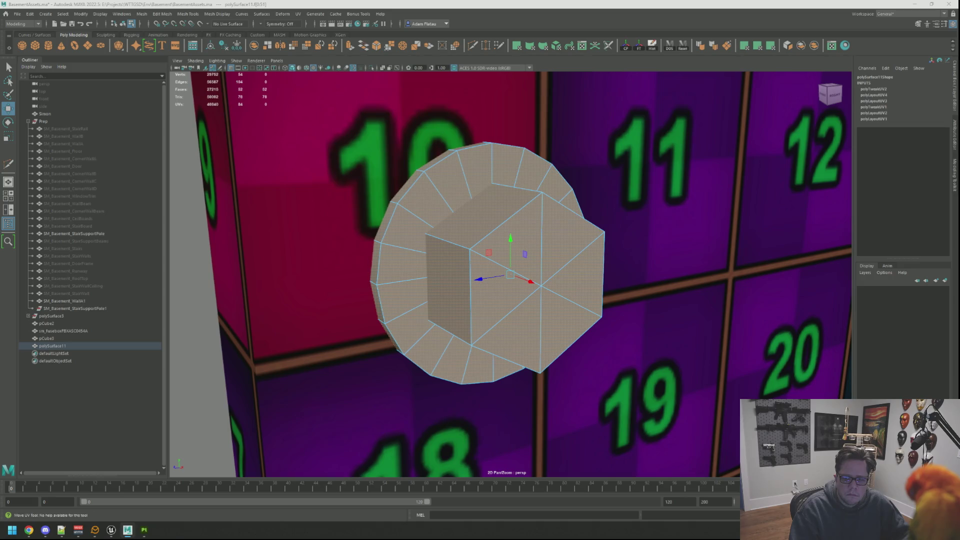
Select the disc's 14-UV shell and rotate it 90 degrees with Ctrl+Alt+R
scroll(632, 214, down, 10)
mouse_move(633, 214)
mouse_down()
mouse_move(621, 220)
mouse_move(677, 234)
mouse_up()
scroll(695, 230, down, 5)
key(F8)
key(q)
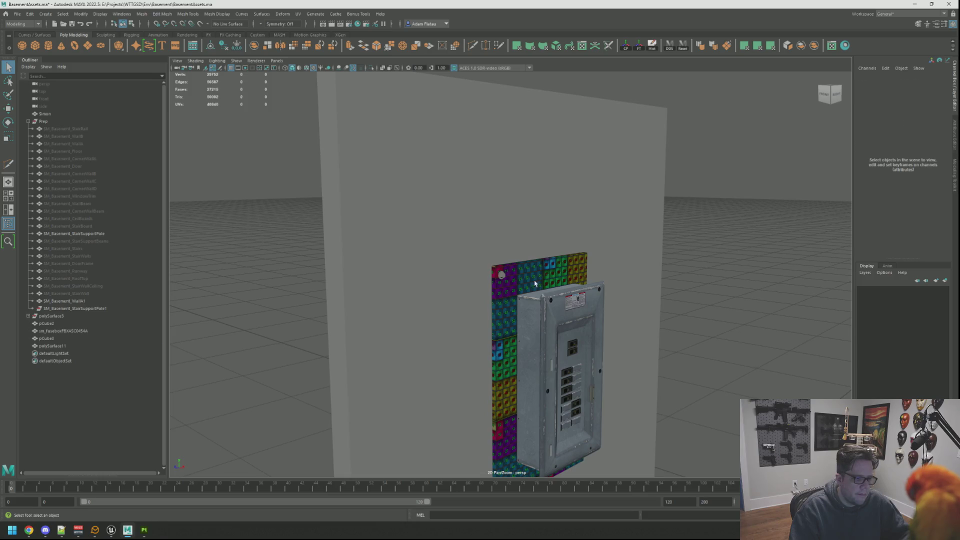
click(503, 279)
shift+click(502, 275)
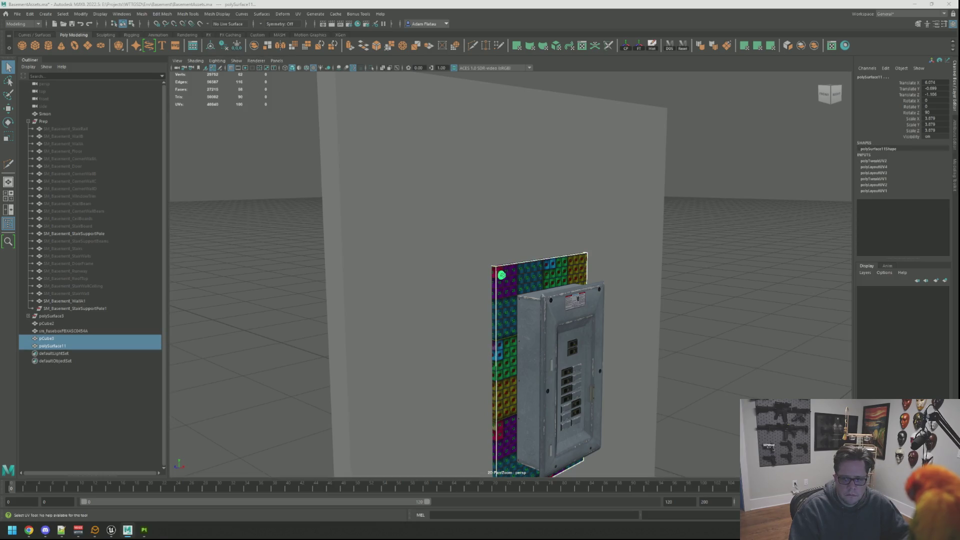
click(502, 275)
click(502, 275)
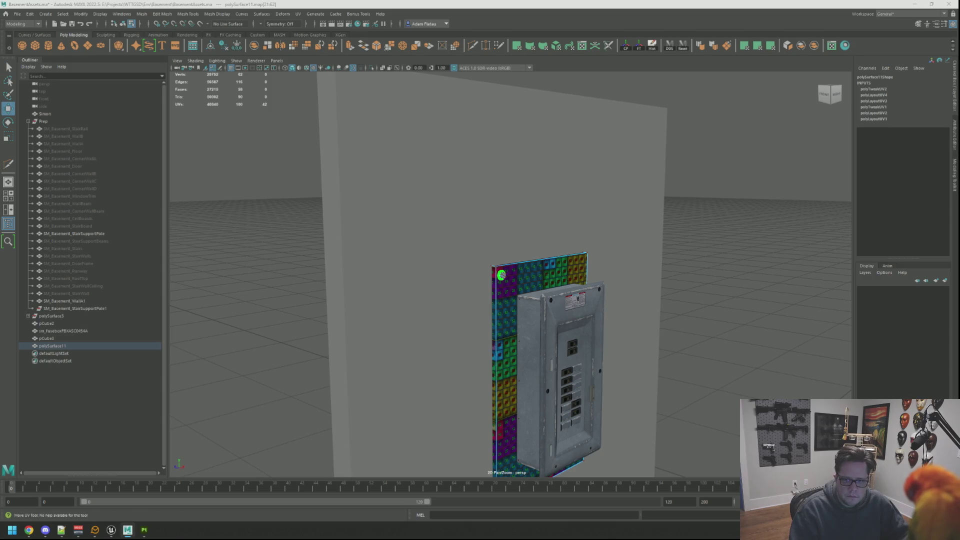
click(501, 275)
click(502, 275)
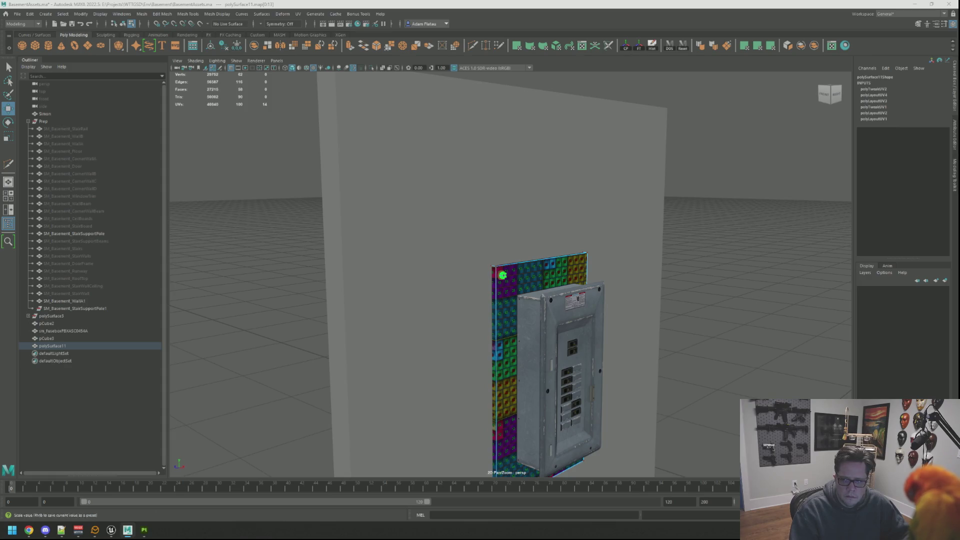
key(ctrl+alt+r)
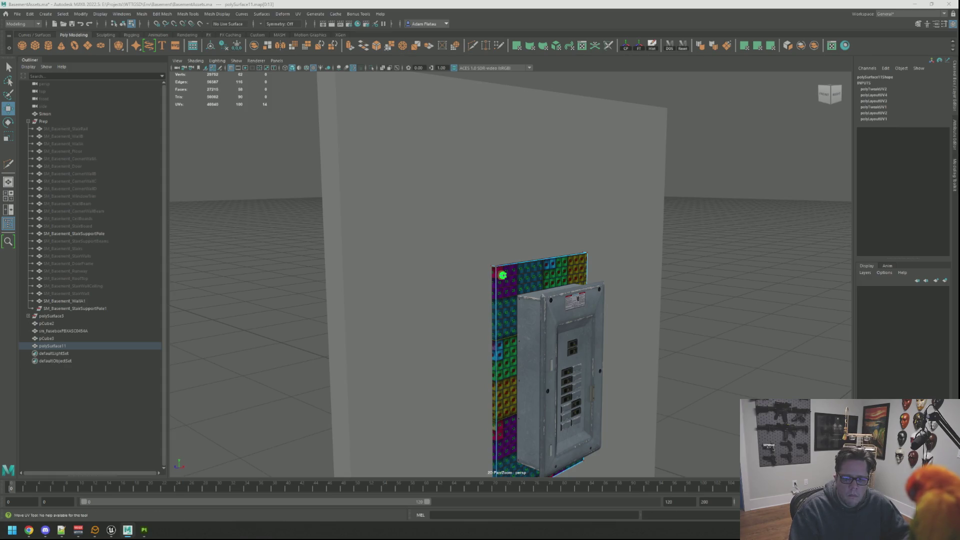
Check the disc's 21-UV, 14-UV and 7-UV shells one by one
click(502, 275)
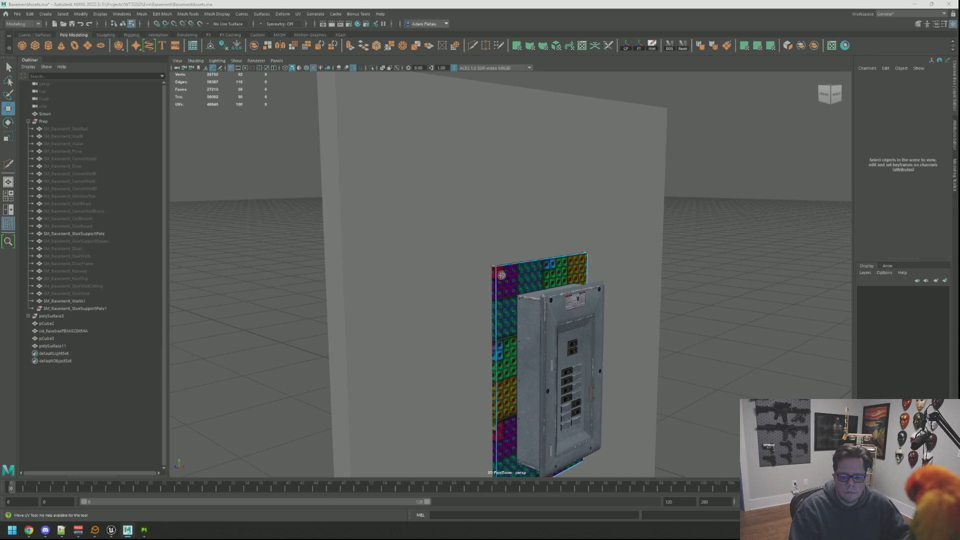
click(501, 275)
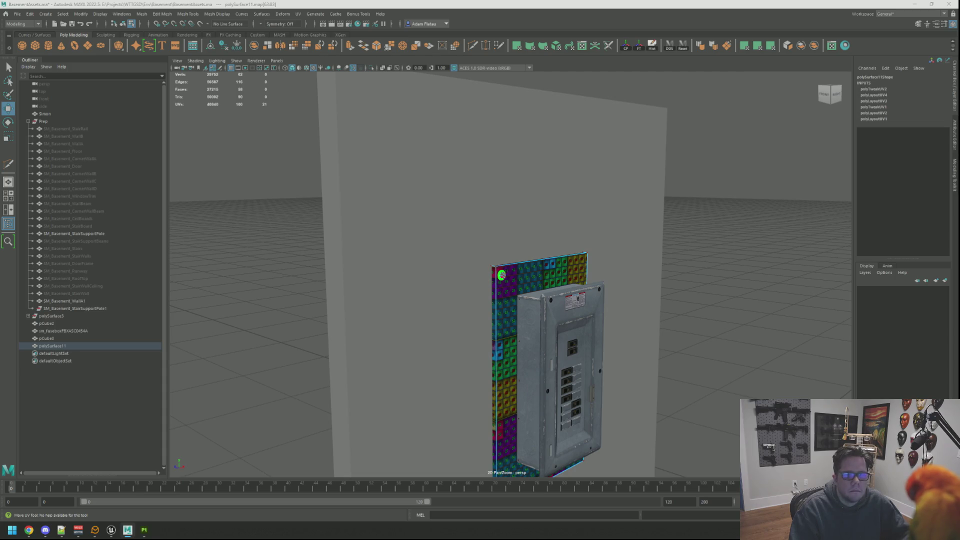
click(502, 275)
click(502, 275)
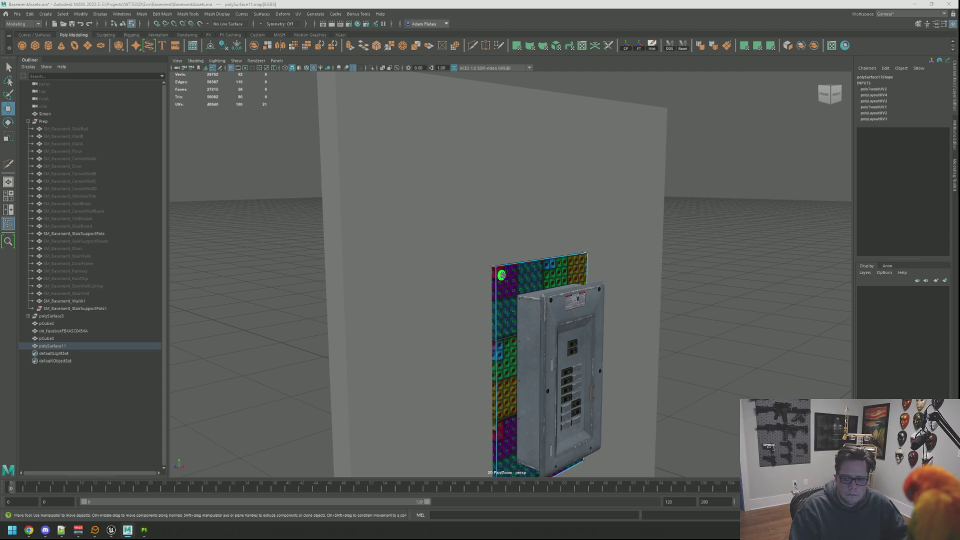
click(501, 276)
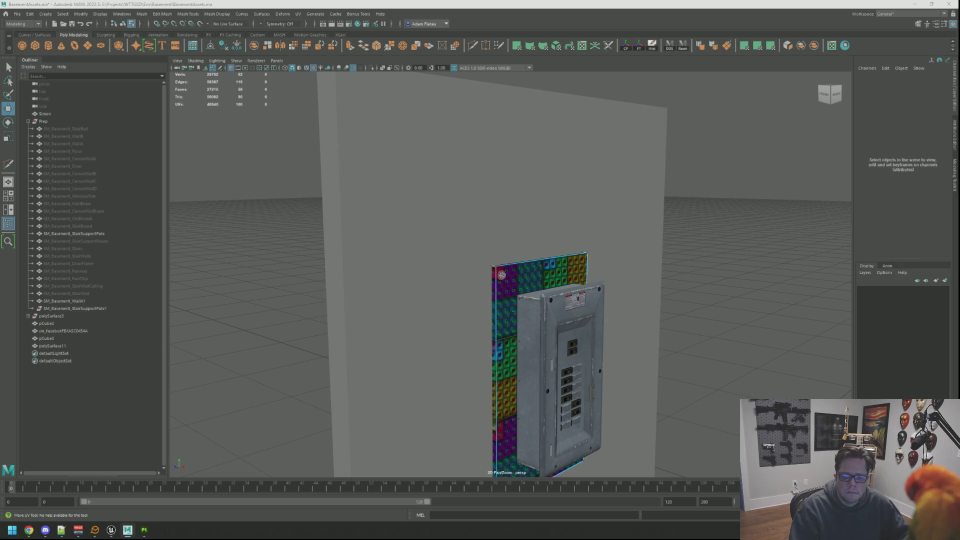
click(502, 275)
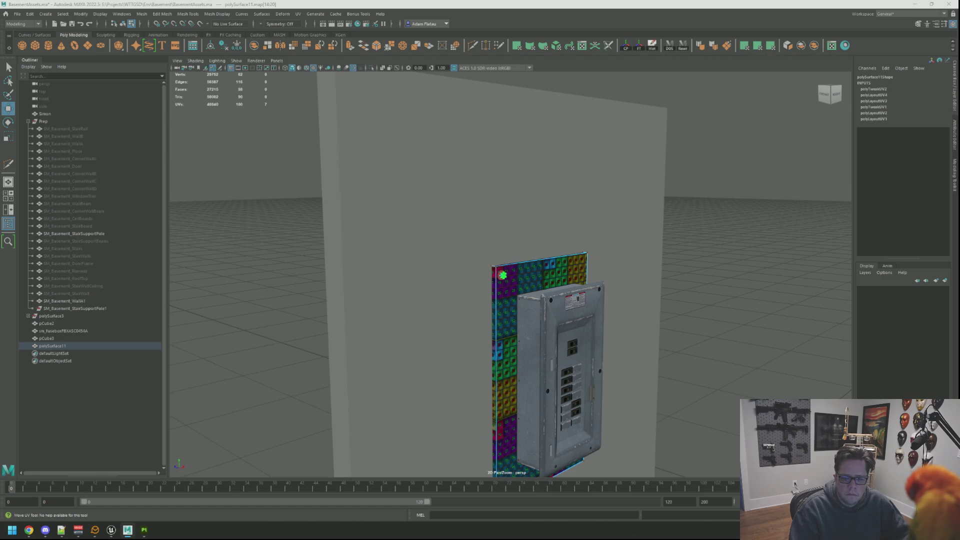
click(502, 275)
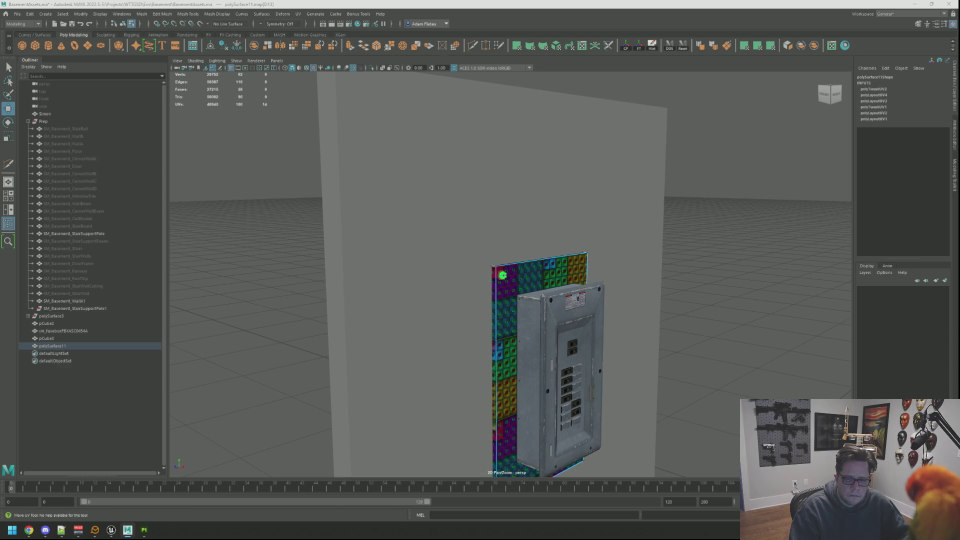
key(w)
click(502, 275)
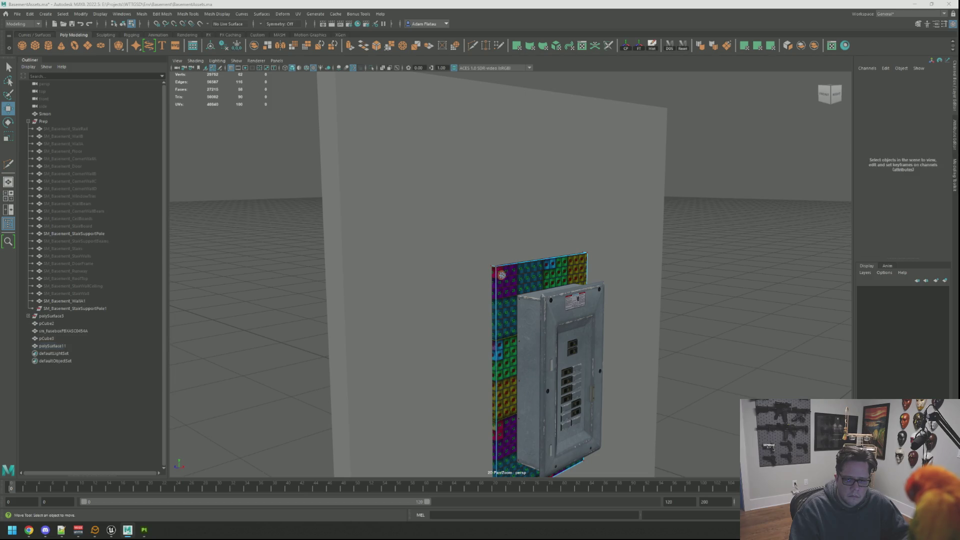
key(y)
click(502, 275)
click(503, 275)
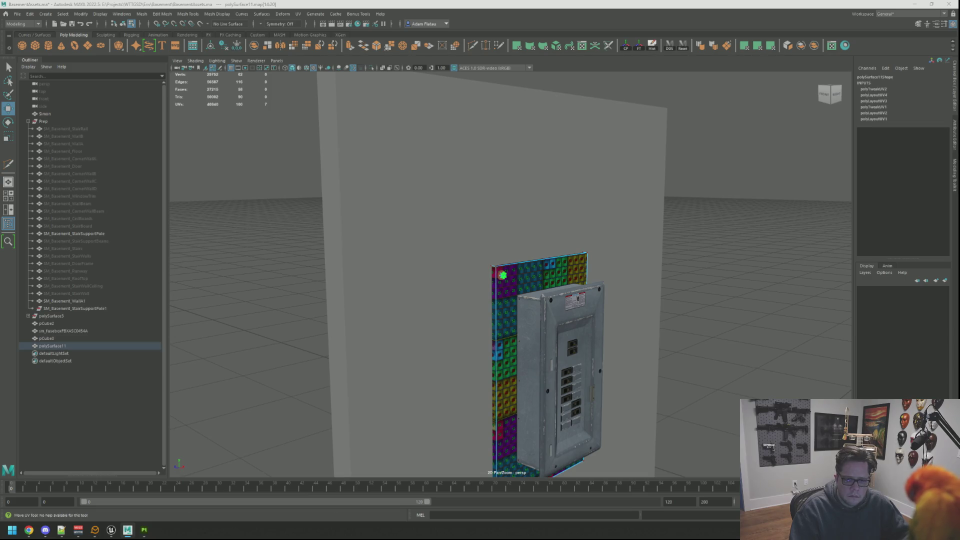
key(w)
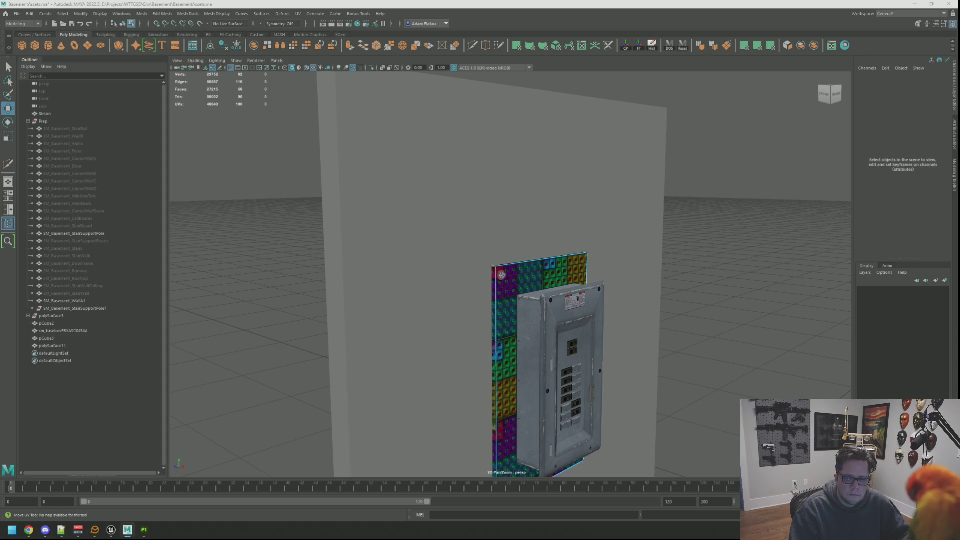
Reselect and frame the disc and bring up its material assignment menu
mouse_move(729, 268)
mouse_down()
mouse_move(688, 241)
mouse_move(658, 258)
mouse_up()
click(505, 275)
key(f)
right_click(544, 256)
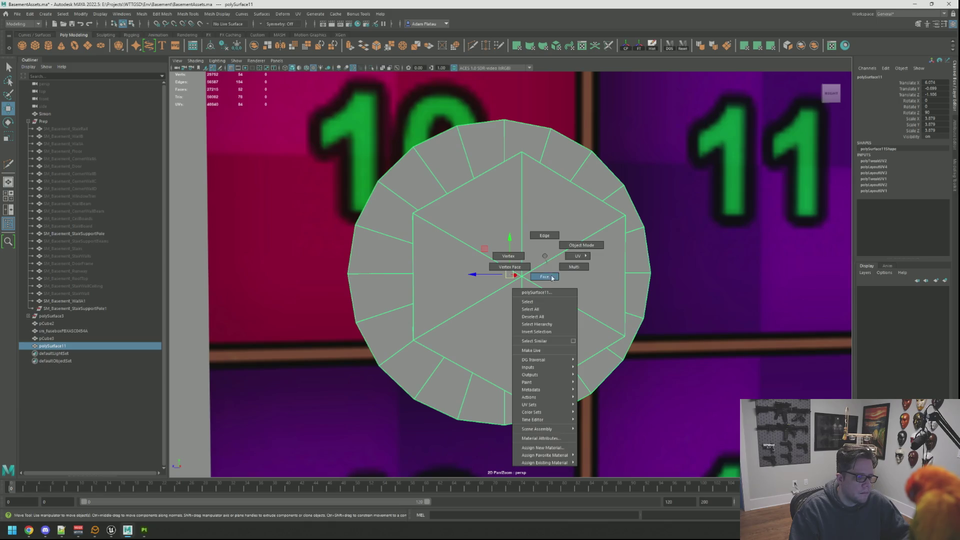
Assign the numbered checker favorite material to the disc
mouse_move(565, 456)
click(610, 488)
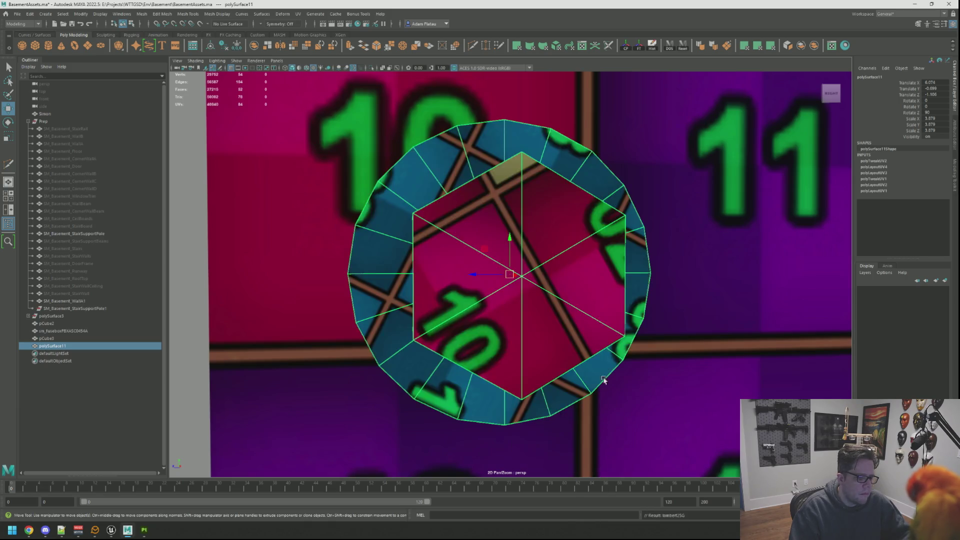
scroll(588, 311, down, 5)
click(541, 256)
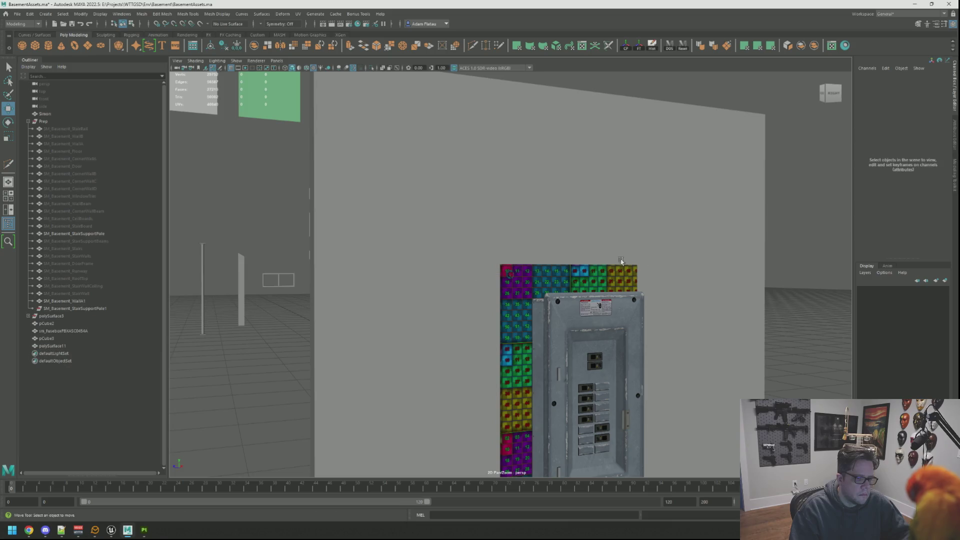
scroll(540, 256, up, 10)
scroll(540, 256, down, 8)
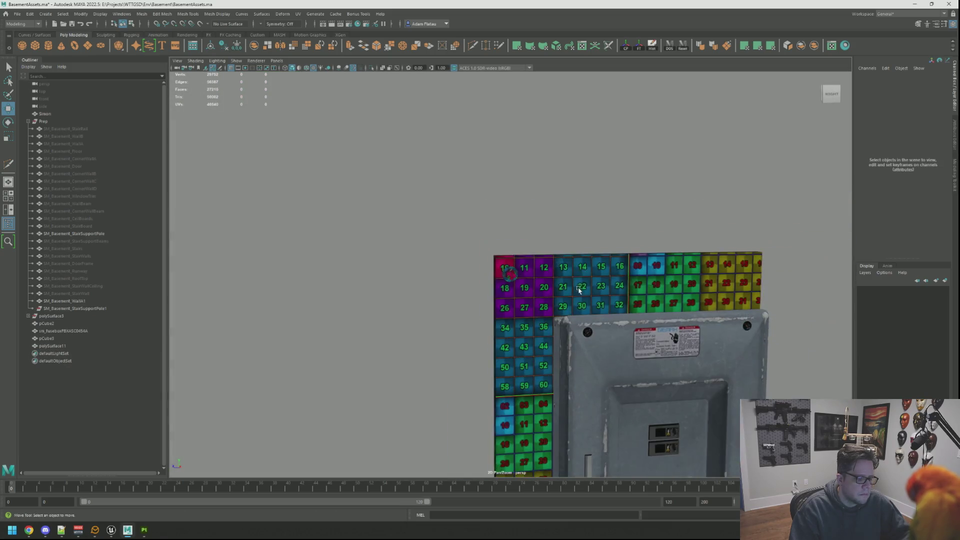
Duplicate the disc and move the copy to the panel's top-right corner
click(492, 251)
scroll(467, 251, up, 10)
scroll(628, 275, down, 10)
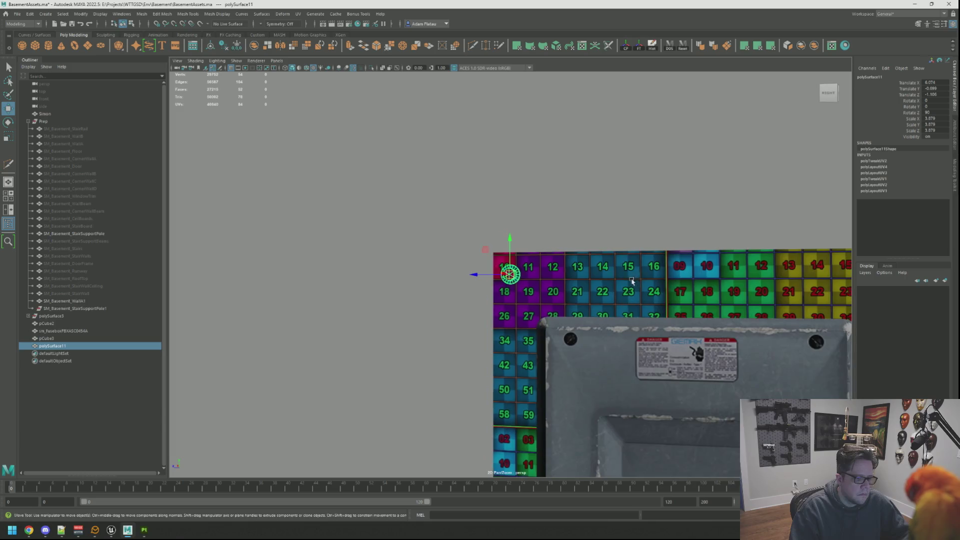
scroll(547, 248, down, 3)
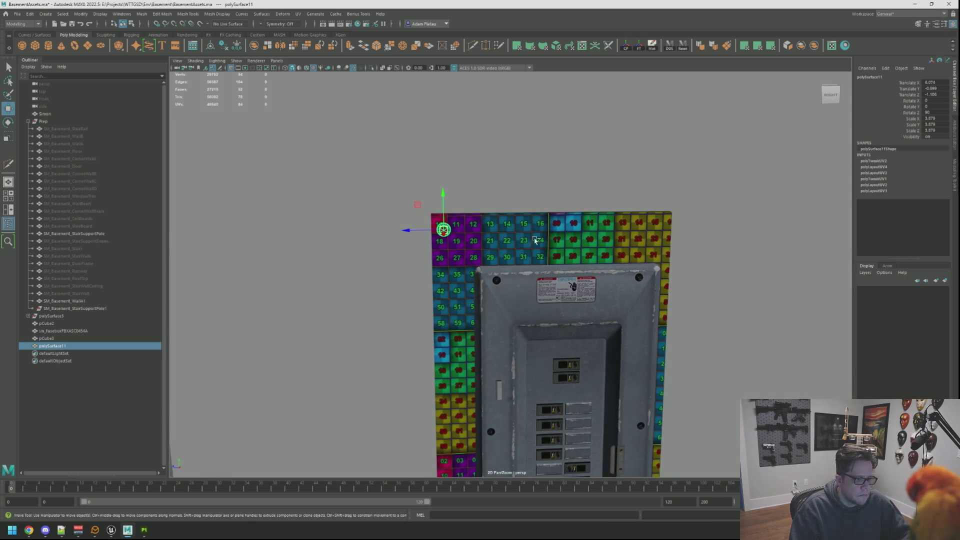
key(ctrl+d)
drag(407, 234, 626, 240)
scroll(591, 242, down, 3)
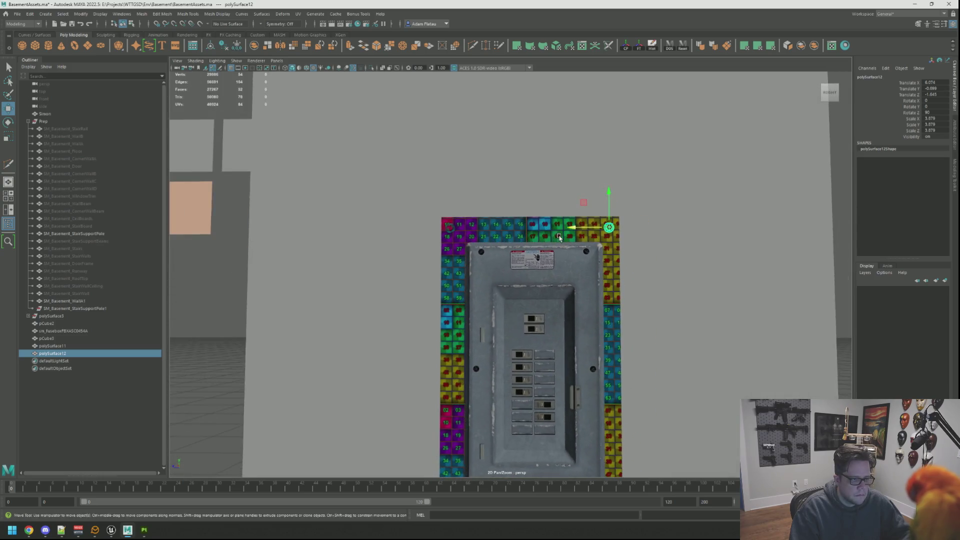
Select both top screws on the fuse box board
drag(557, 243, 534, 243)
scroll(498, 214, up, 5)
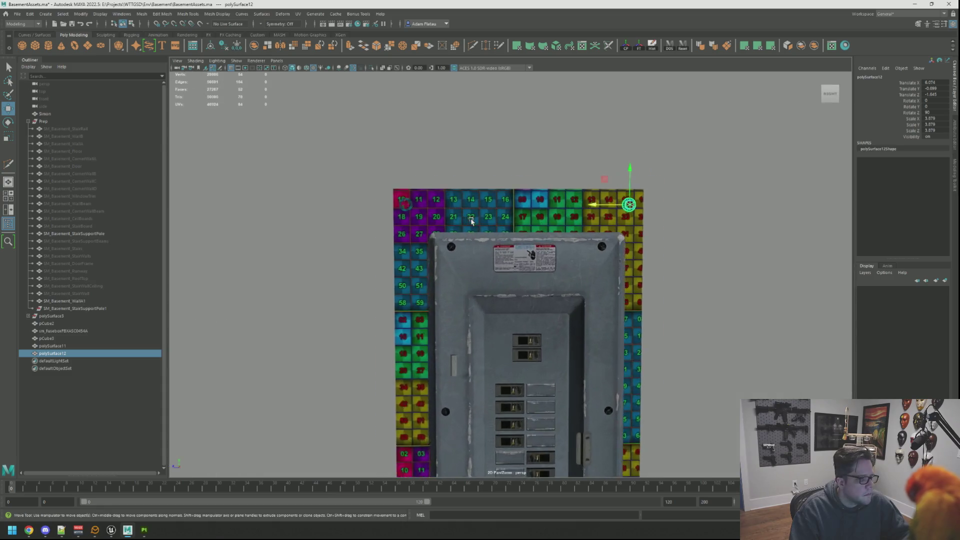
drag(497, 214, 545, 267)
drag(643, 253, 625, 256)
scroll(416, 268, down, 2)
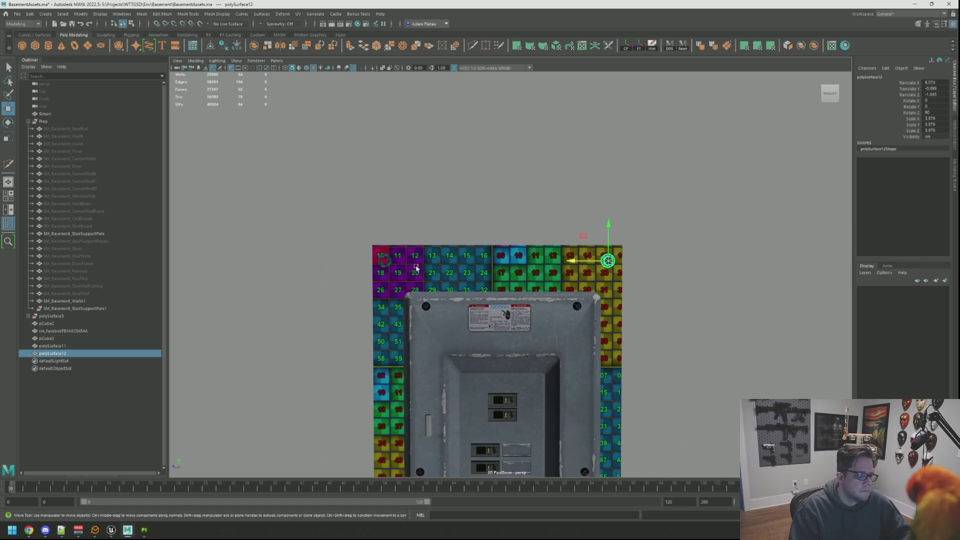
shift+click(383, 262)
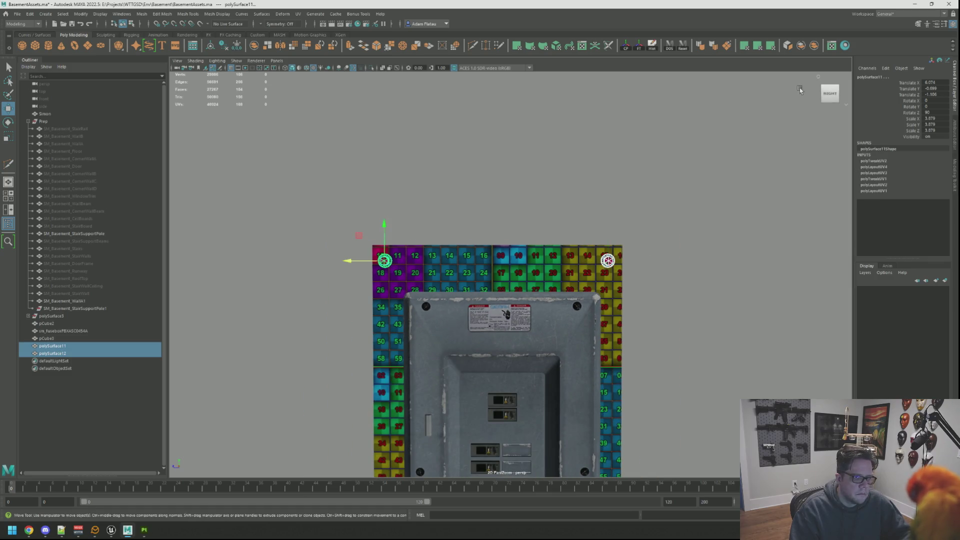
click(798, 88)
Duplicate the two screws and move the copies down to the bottom corners
key(ctrl+d)
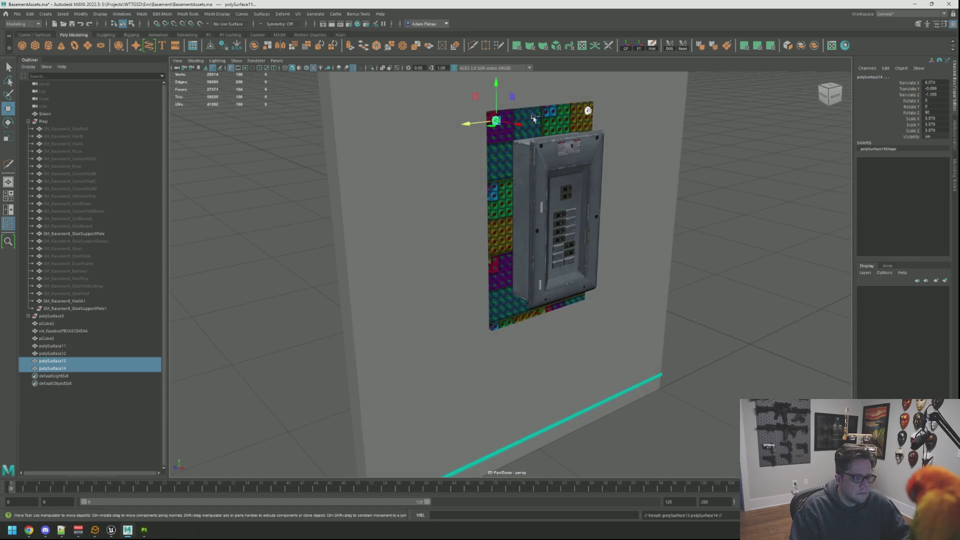
drag(498, 90, 501, 248)
drag(502, 294, 502, 292)
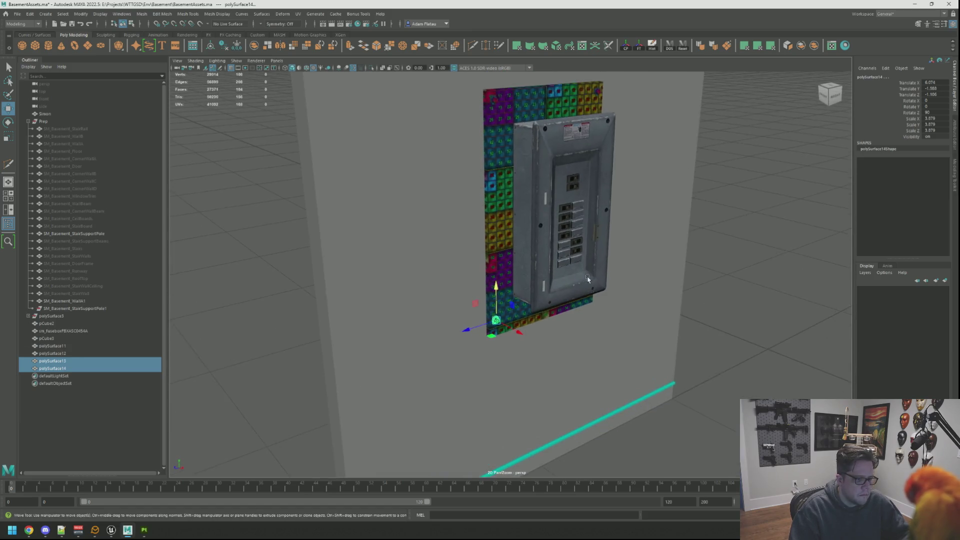
key([)
drag(429, 230, 429, 244)
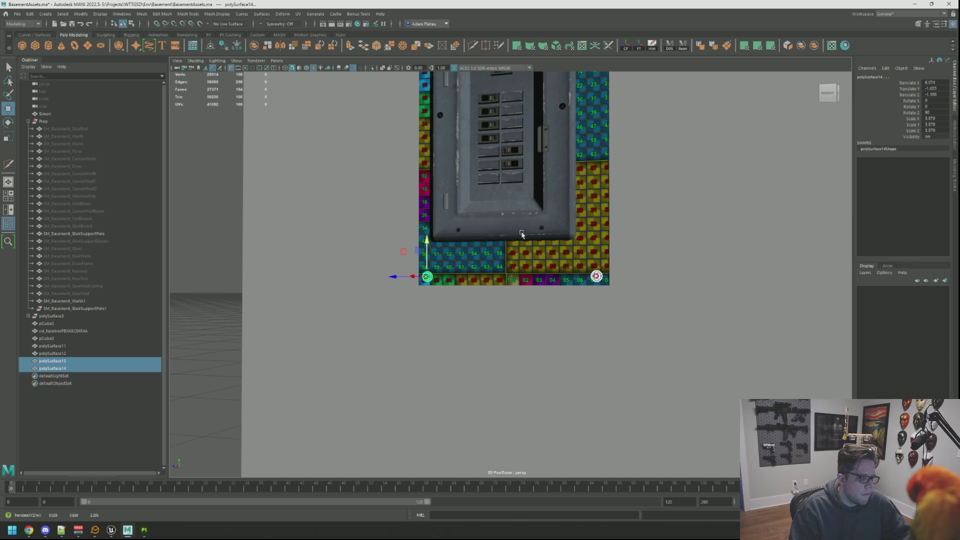
key([)
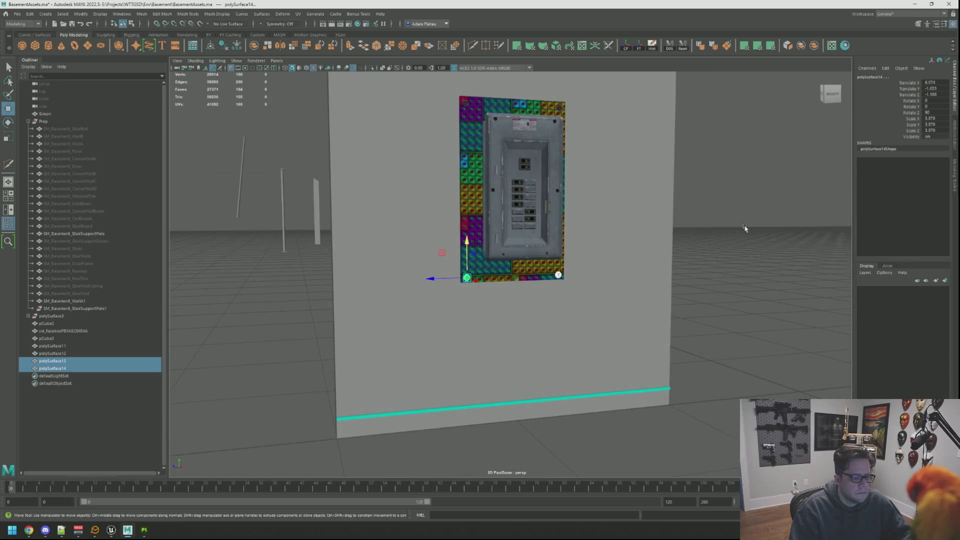
click(605, 216)
scroll(605, 215, up, 6)
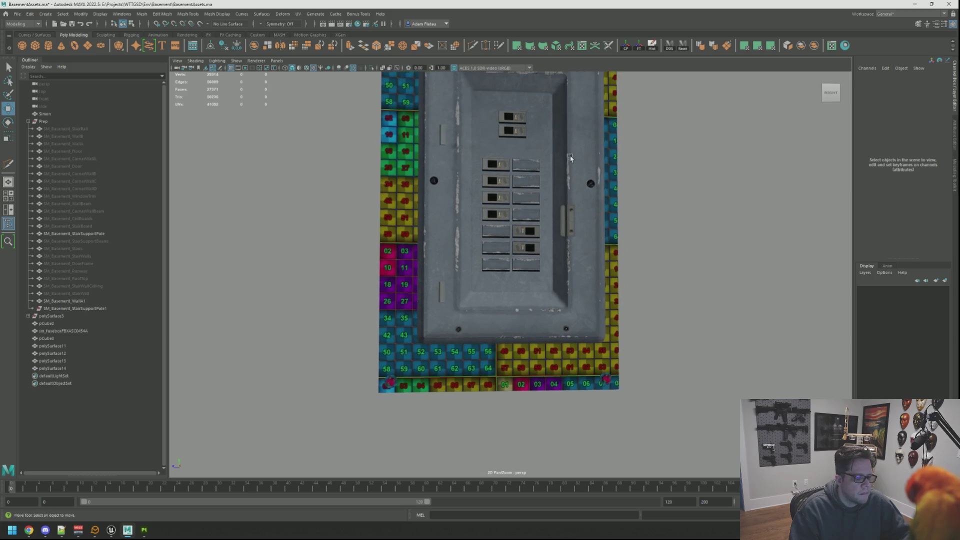
Turn off viewport textures and enable Screen Space Ambient Occlusion
mouse_move(569, 166)
mouse_down()
mouse_move(553, 249)
mouse_move(553, 225)
mouse_move(543, 235)
mouse_up()
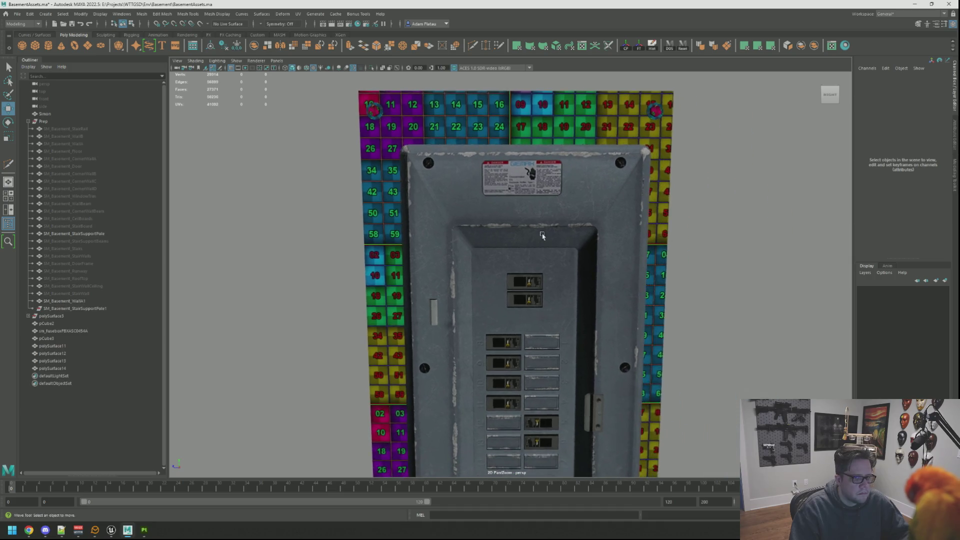
scroll(542, 236, down, 4)
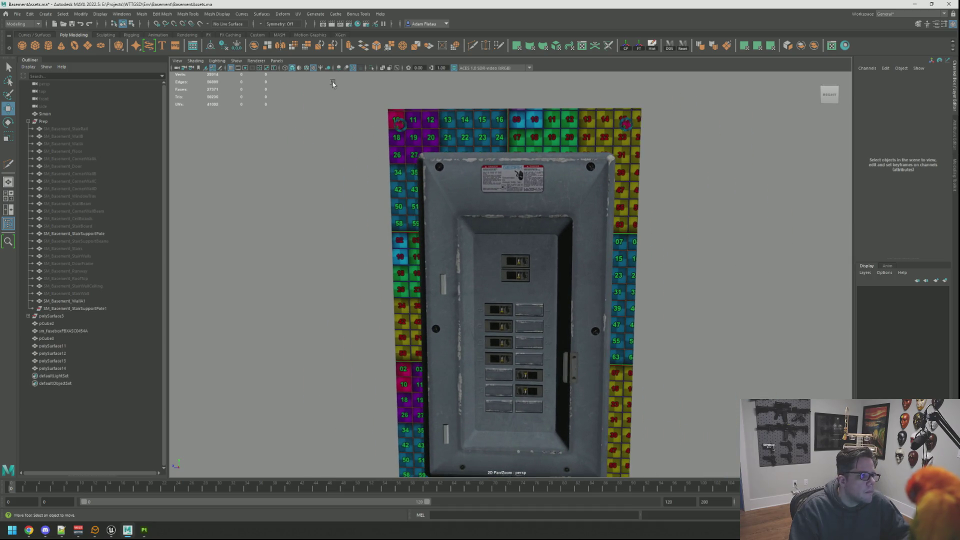
click(317, 70)
mouse_move(547, 154)
mouse_down()
mouse_move(479, 157)
mouse_move(508, 154)
mouse_move(497, 176)
mouse_move(531, 151)
mouse_move(493, 148)
mouse_move(504, 151)
mouse_up()
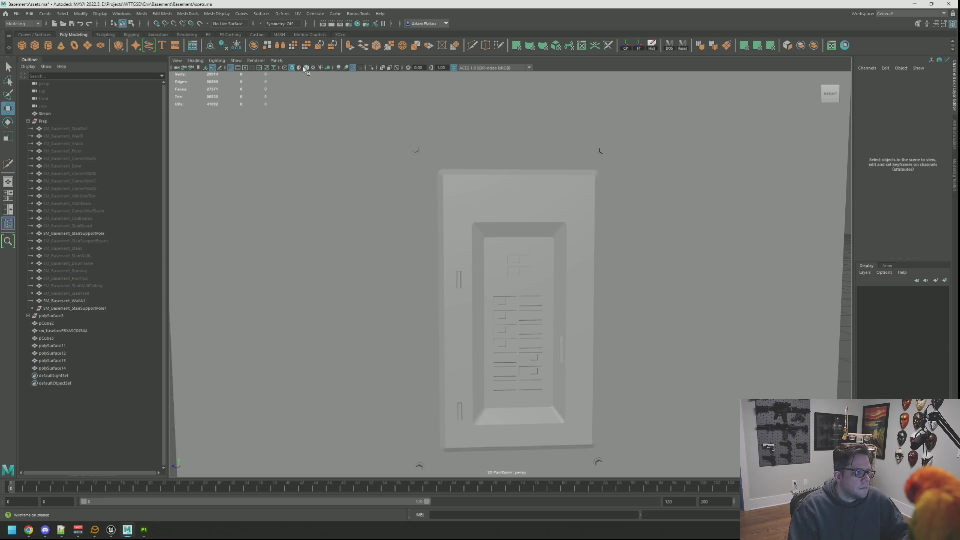
click(339, 68)
mouse_move(558, 148)
mouse_down()
mouse_move(491, 148)
mouse_move(546, 154)
mouse_move(535, 142)
mouse_move(536, 156)
mouse_move(524, 122)
mouse_move(421, 288)
mouse_up()
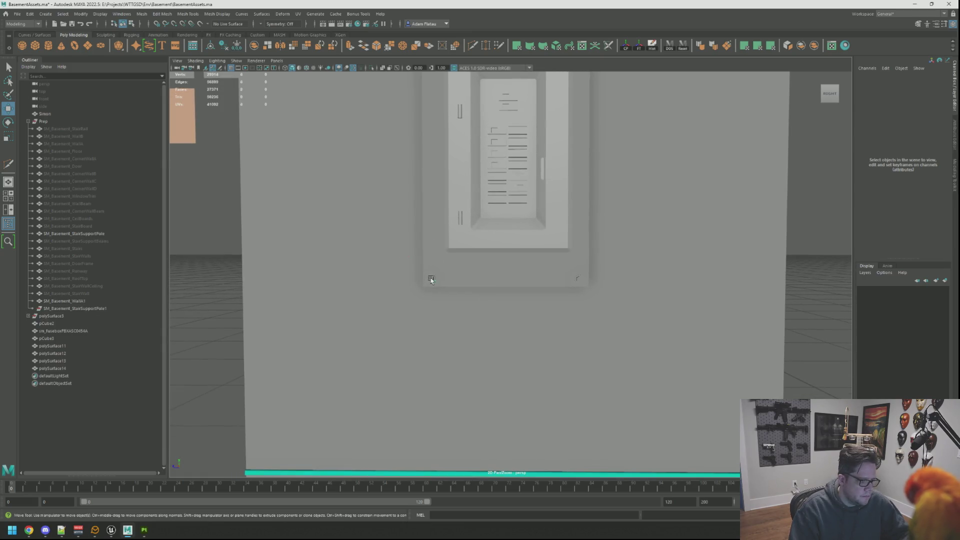
Select the two lower screws and frame them in view
click(432, 279)
shift+click(578, 278)
key(f)
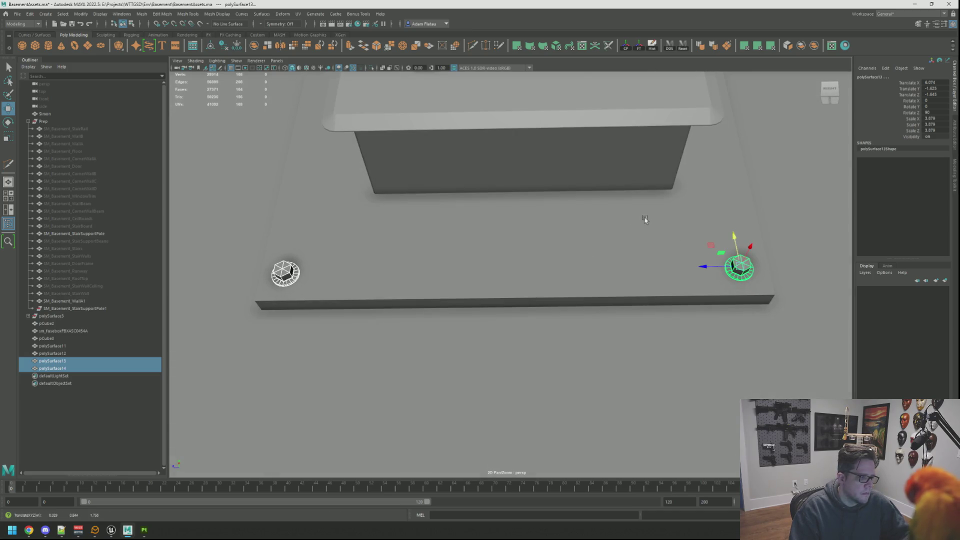
Turn textured display back on in the viewport
key(bracketleft)
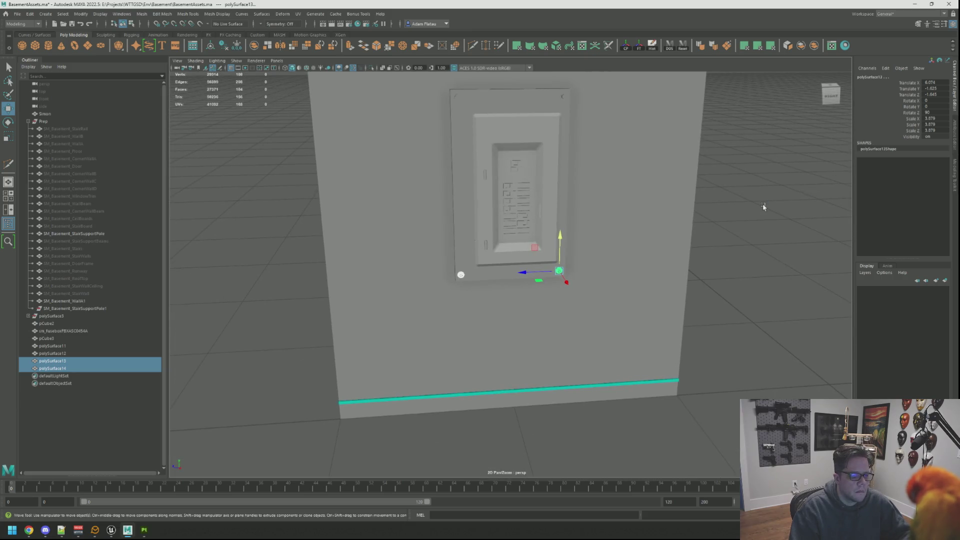
click(763, 203)
key(bracketleft)
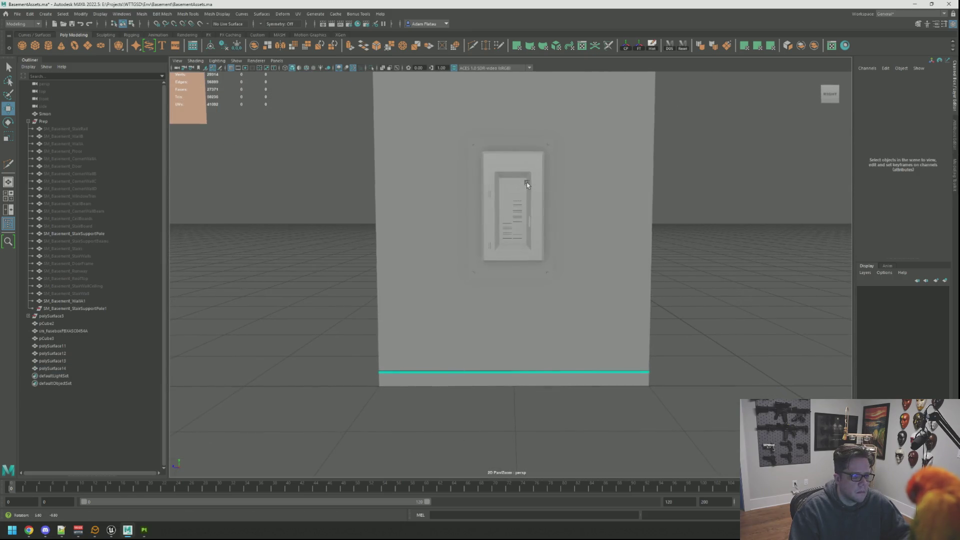
key(bracketleft)
key(bracketleft)
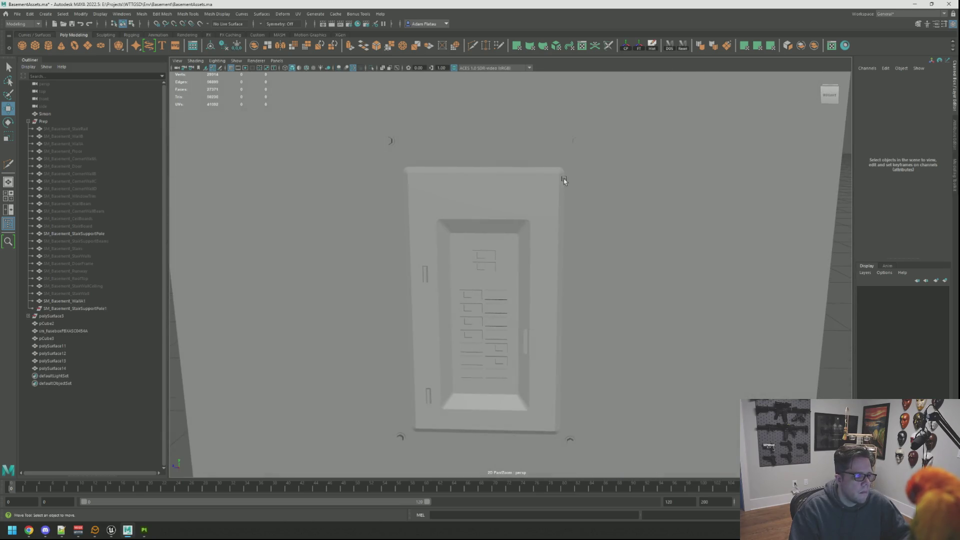
click(314, 67)
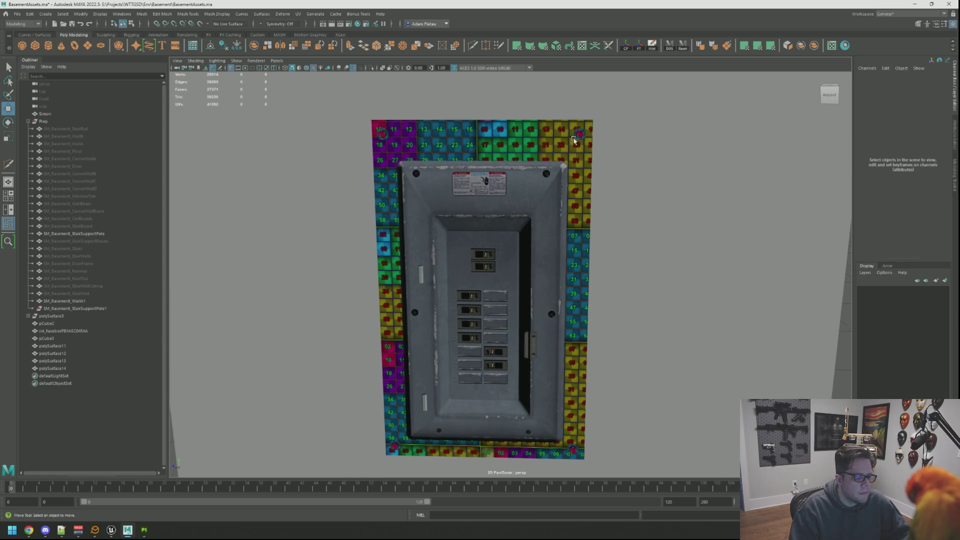
Rotate the top-right screw by about 18 degrees
click(573, 141)
key(f)
key(bracketleft)
key(e)
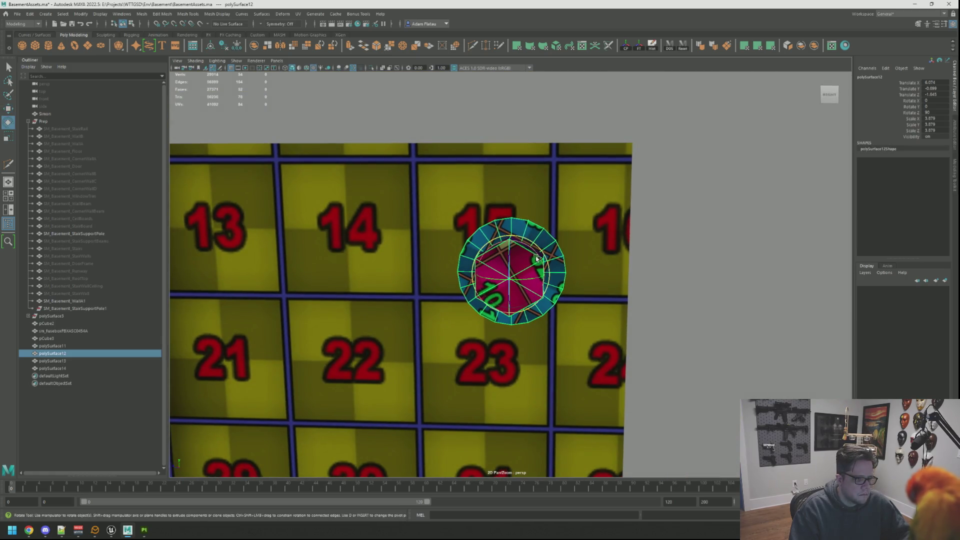
key(bracketleft)
drag(531, 245, 523, 246)
key(ctrl+z)
key(bracketleft)
key(bracketleft)
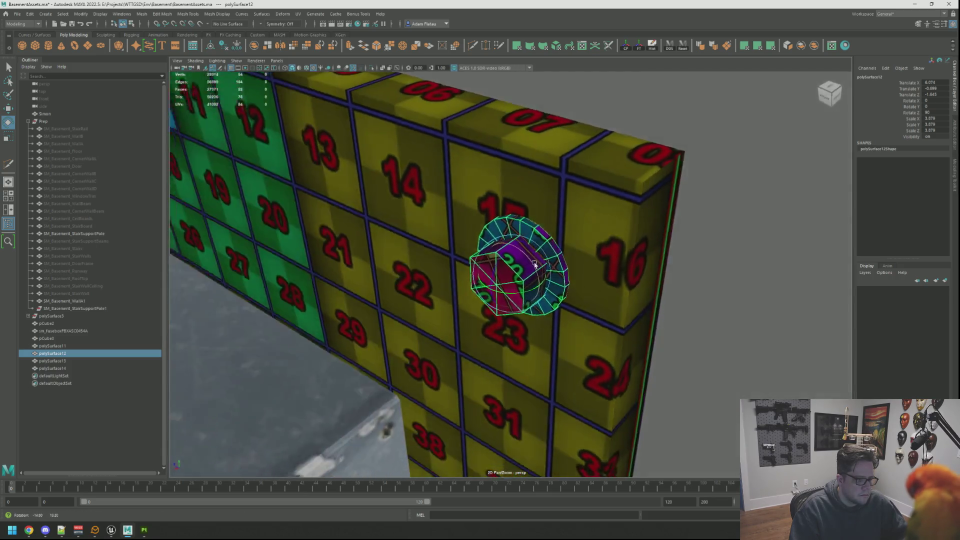
drag(525, 258, 518, 250)
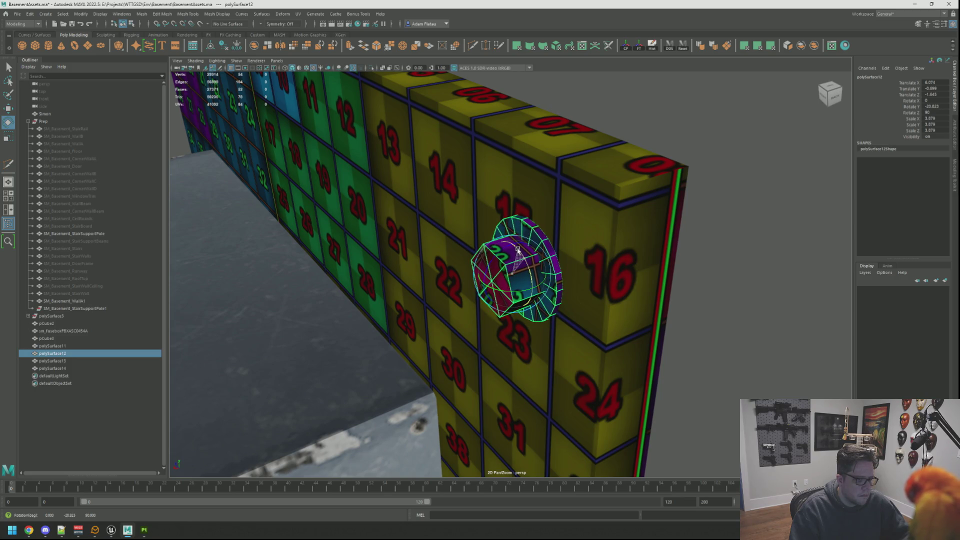
key(w)
key(bracketleft)
key(bracketleft)
key(bracketleft)
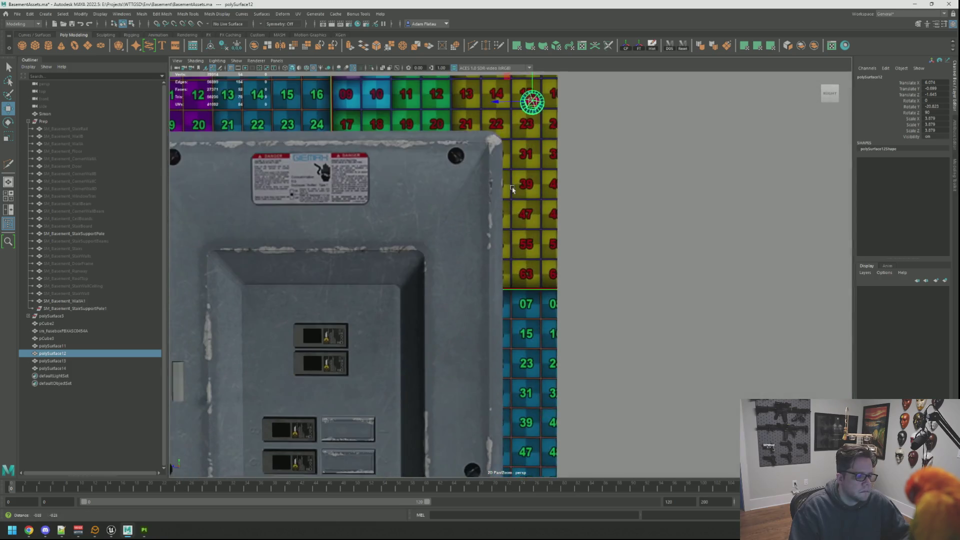
key(bracketleft)
key(bracketleft)
key(bracketleft)
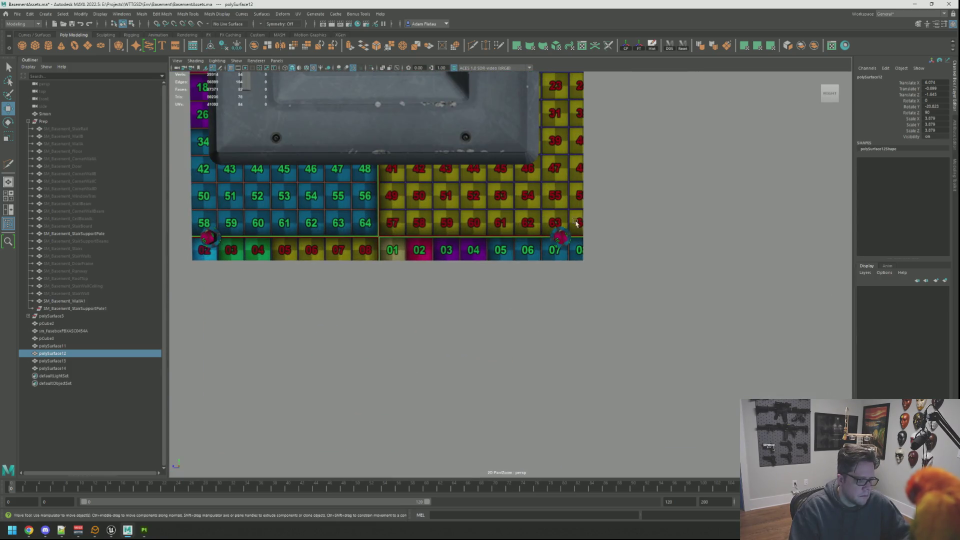
Rotate the lower-right screw by about 15 degrees
click(562, 239)
key(bracketleft)
key(bracketleft)
key(e)
mouse_move(530, 254)
mouse_down()
mouse_move(534, 261)
mouse_move(491, 254)
mouse_move(453, 233)
mouse_up()
key(bracketleft)
scroll(453, 233, up, 2)
key(bracketleft)
key(bracketleft)
key(bracketleft)
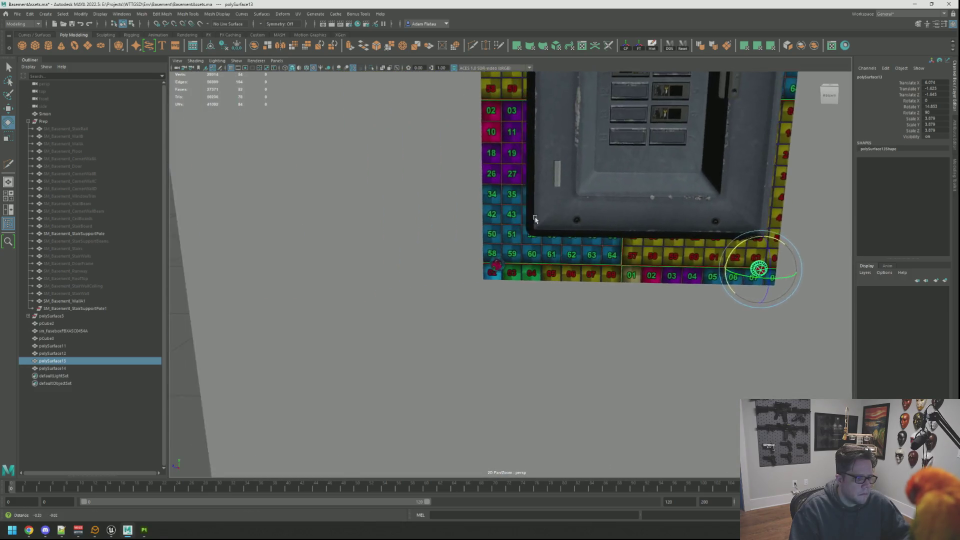
Rotate the lower-left screw slightly, then select the checker-tiled backing board
click(499, 254)
key(bracketright)
key(bracketright)
key(bracketright)
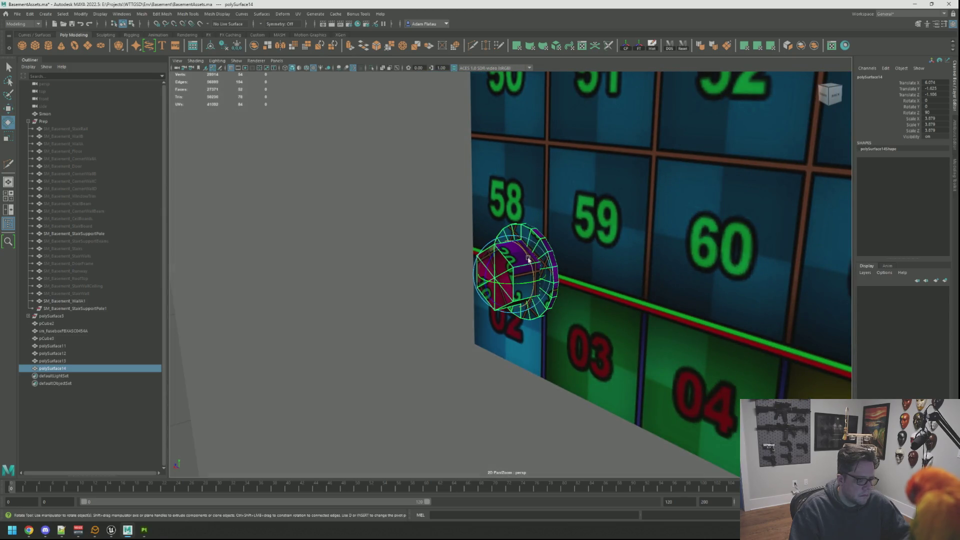
drag(529, 259, 525, 254)
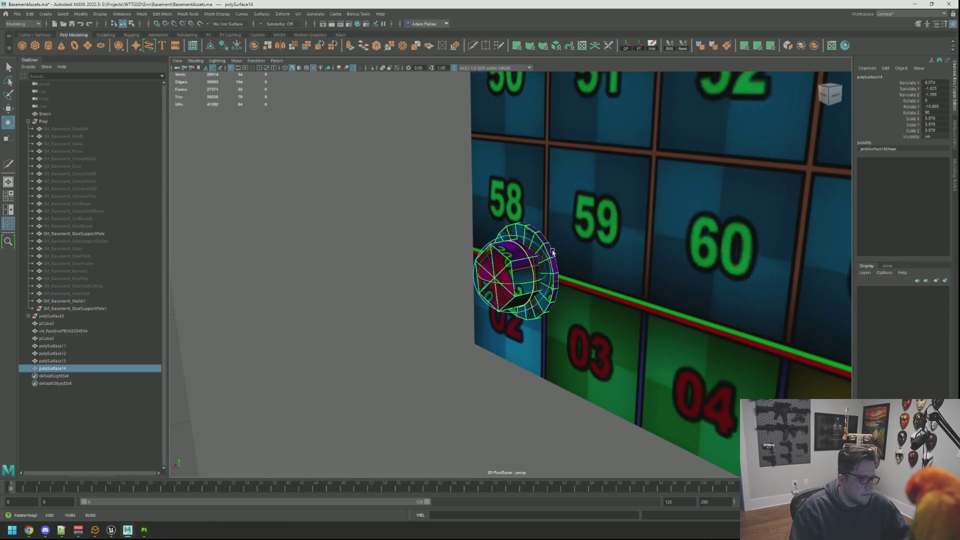
key(bracketleft)
right_click(516, 265)
click(581, 293)
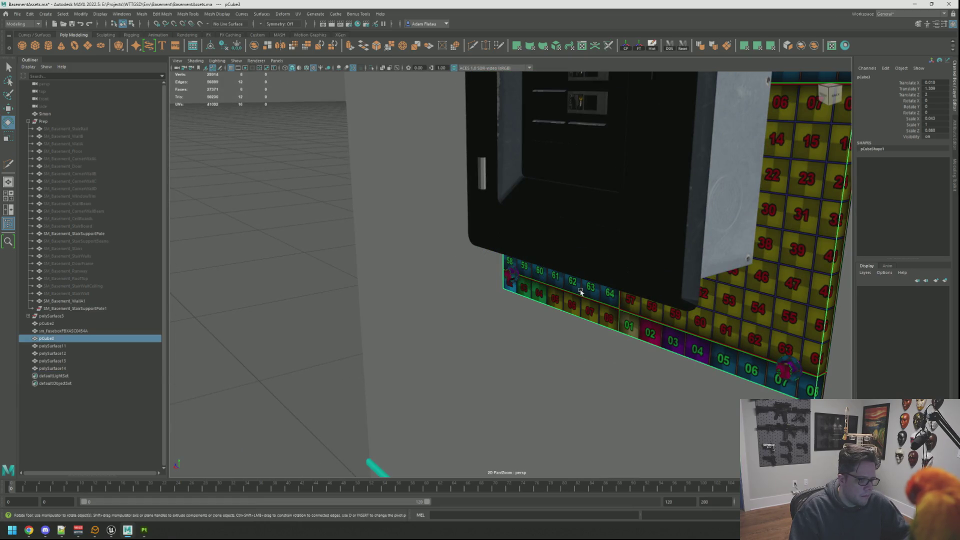
shift+click(513, 277)
key(bracketright)
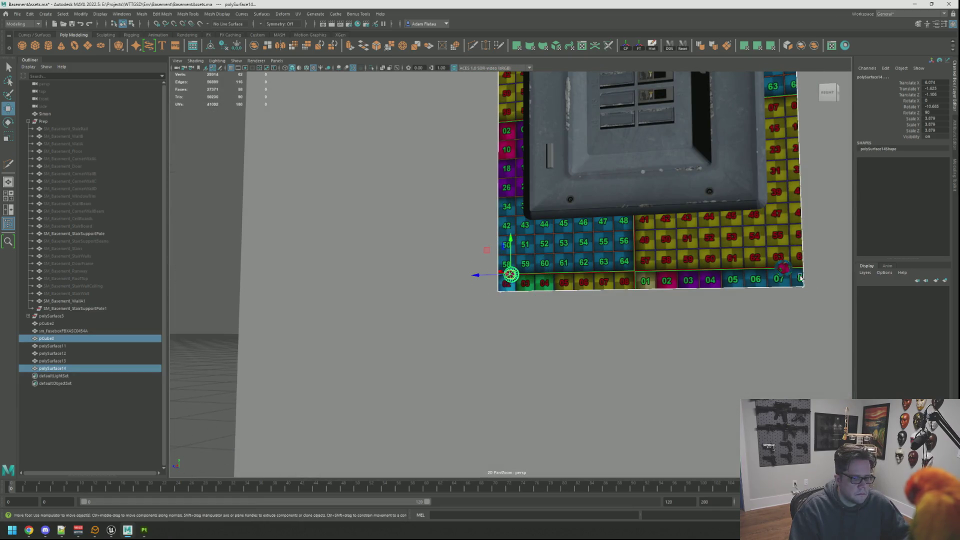
shift+click(784, 270)
key(f)
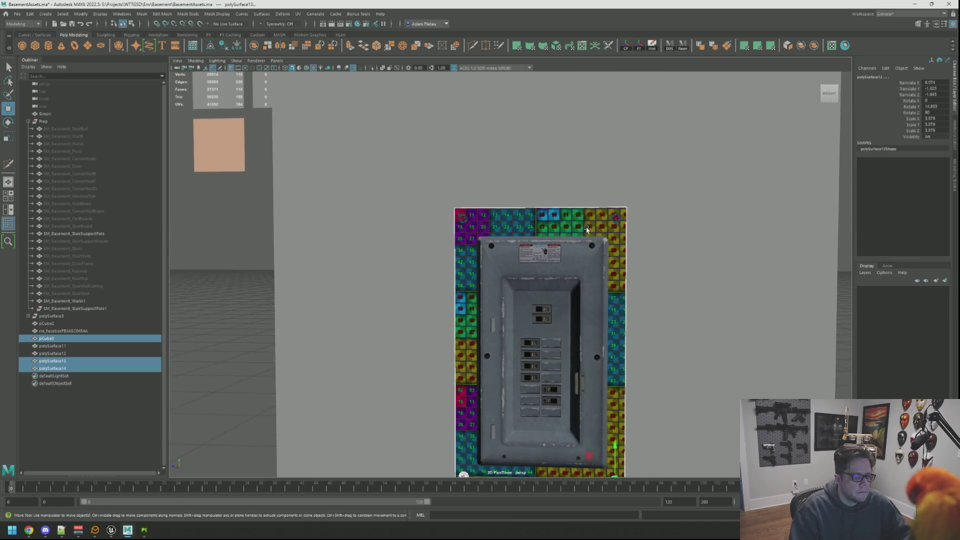
scroll(640, 231, up, 3)
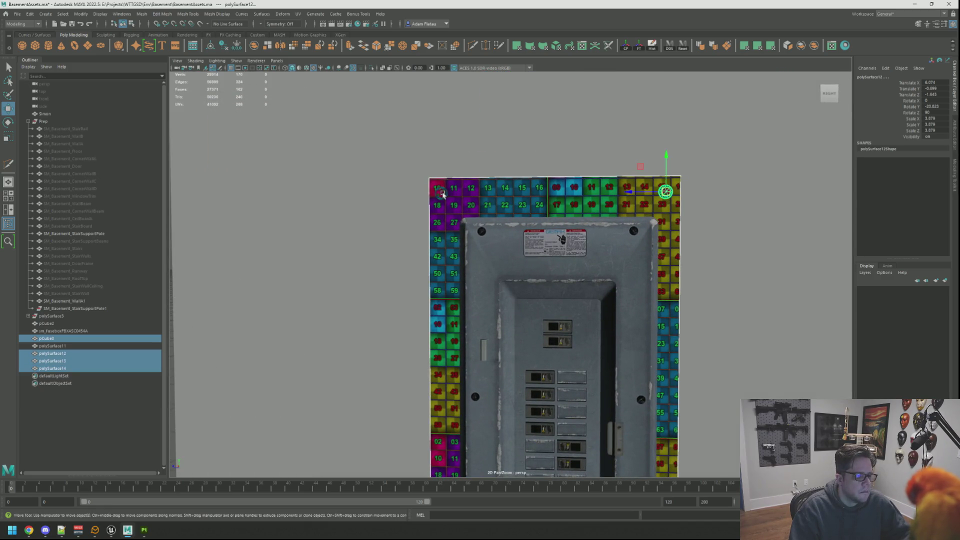
shift+click(443, 194)
shift+click(515, 202)
key(f)
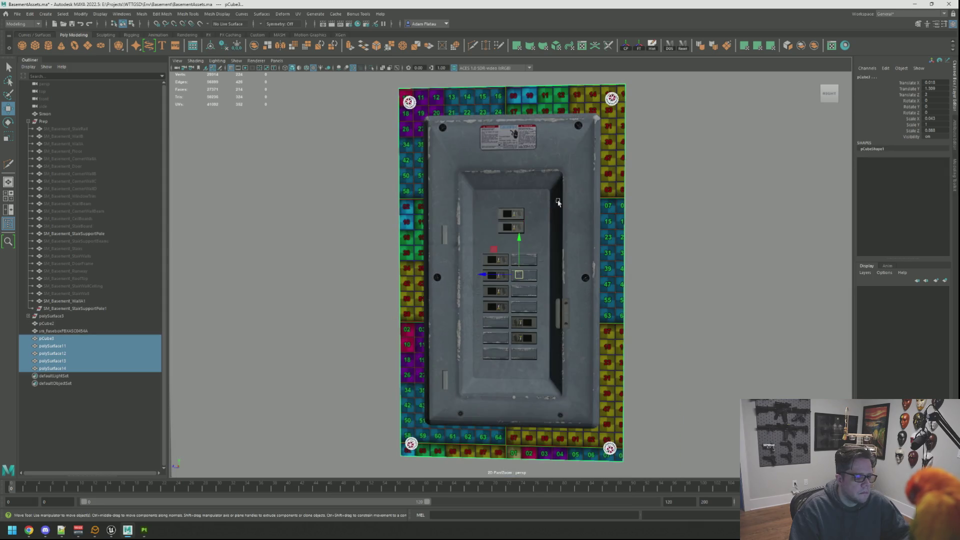
click(815, 46)
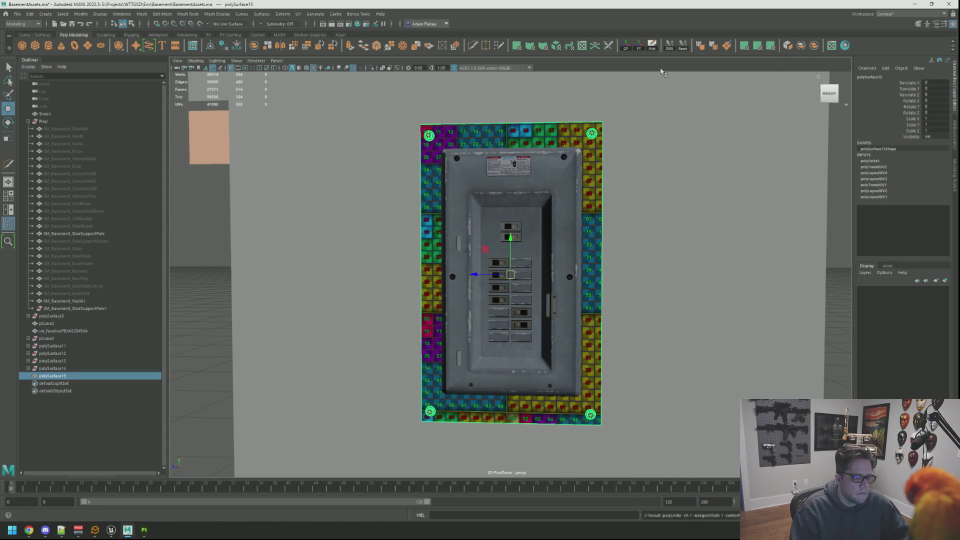
click(650, 47)
scroll(521, 178, down, 5)
click(520, 178)
mouse_move(520, 178)
mouse_down()
mouse_move(688, 214)
mouse_move(562, 192)
mouse_move(495, 195)
mouse_move(627, 206)
mouse_move(630, 223)
mouse_move(577, 190)
mouse_move(707, 215)
mouse_up()
click(577, 190)
scroll(578, 190, down, 3)
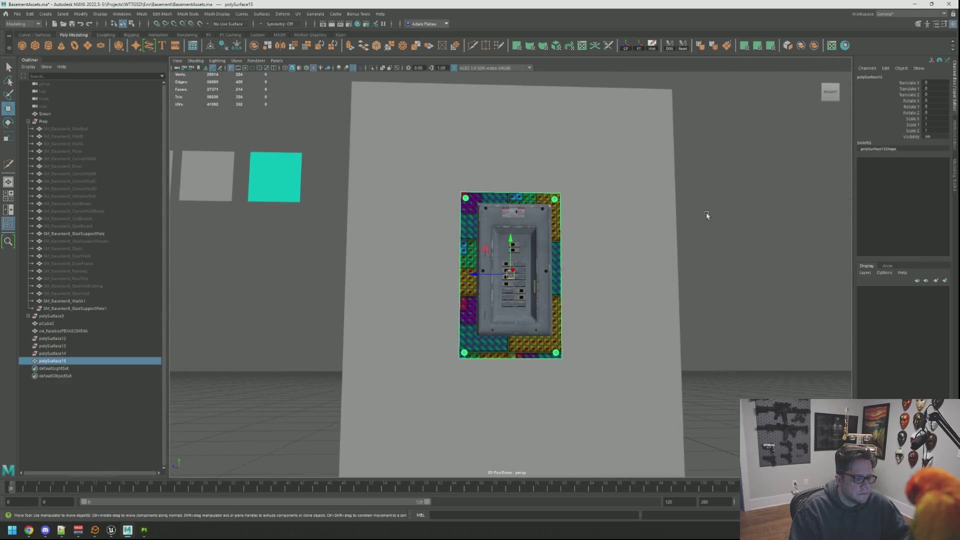
click(707, 214)
mouse_move(611, 208)
mouse_down()
mouse_move(525, 202)
mouse_move(542, 187)
mouse_move(632, 197)
mouse_move(537, 195)
mouse_move(663, 227)
mouse_move(600, 202)
mouse_up()
key(w)
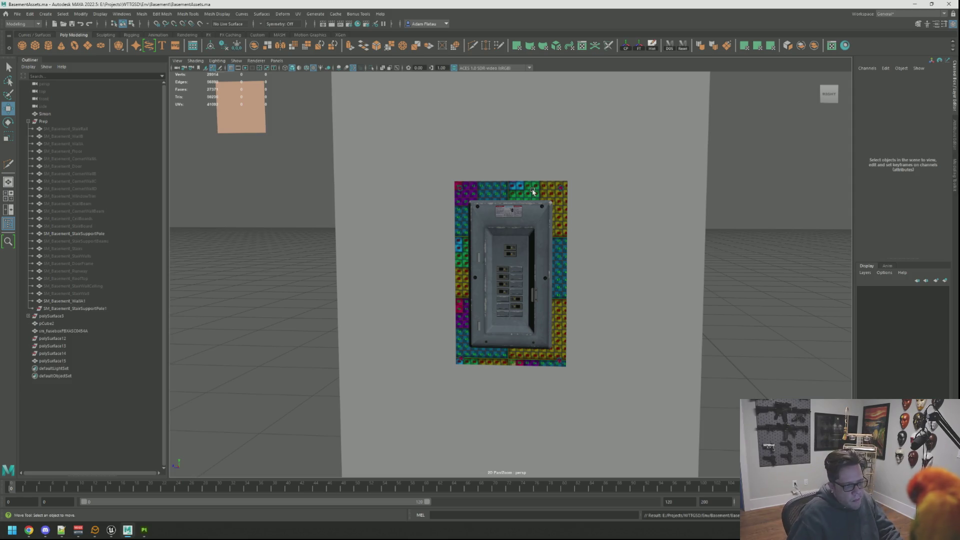
mouse_move(535, 195)
mouse_down()
mouse_move(540, 190)
mouse_move(562, 242)
mouse_move(550, 175)
mouse_move(557, 152)
mouse_move(608, 215)
mouse_move(618, 206)
mouse_move(610, 196)
mouse_move(461, 197)
mouse_move(530, 191)
mouse_move(530, 212)
mouse_move(500, 215)
mouse_move(560, 229)
mouse_up()
scroll(530, 191, down, 10)
scroll(537, 211, up, 5)
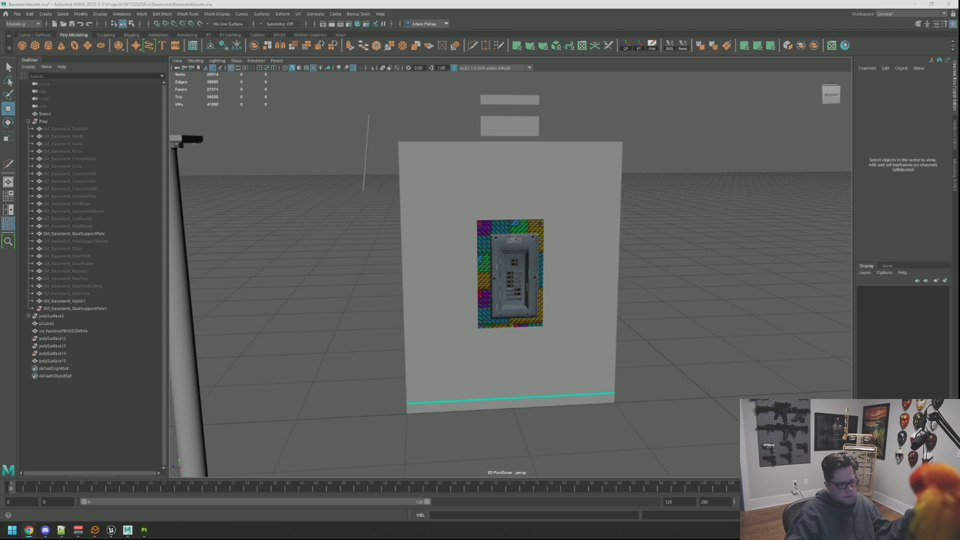
Rename the backing board to SM_Demo_BreakerBoxBoard
click(510, 271)
key(f)
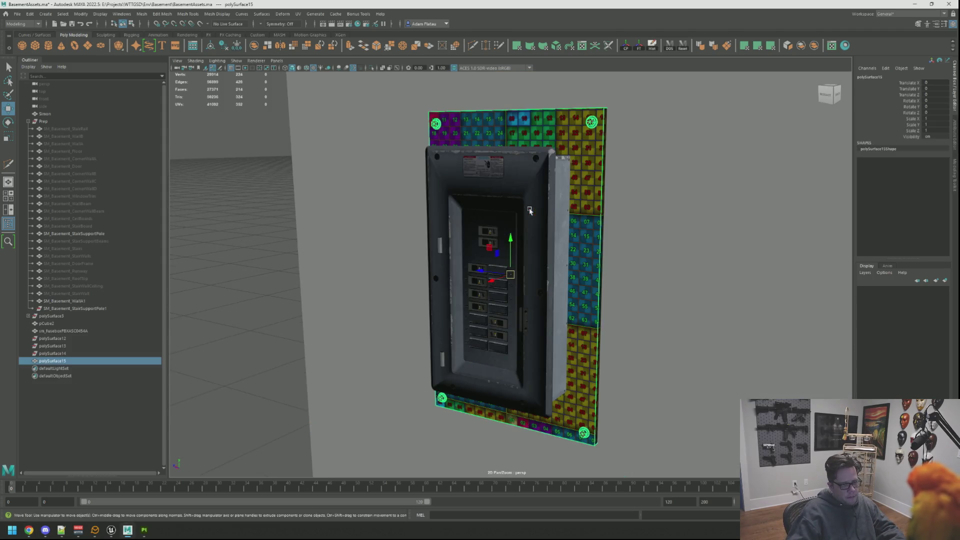
mouse_move(591, 253)
mouse_down()
mouse_move(547, 264)
mouse_move(420, 257)
mouse_move(529, 252)
mouse_move(334, 288)
mouse_up()
text(SM_Demo_BreakerBoxBoard)
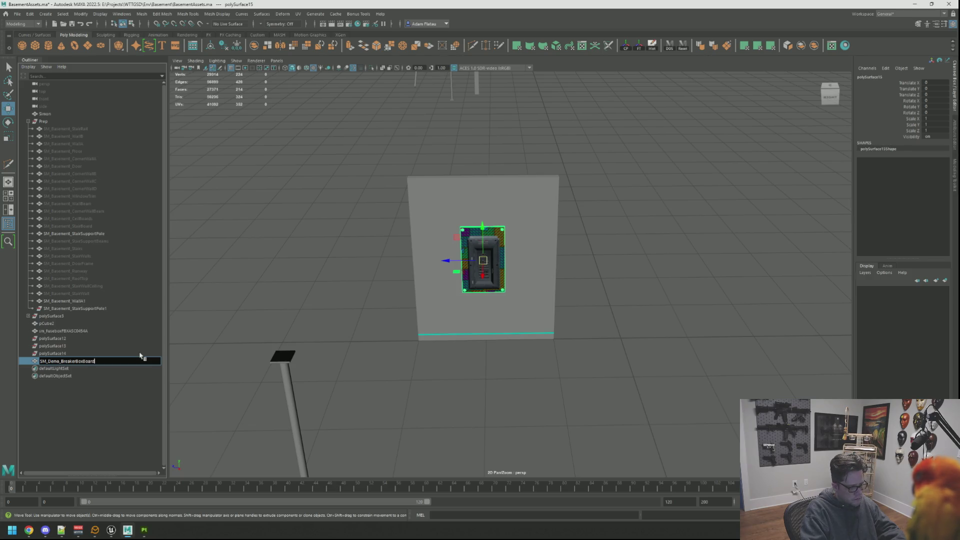
key(Return)
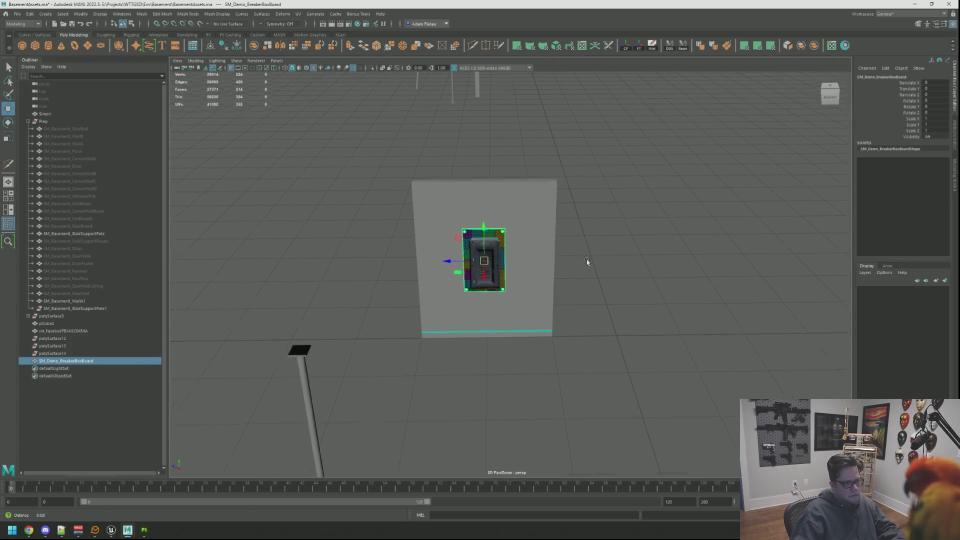
key(f)
Delete the wall SM_Basement_WallA1
scroll(545, 272, down, 5)
drag(545, 272, 472, 250)
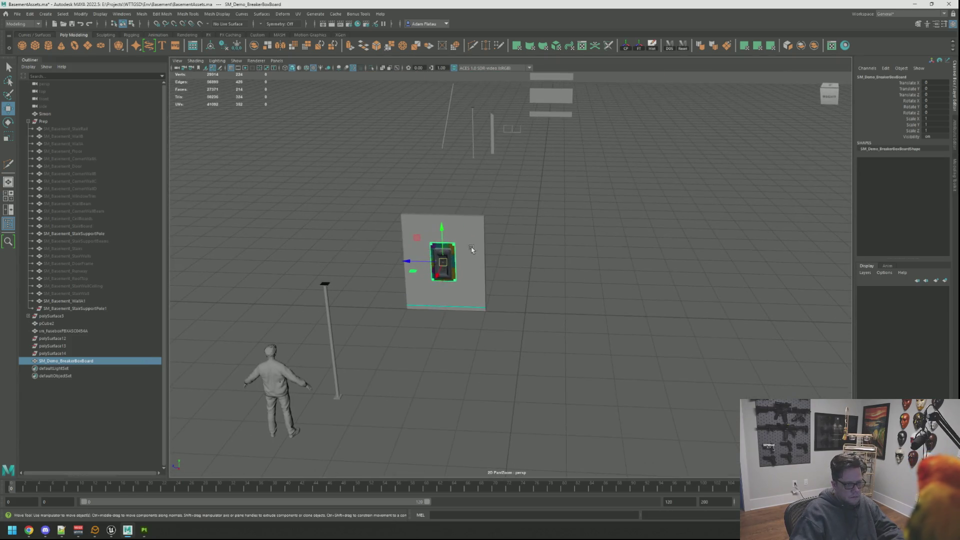
click(470, 254)
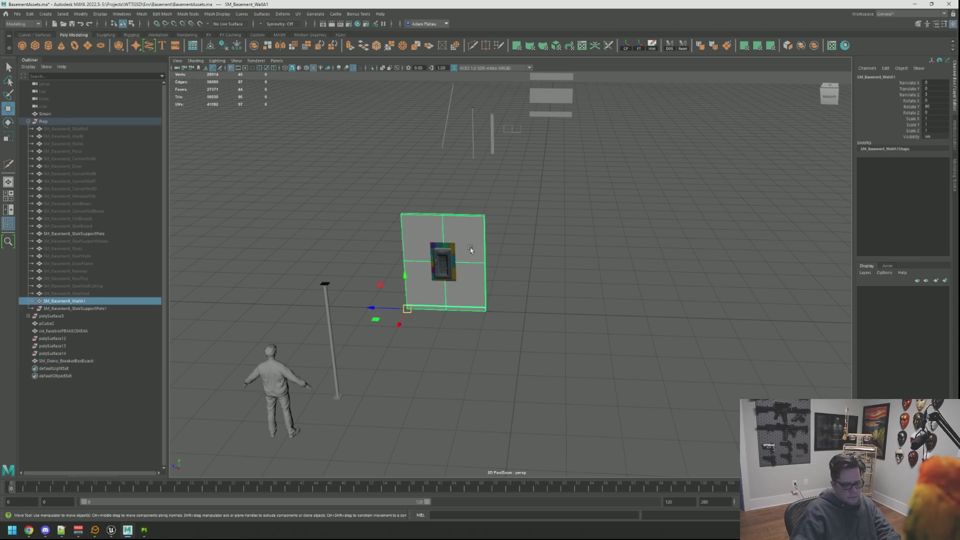
key(Delete)
Move the breaker board away from the fuse box
click(444, 248)
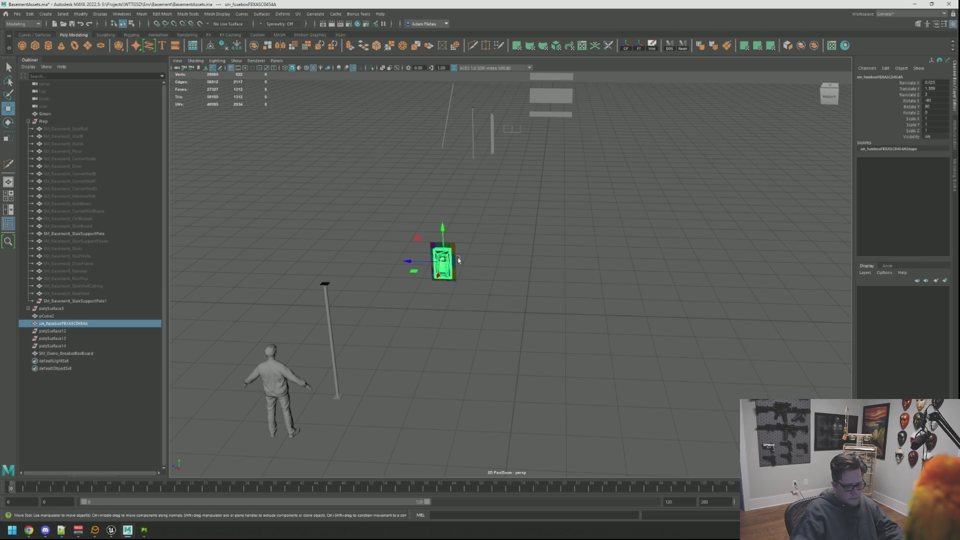
click(457, 259)
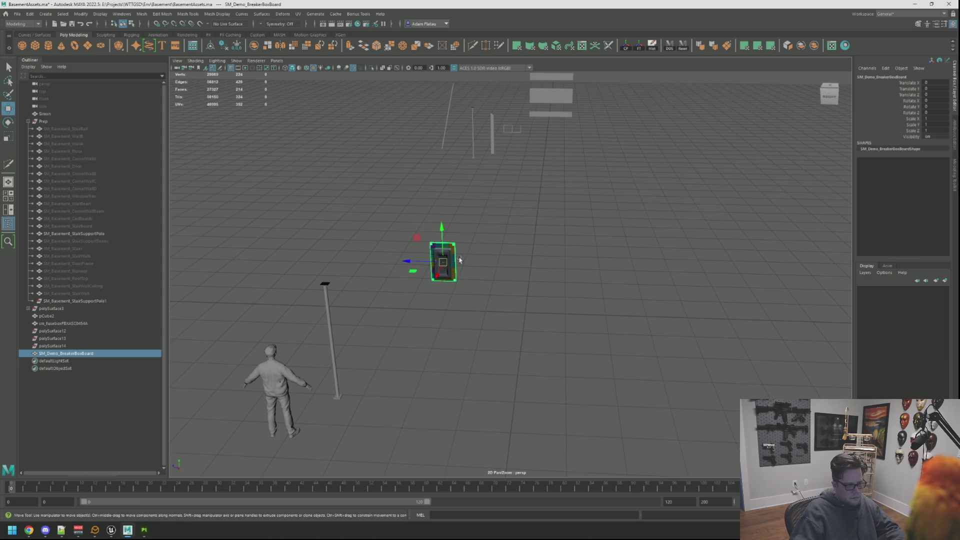
drag(447, 264, 525, 310)
key(f)
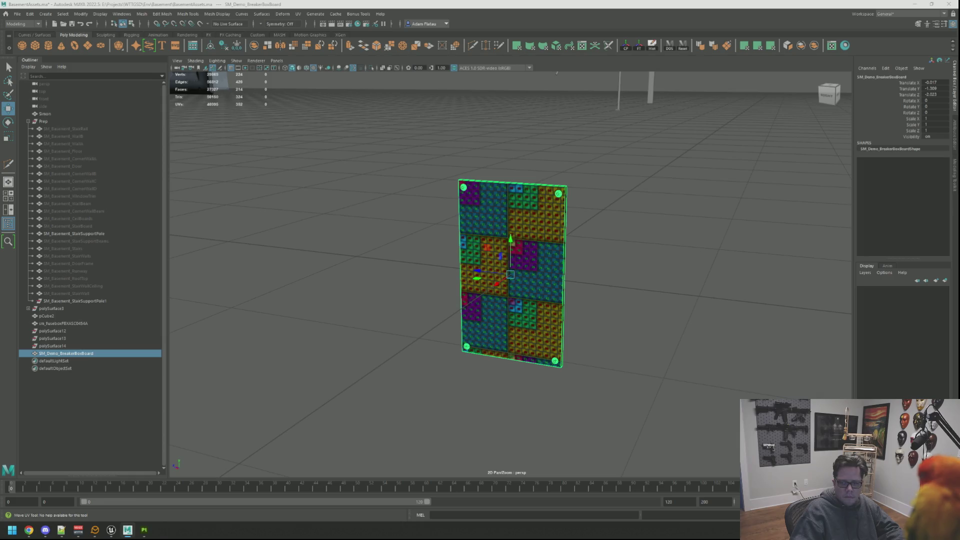
scroll(628, 218, up, 5)
mouse_move(628, 218)
mouse_down()
mouse_move(610, 222)
mouse_move(607, 210)
mouse_move(574, 220)
mouse_move(570, 210)
mouse_move(648, 237)
mouse_move(553, 217)
mouse_move(497, 225)
mouse_move(639, 223)
mouse_up()
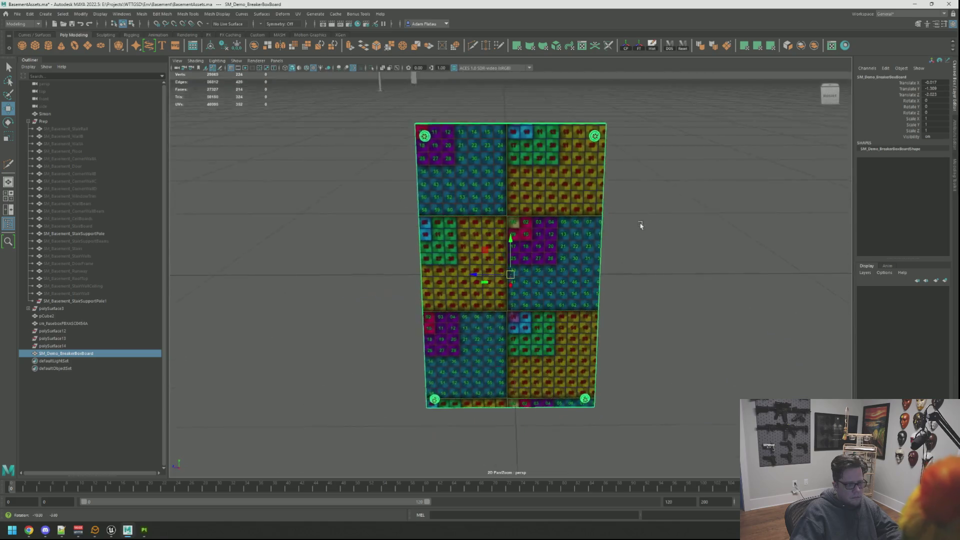
scroll(639, 223, down, 10)
scroll(602, 270, up, 2)
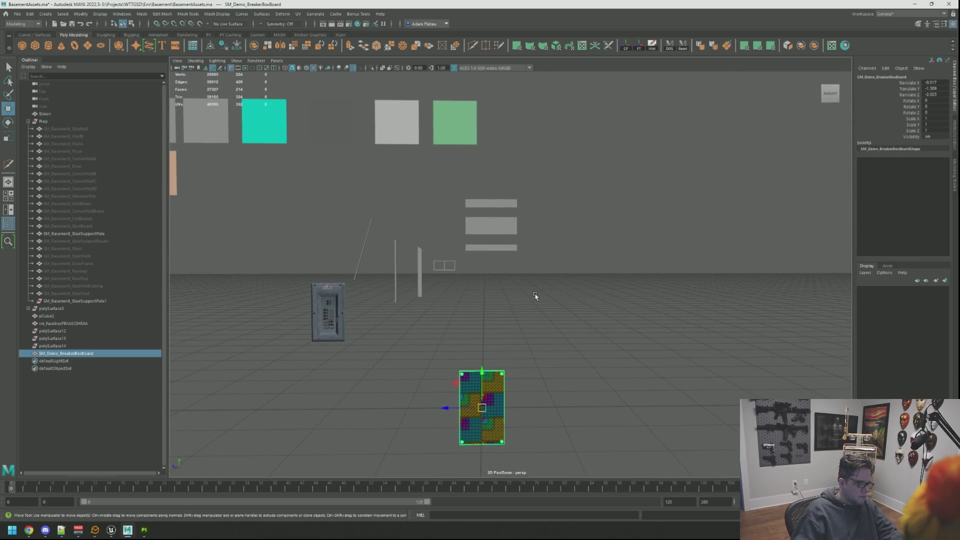
Delete the leftover polySurface12–14 objects and save the scene
drag(135, 345, 80, 332)
key(Delete)
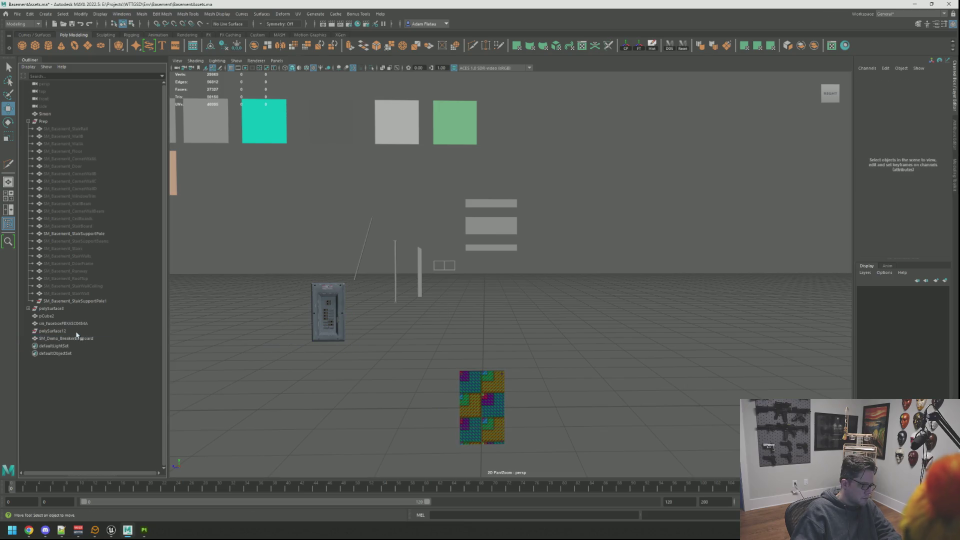
mouse_move(275, 309)
mouse_down()
mouse_move(563, 315)
mouse_move(624, 283)
mouse_move(586, 269)
mouse_up()
click(505, 328)
key(f)
key(ctrl+s)
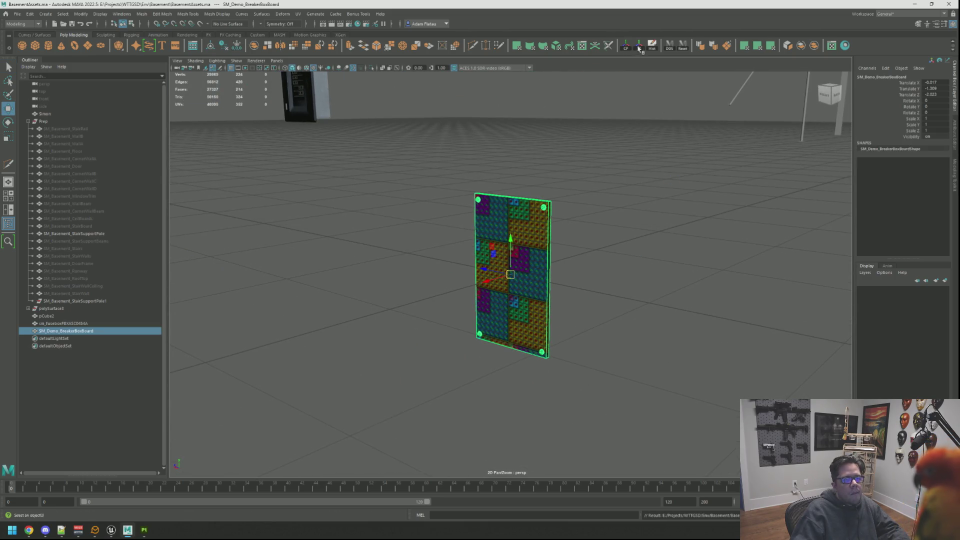
mouse_move(655, 74)
mouse_down()
mouse_move(647, 167)
mouse_move(568, 178)
mouse_move(527, 261)
mouse_up()
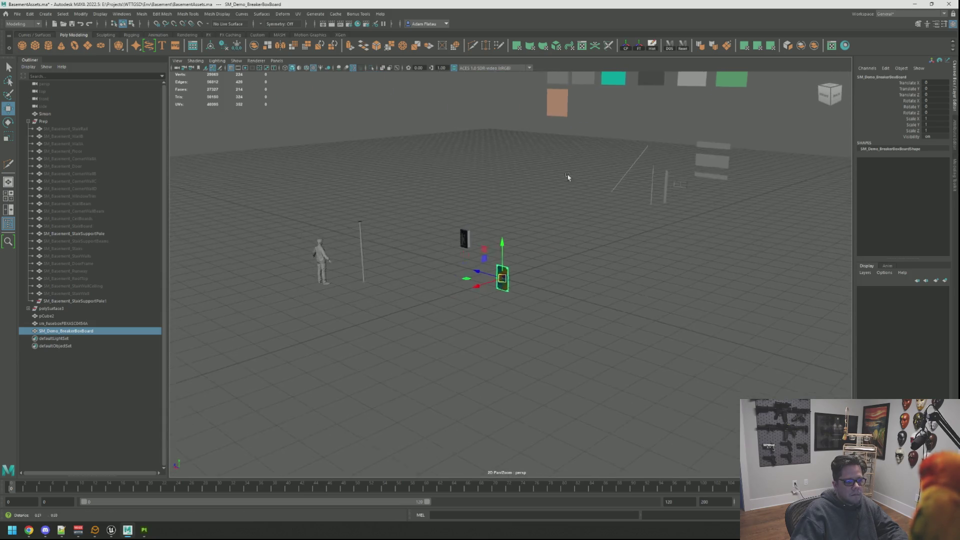
Create a new Lambert material in Hypershade and name it Demo_PropsB
click(846, 46)
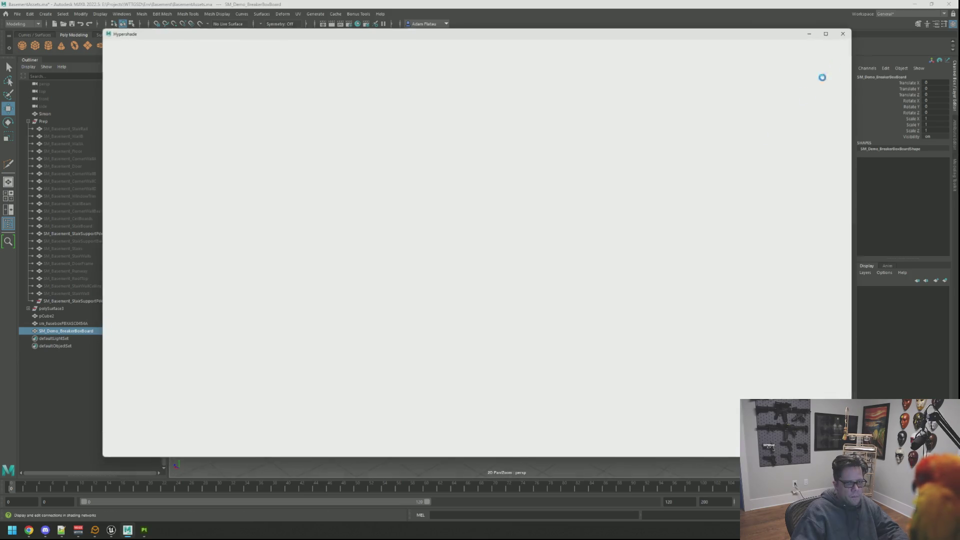
drag(526, 257, 423, 207)
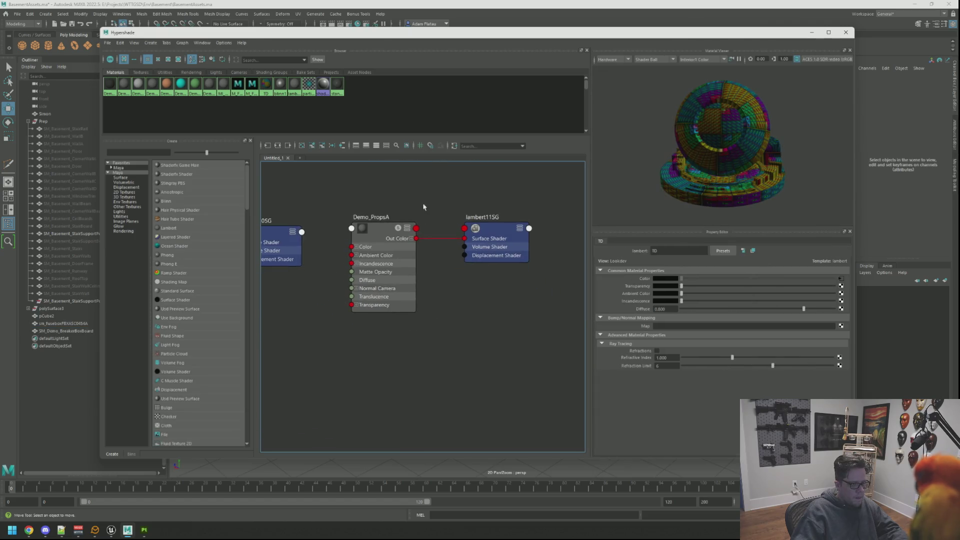
click(187, 229)
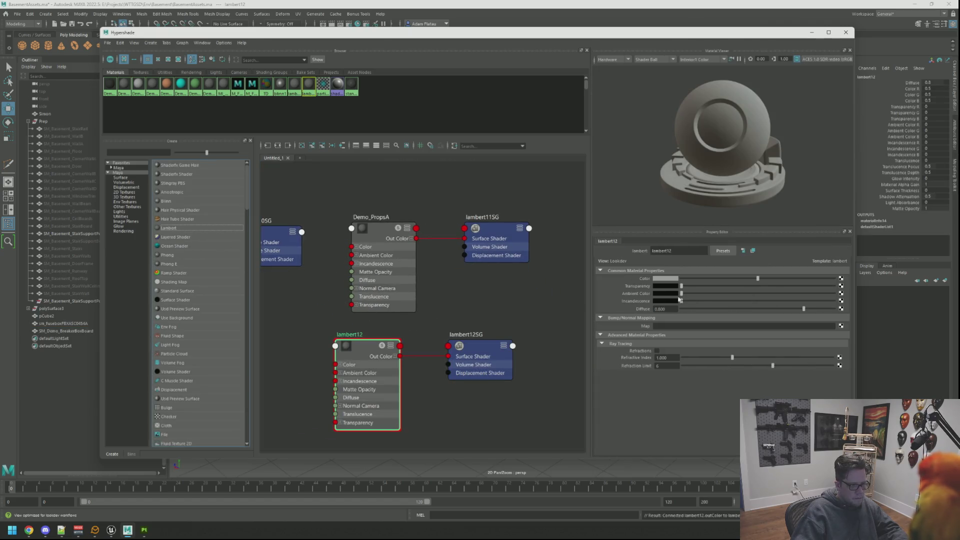
double_click(679, 251)
text(Demo)
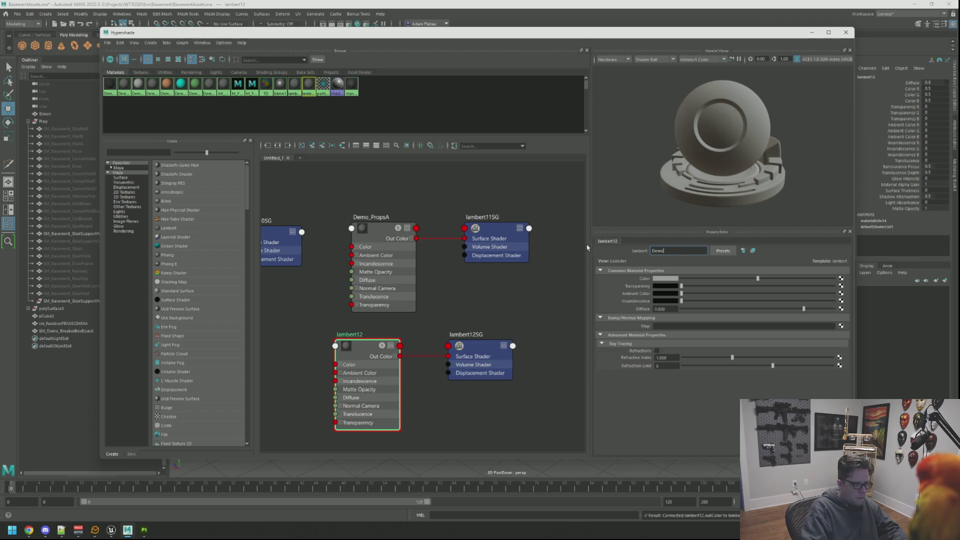
text(_PropsB)
key(Return)
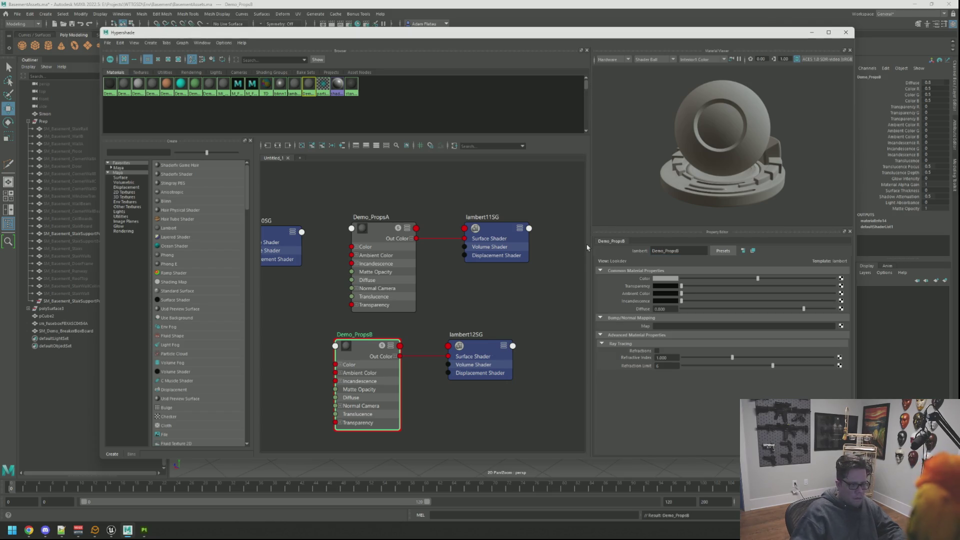
Give Demo_PropsB a muted purple-blue colour and close Hypershade
click(665, 279)
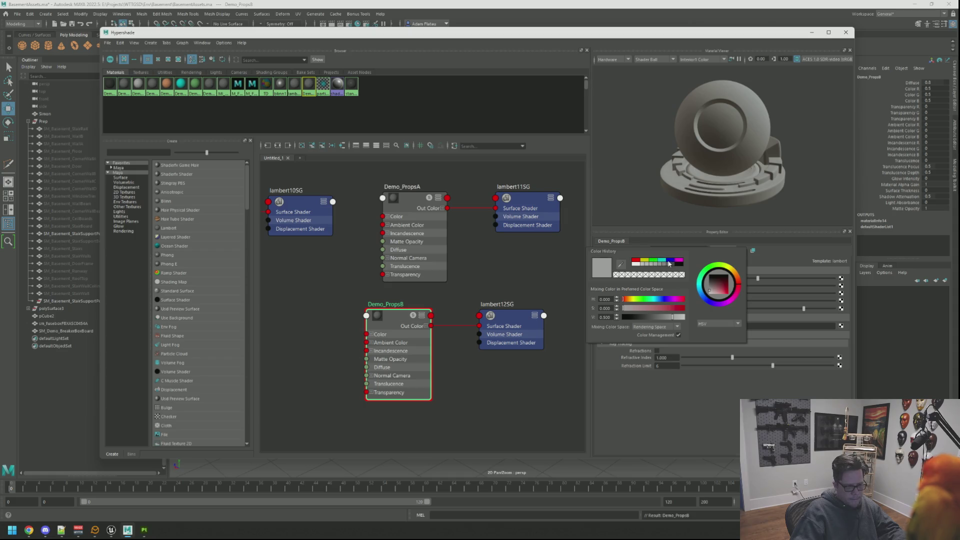
click(672, 262)
drag(723, 294, 719, 293)
click(503, 270)
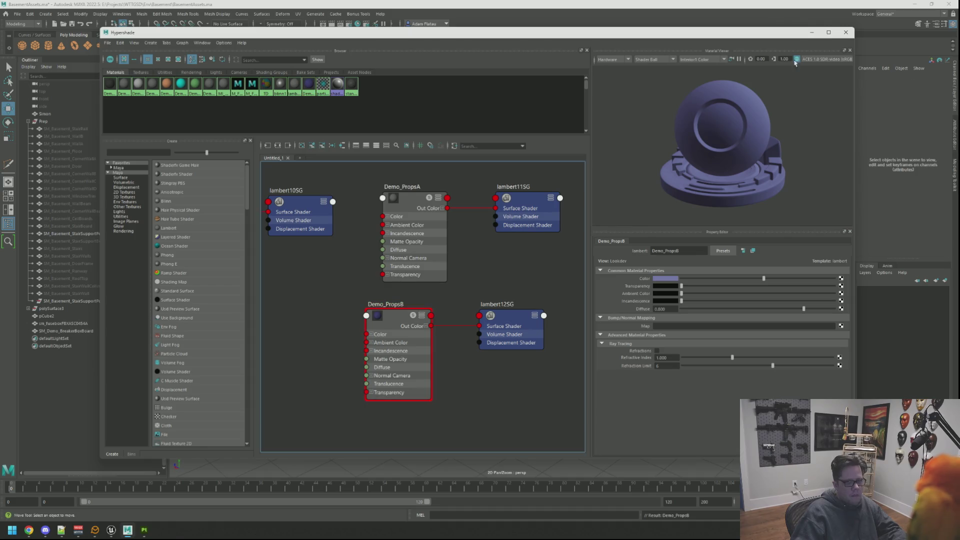
click(845, 33)
click(463, 295)
right_click(463, 289)
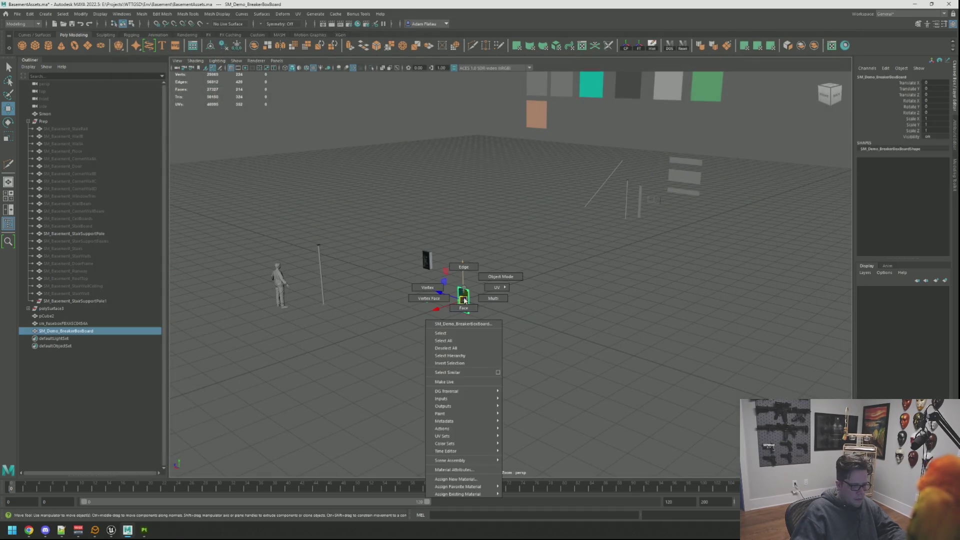
Assign the existing Demo_PropsB material to the breaker board
mouse_move(495, 494)
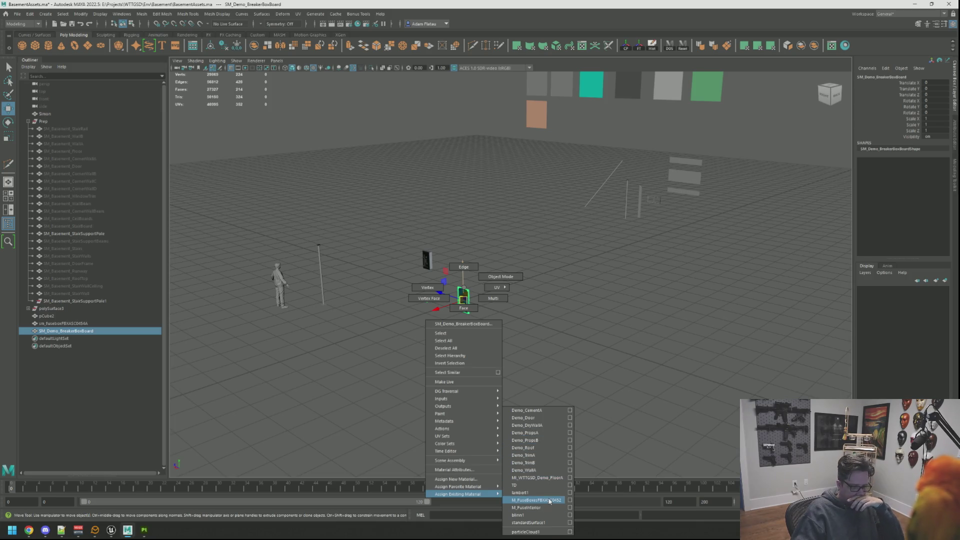
click(551, 440)
key(f)
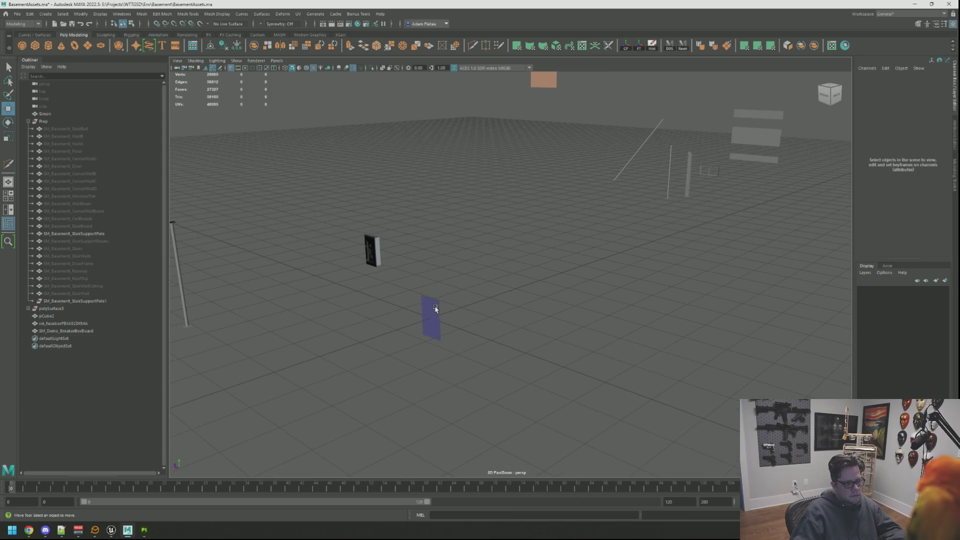
scroll(537, 249, down, 10)
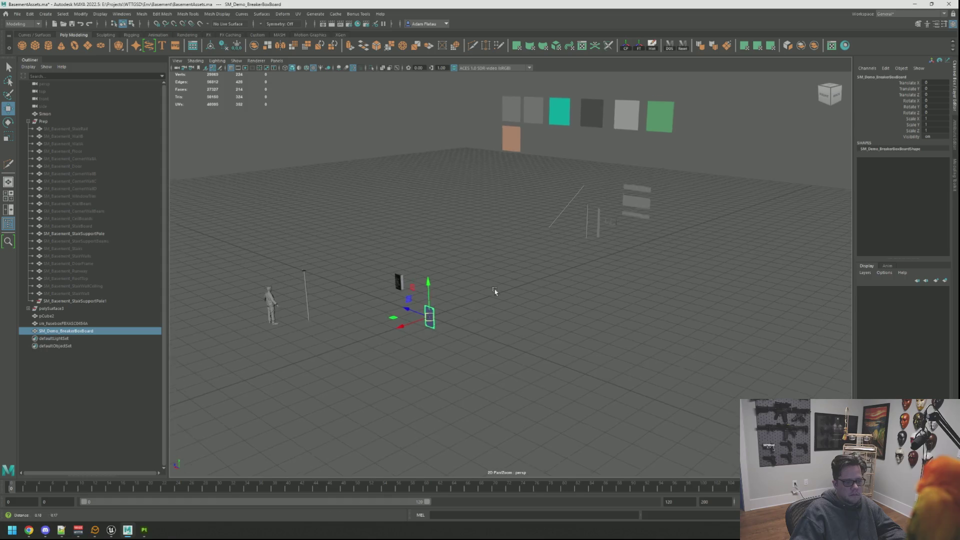
Duplicate the board with Ctrl+D and move the copy SM_Demo_BreakerBoxBoard1 aside
key(ctrl+d)
mouse_move(393, 341)
mouse_down()
mouse_move(645, 240)
mouse_move(637, 244)
mouse_move(716, 280)
mouse_up()
key(f)
click(648, 270)
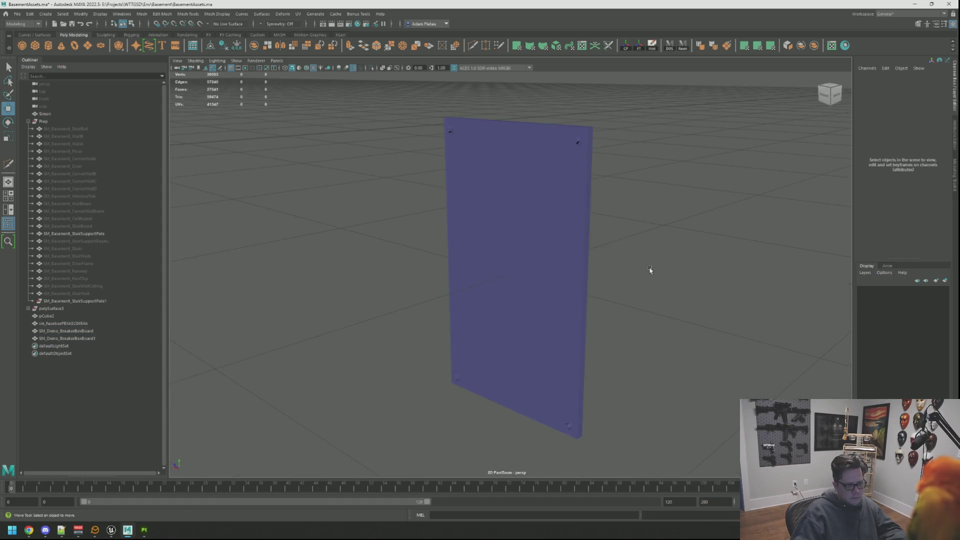
scroll(634, 281, down, 5)
mouse_move(634, 281)
mouse_down()
mouse_move(468, 289)
mouse_move(551, 318)
mouse_move(405, 298)
mouse_move(656, 250)
mouse_up()
click(669, 230)
Select the duplicate board SM_Demo_BreakerBoxBoard1
key(f)
click(675, 262)
scroll(674, 261, down, 5)
click(516, 260)
Export the selection as WTTGSDDemoPropsB.fbx into E:\Projects\WTTGSD\Texturing
key(ctrl+alt+e)
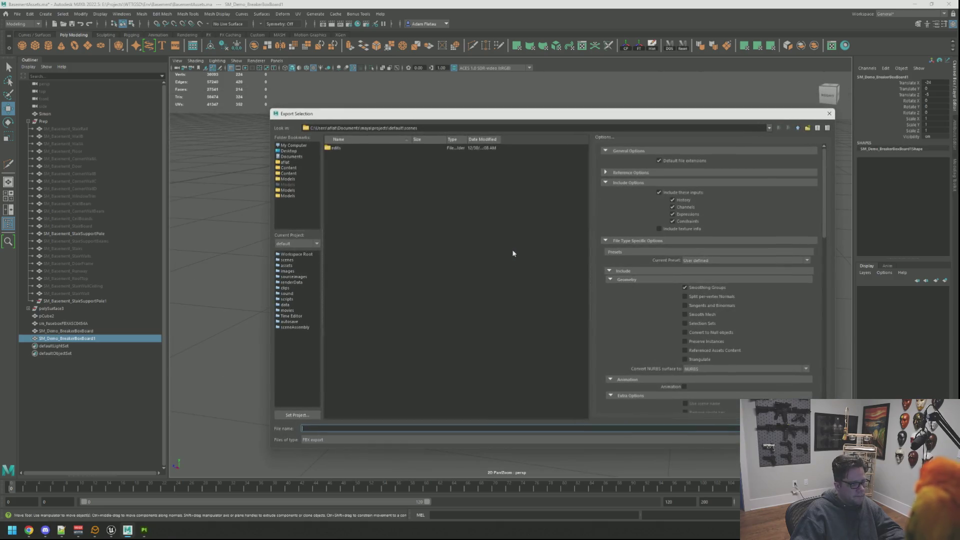
click(304, 144)
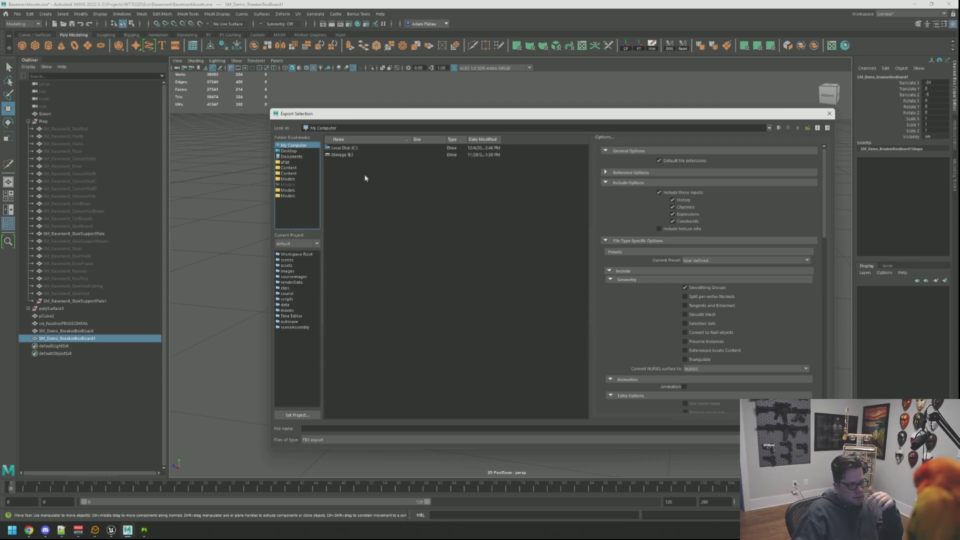
double_click(350, 154)
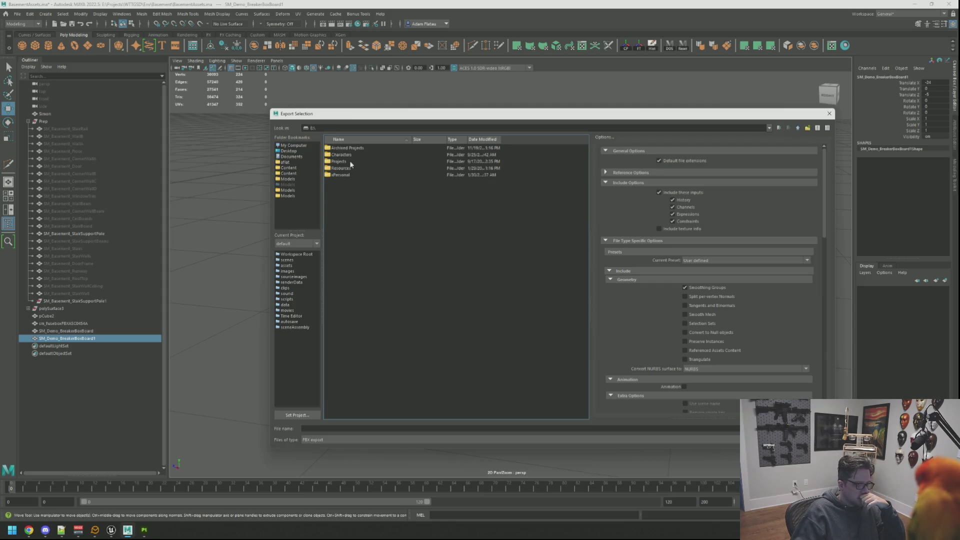
double_click(350, 162)
double_click(365, 263)
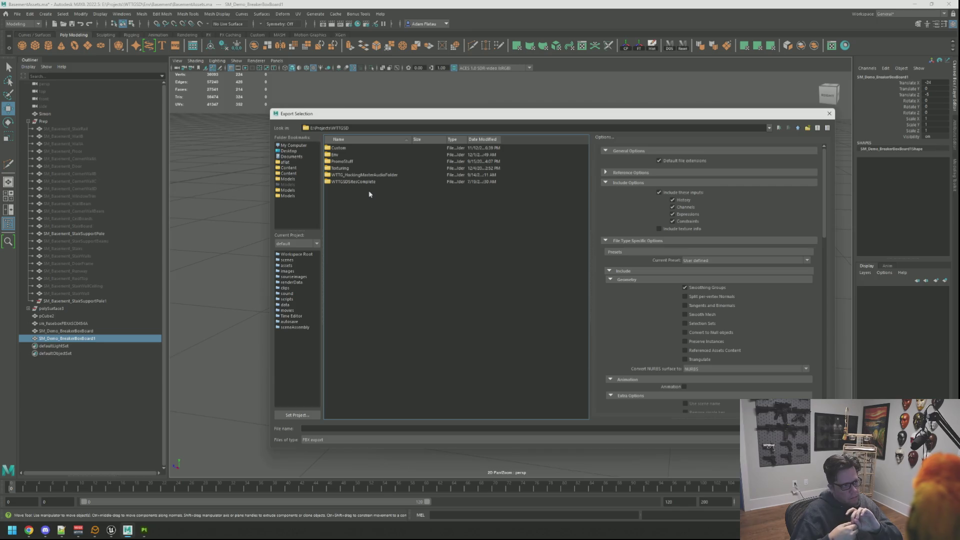
double_click(341, 168)
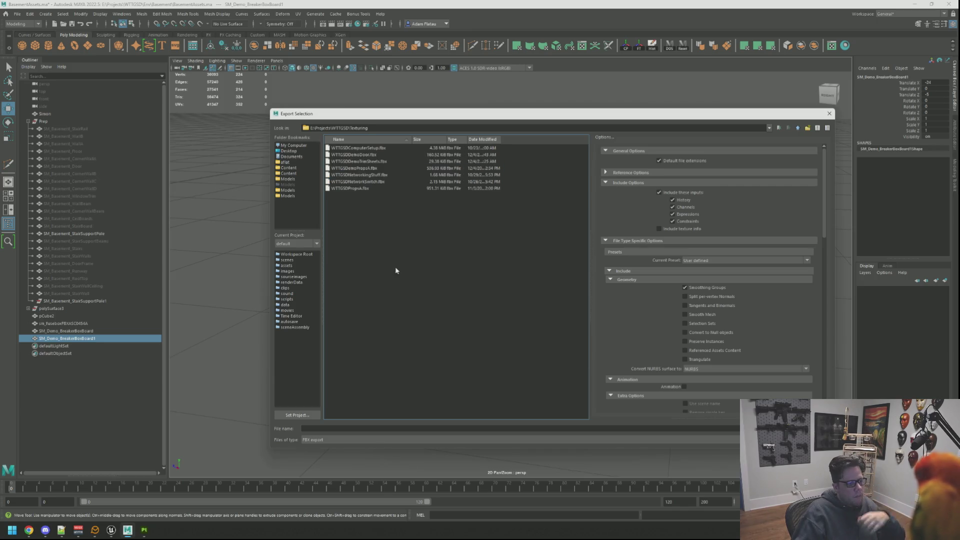
click(364, 169)
click(343, 428)
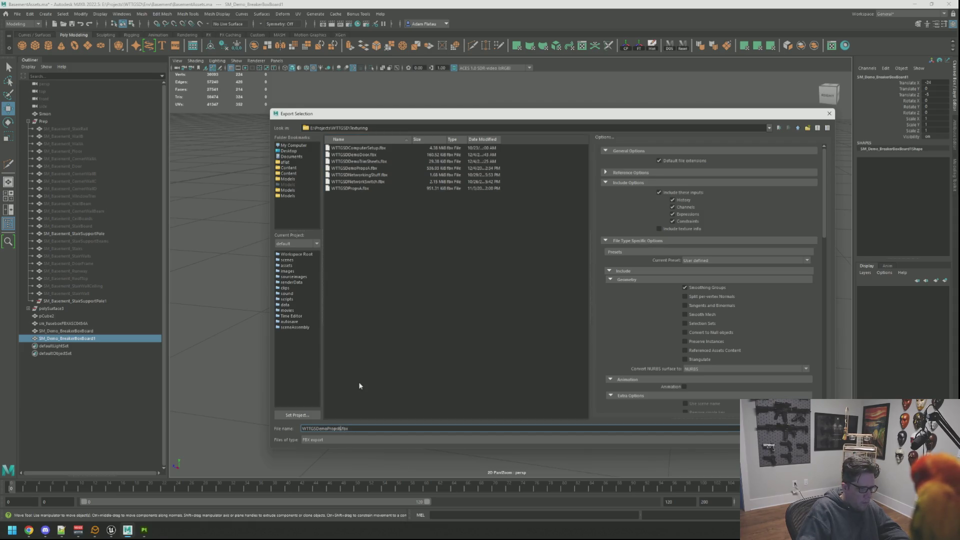
key(Return)
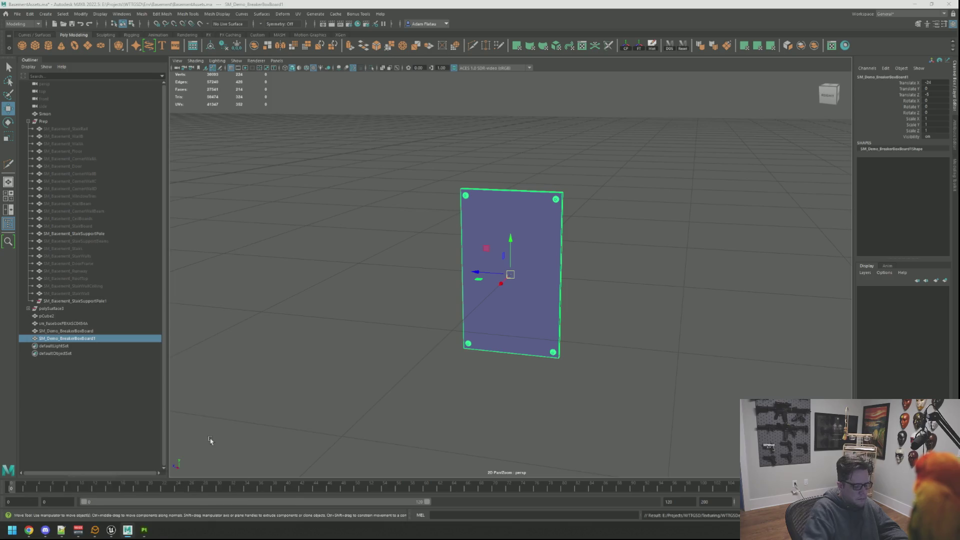
Launch Substance 3D Painter from the Windows Start search
key(super)
text(sub)
key(Return)
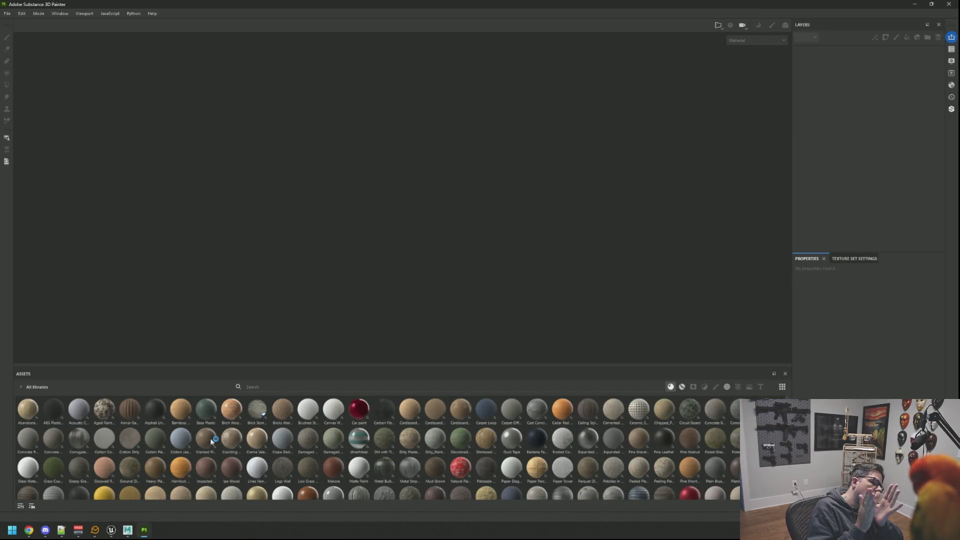
Start a new Painter project using the WTTGSDDemoPropsB.fbx mesh from the Texturing folder
click(7, 14)
click(18, 24)
click(555, 178)
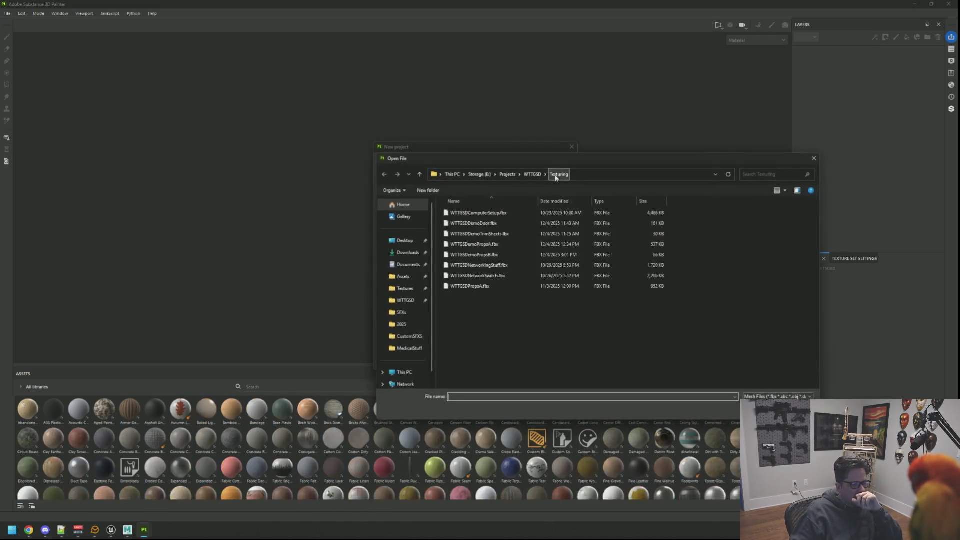
click(503, 253)
double_click(502, 254)
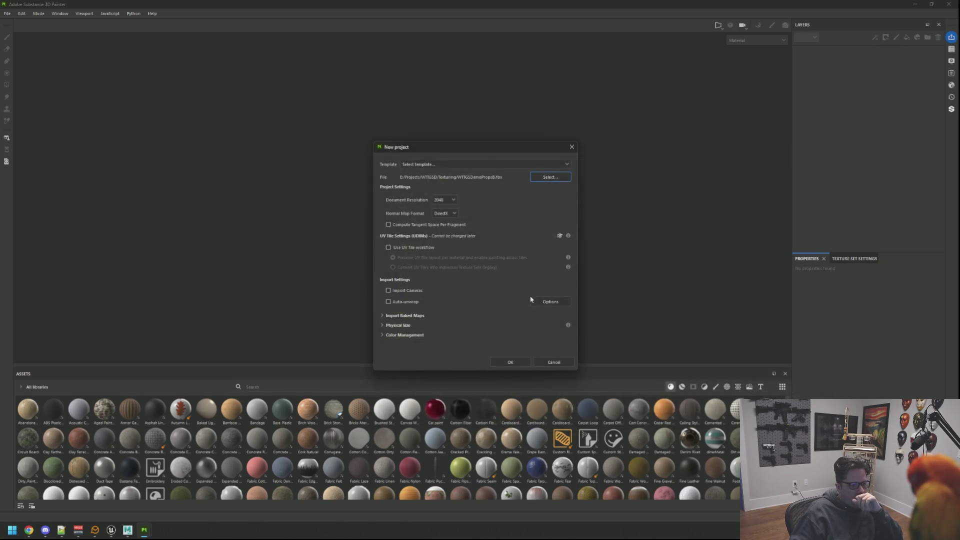
click(509, 361)
mouse_move(485, 169)
mouse_down()
mouse_move(322, 189)
mouse_move(443, 169)
mouse_up()
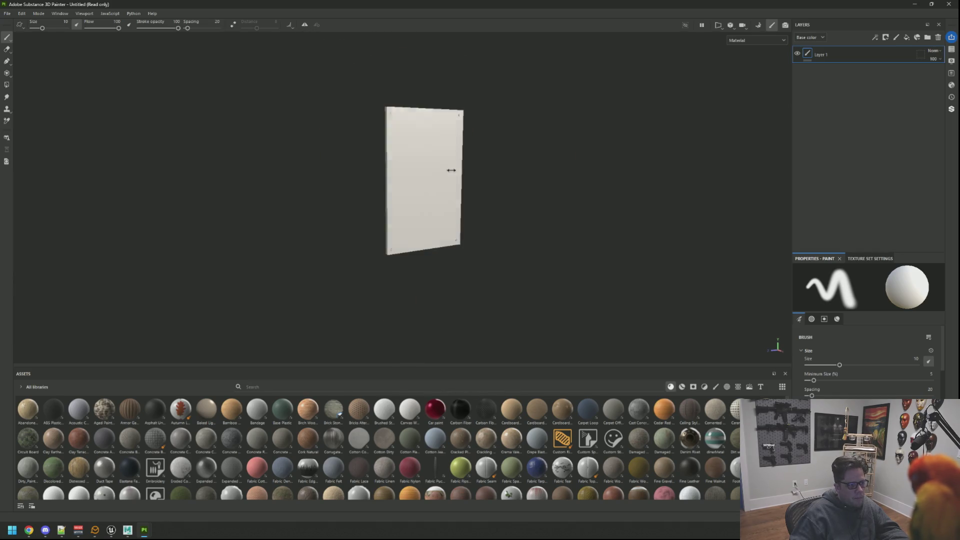
Raise environment opacity to show the backdrop and set anisotropic filtering to High (8spp)
scroll(450, 173, up, 3)
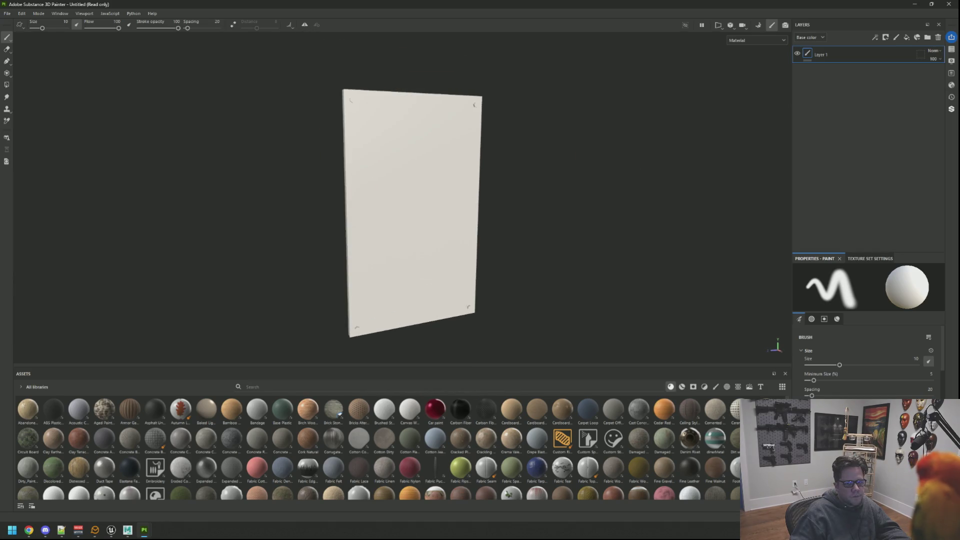
click(953, 63)
click(865, 172)
scroll(846, 213, down, 5)
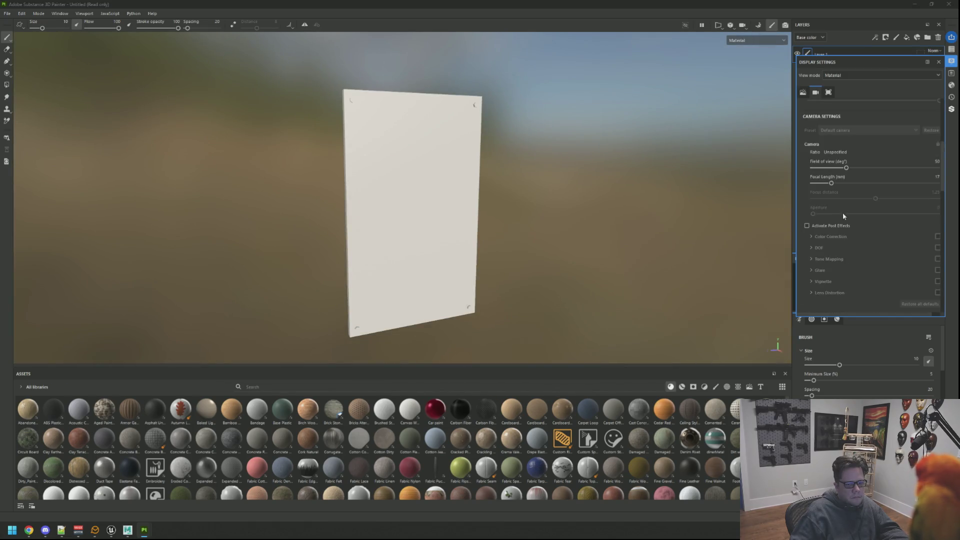
scroll(875, 223, down, 8)
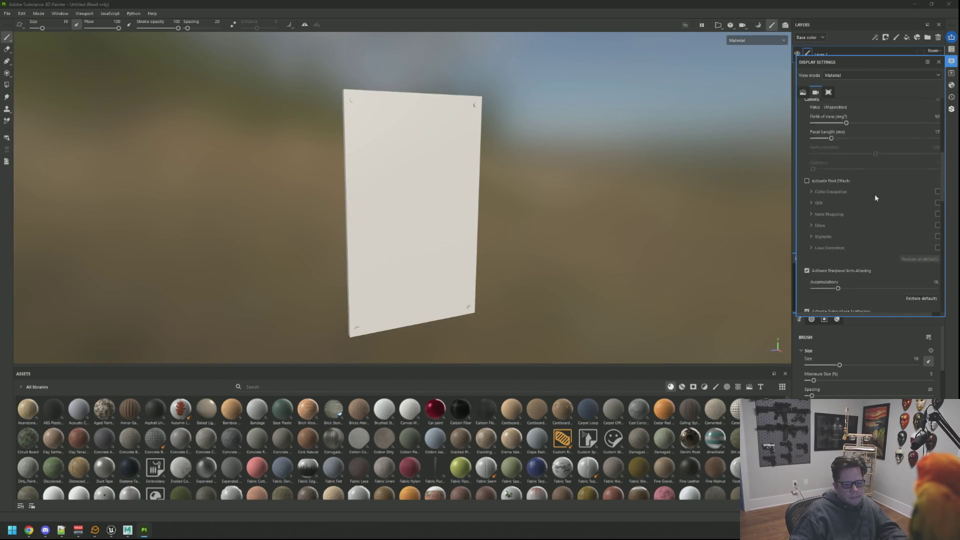
scroll(865, 216, down, 2)
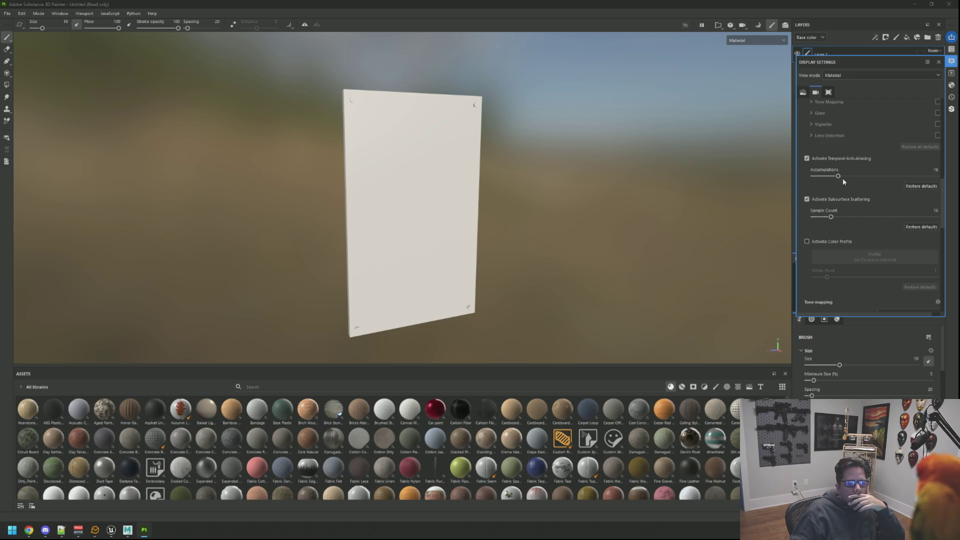
scroll(860, 200, down, 6)
click(884, 224)
click(880, 253)
scroll(837, 233, down, 2)
scroll(836, 232, down, 4)
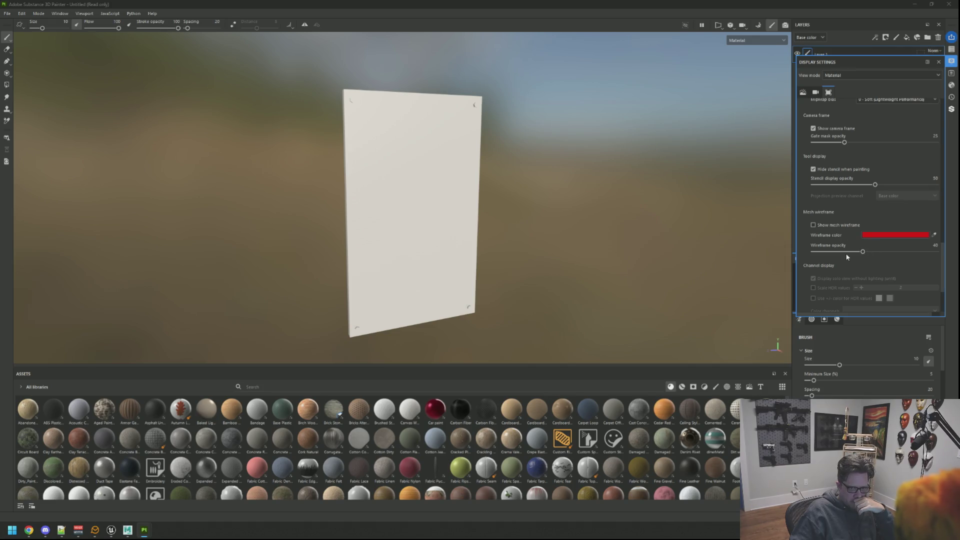
click(938, 62)
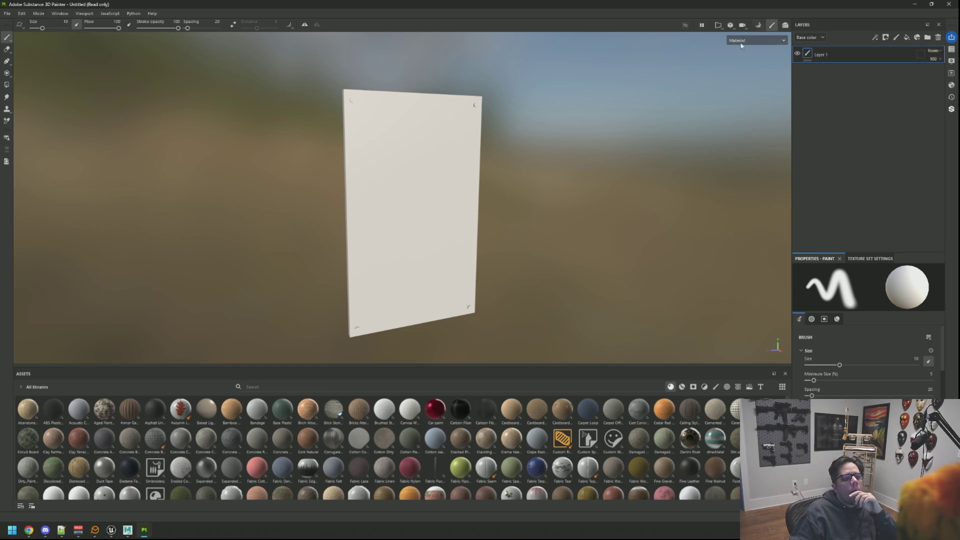
Save the Painter project as WTTGSDDemoPropsB in the Texturing folder
key(ctrl+s)
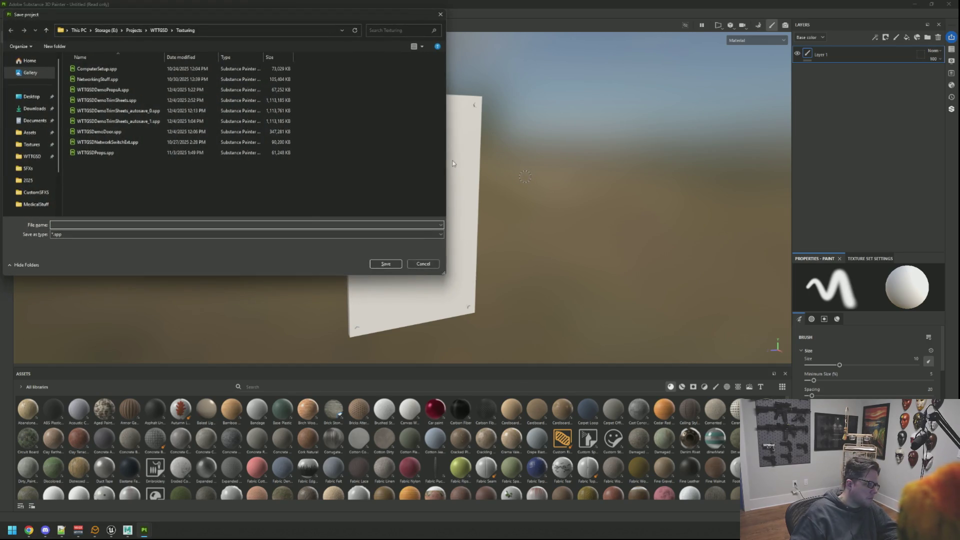
text(WTTGSDDD)
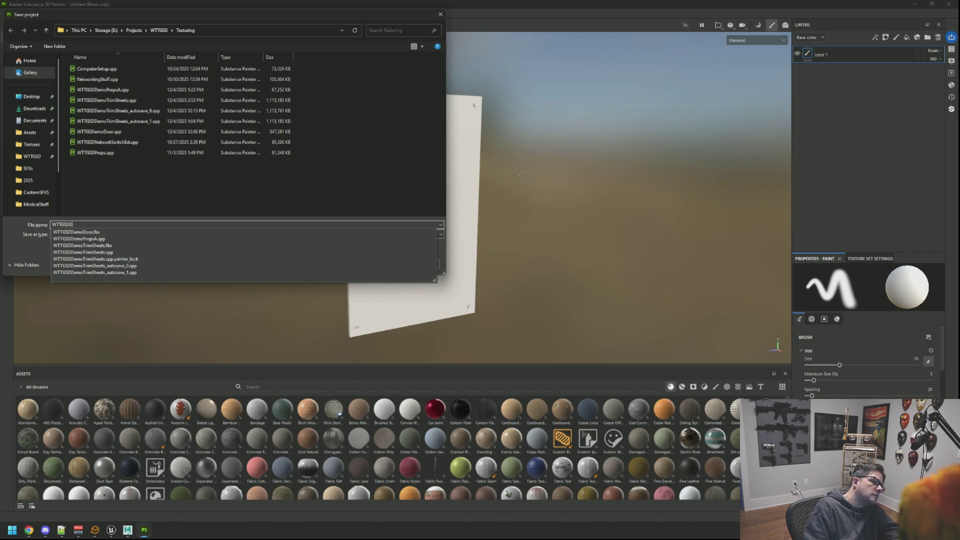
text(P)
text(B)
key(Return)
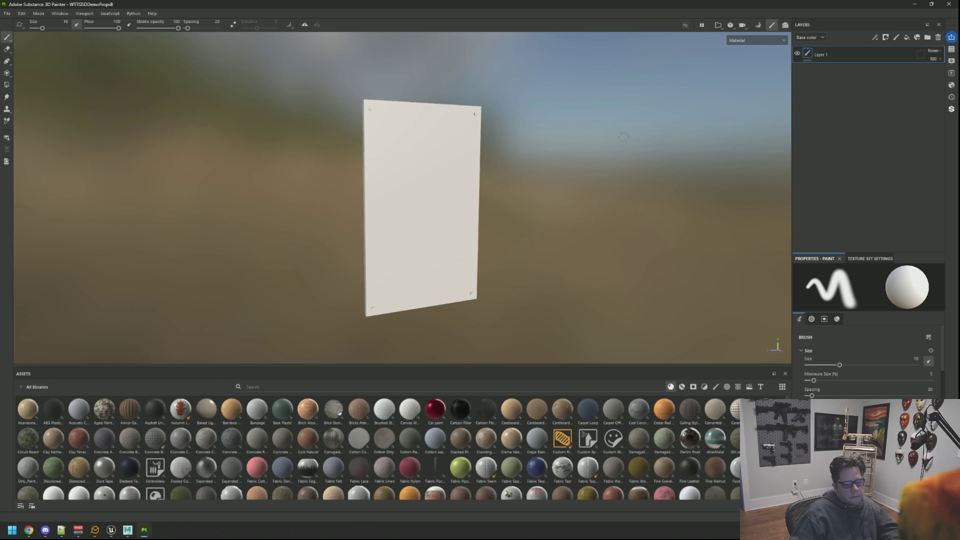
Bake mesh maps using the low poly mesh as high poly with Subsampling 8x8 antialiasing
click(758, 24)
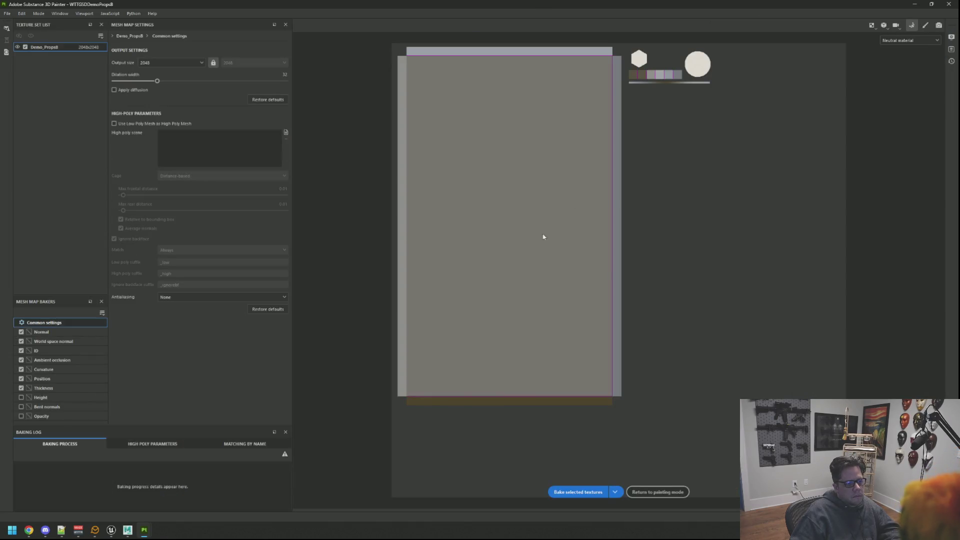
click(114, 123)
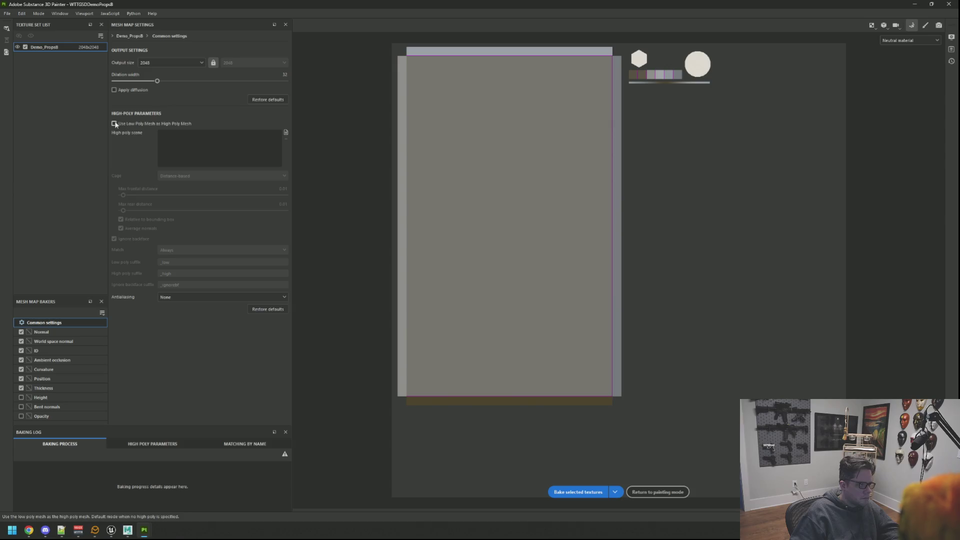
click(203, 297)
click(189, 331)
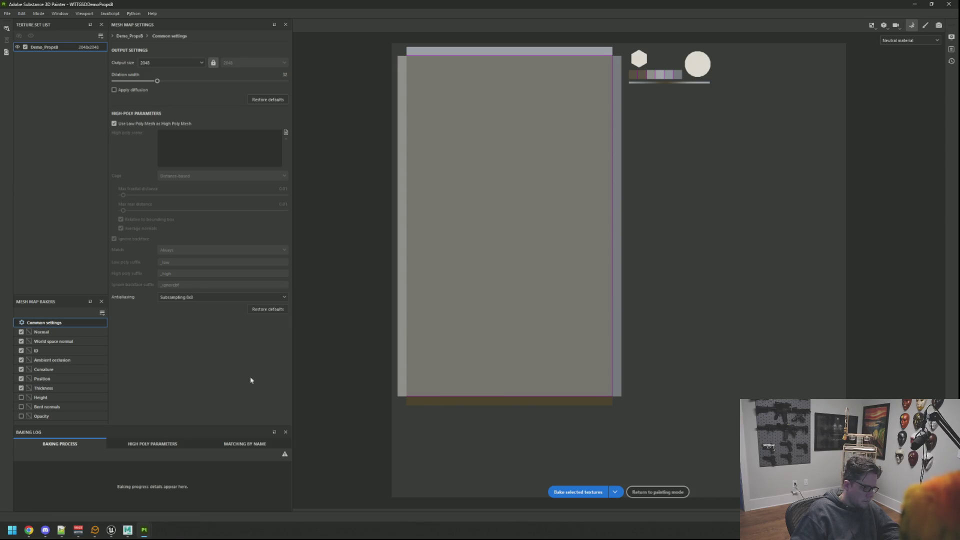
click(578, 492)
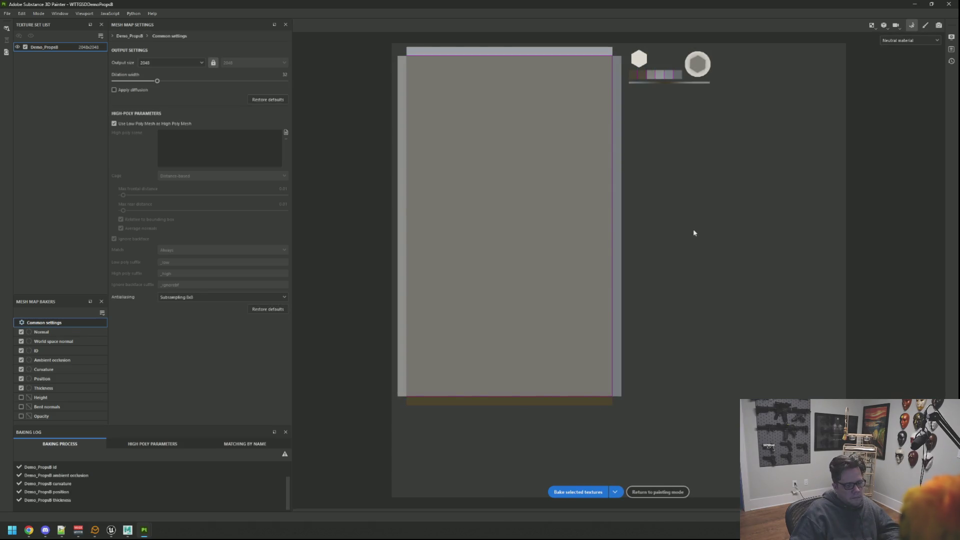
click(658, 492)
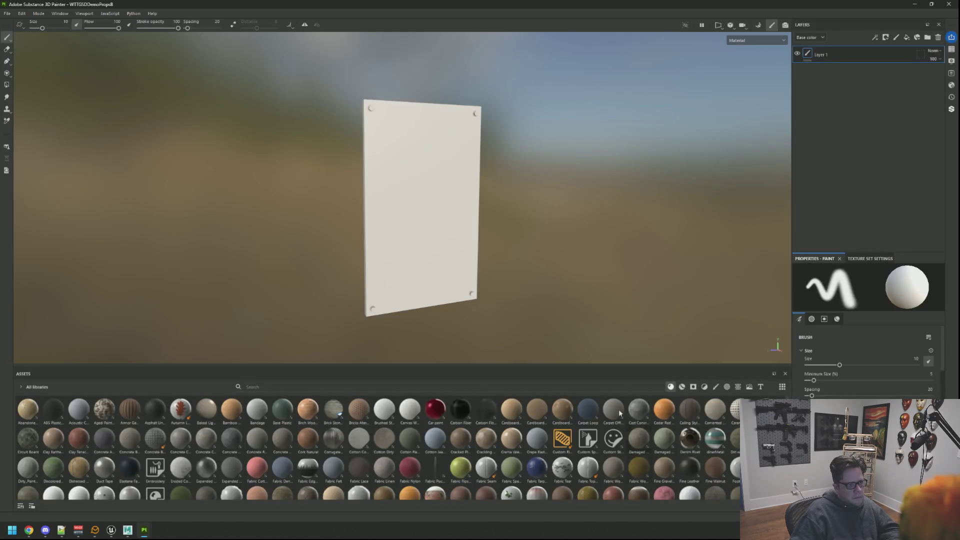
mouse_move(469, 145)
mouse_down()
mouse_move(411, 142)
mouse_move(445, 156)
mouse_move(566, 118)
mouse_move(546, 136)
mouse_move(268, 148)
mouse_move(482, 128)
mouse_move(473, 129)
mouse_move(466, 168)
mouse_move(425, 200)
mouse_move(556, 125)
mouse_up()
click(760, 25)
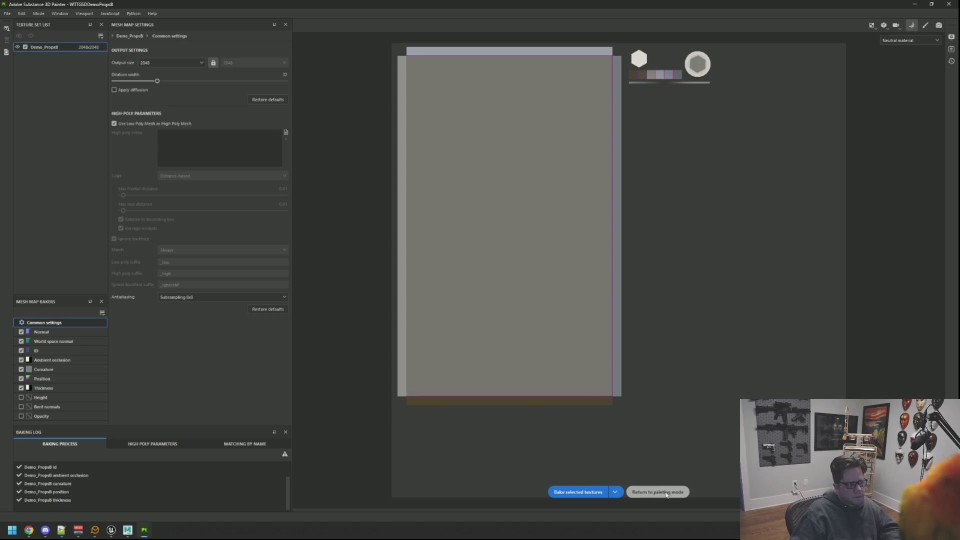
click(666, 494)
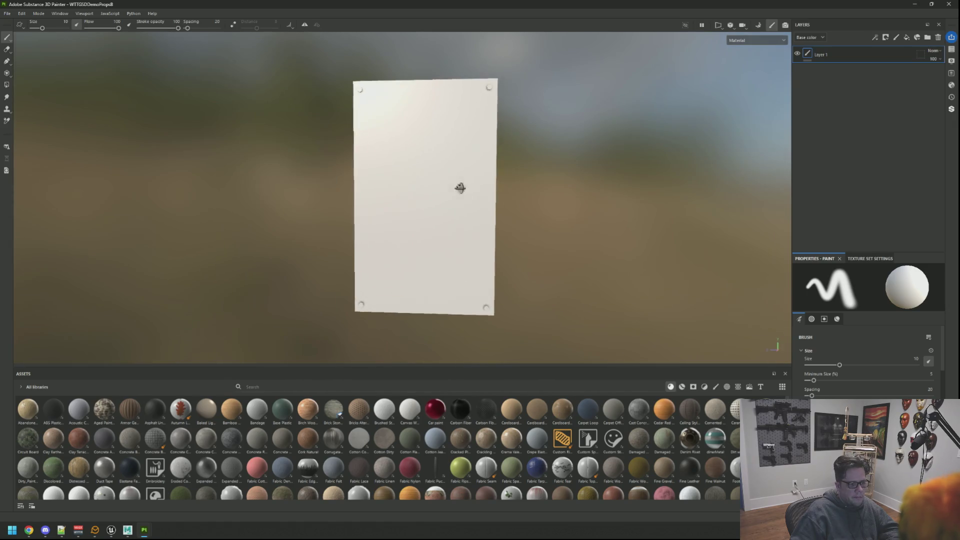
Add Folder 1 with a black mask containing a red fill layer
click(928, 37)
click(907, 38)
click(890, 63)
click(906, 39)
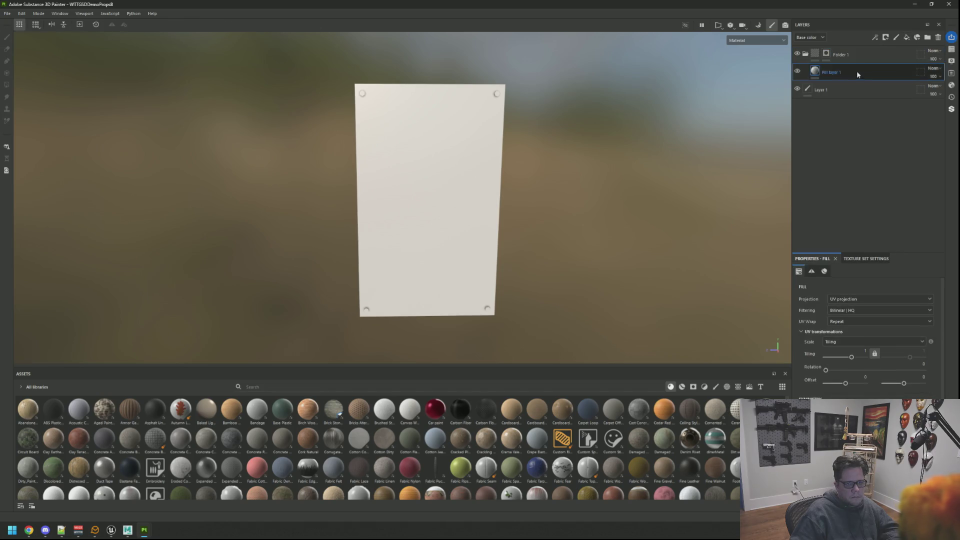
click(921, 385)
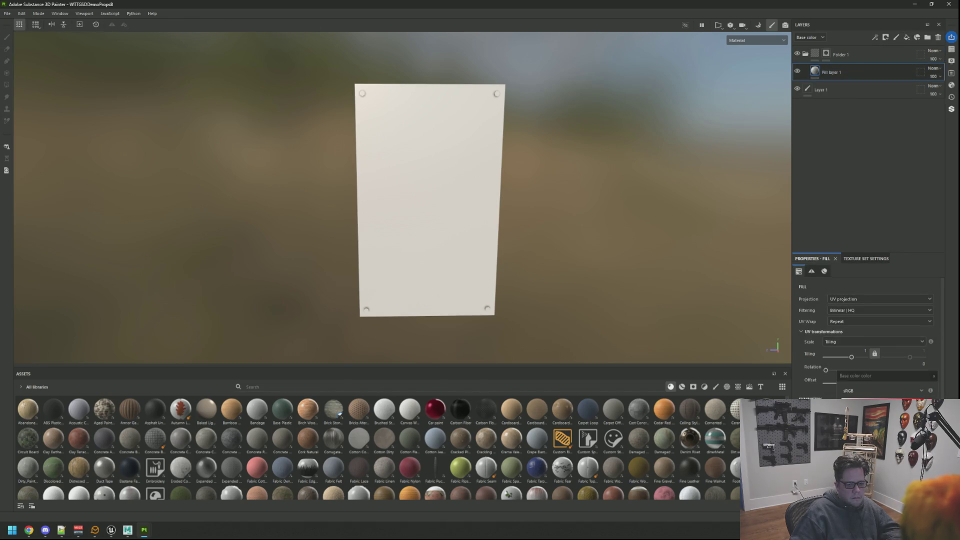
click(935, 379)
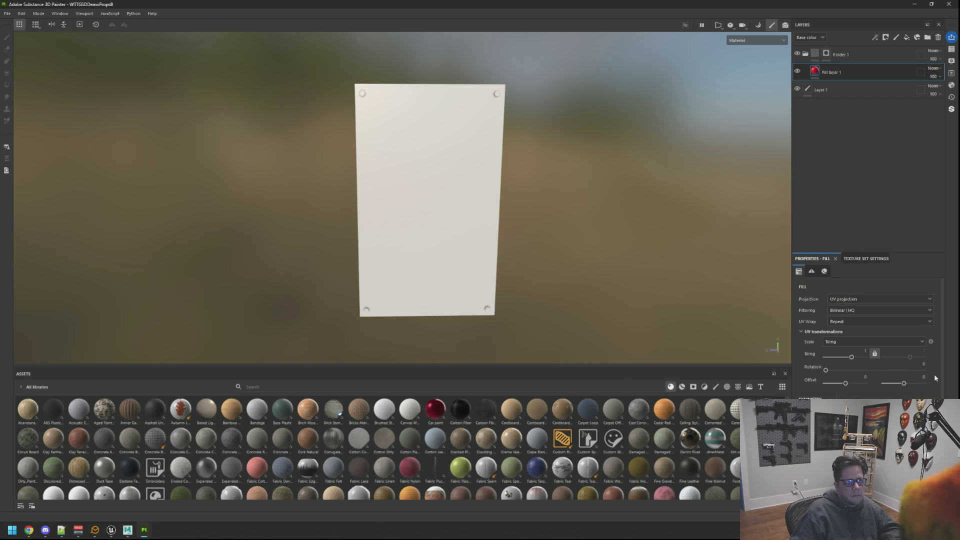
Polygon-fill Folder 1's mask across the whole mesh to reveal the red fill
click(845, 54)
scroll(499, 216, down, 2)
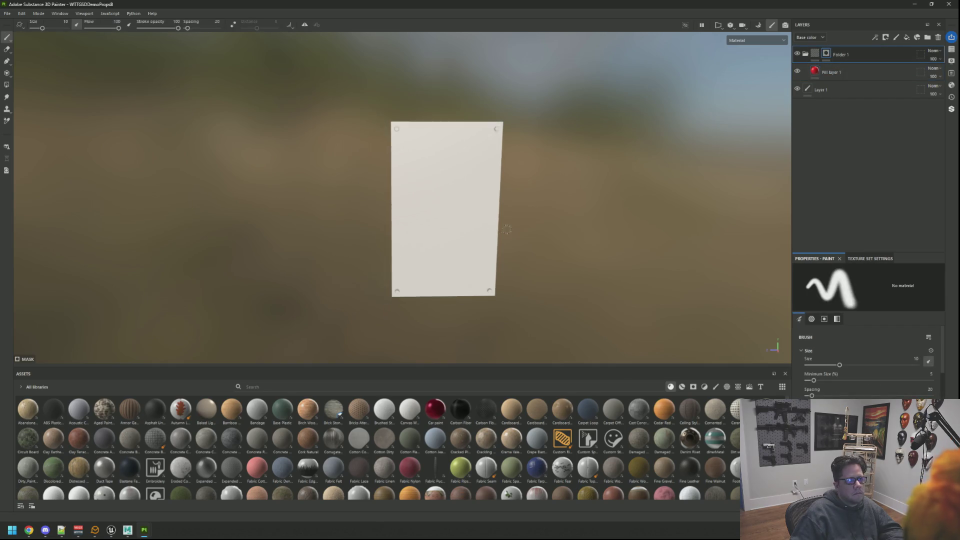
click(7, 85)
click(445, 175)
drag(529, 261, 401, 144)
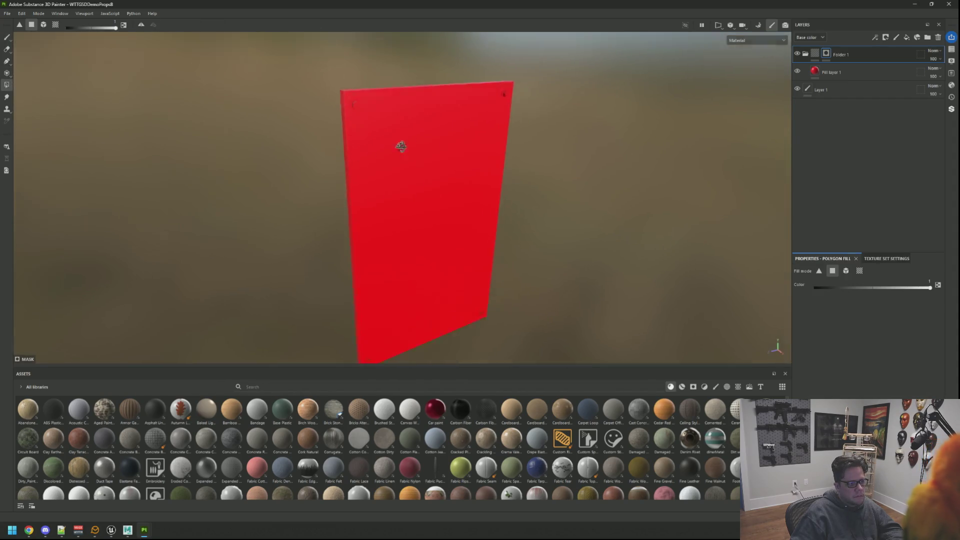
Set UV padding to UV Space Neighbor and add an empty Folder 2
click(887, 258)
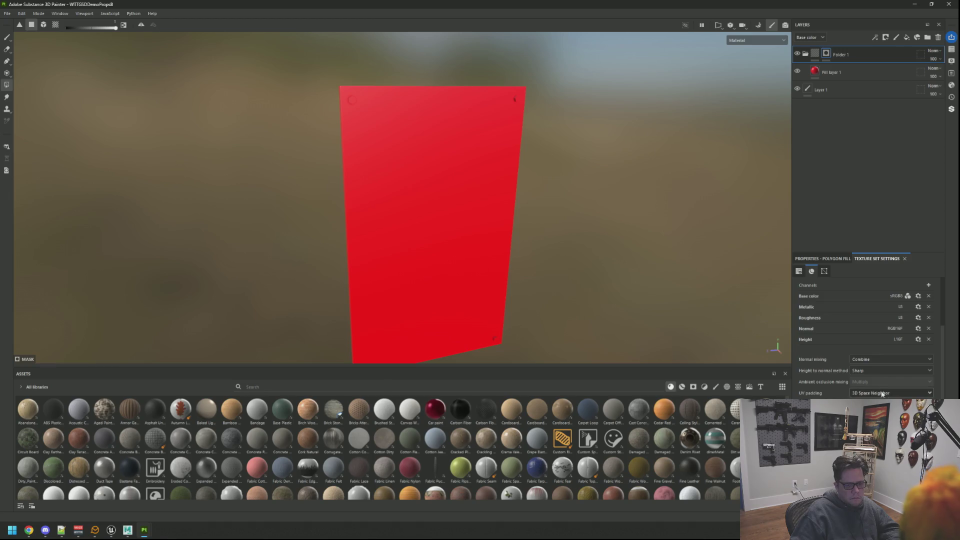
click(890, 404)
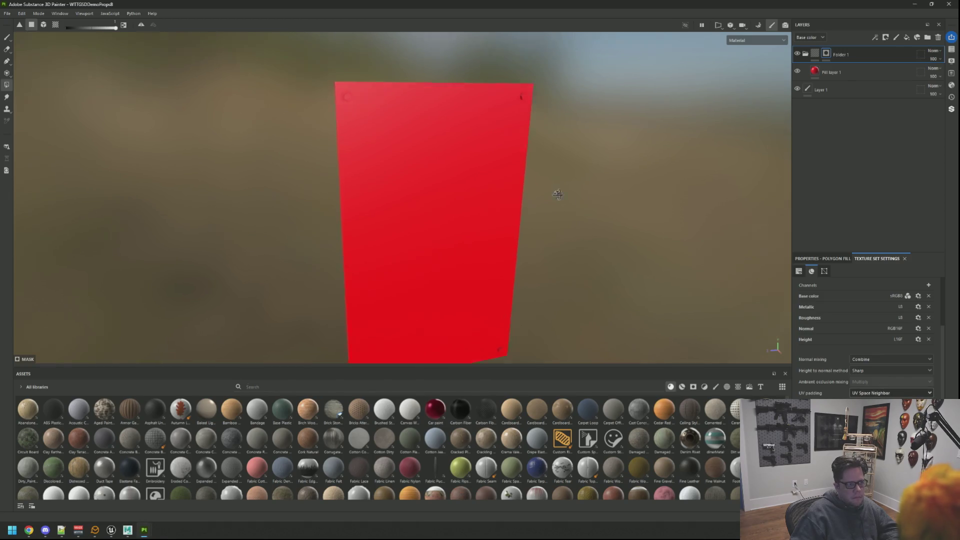
drag(557, 193, 531, 189)
click(866, 70)
click(927, 37)
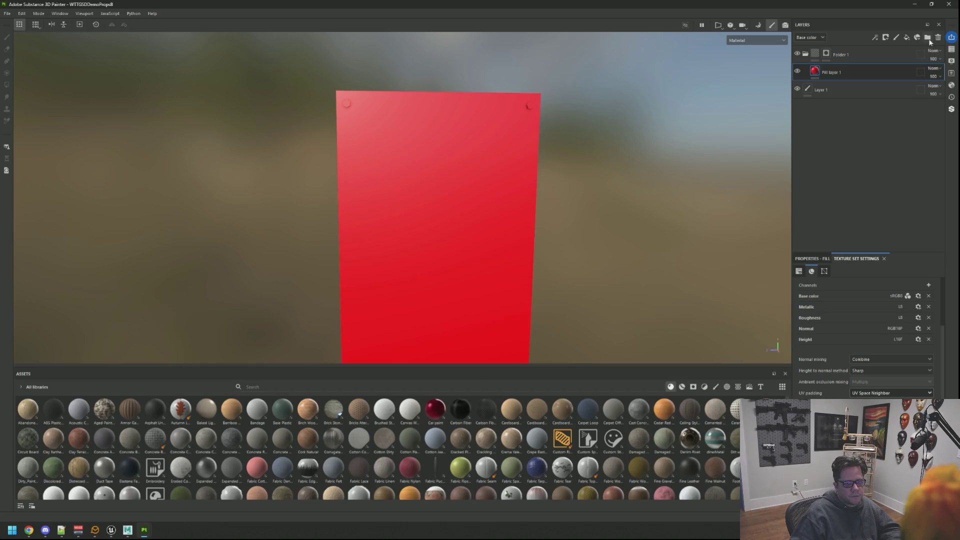
click(826, 90)
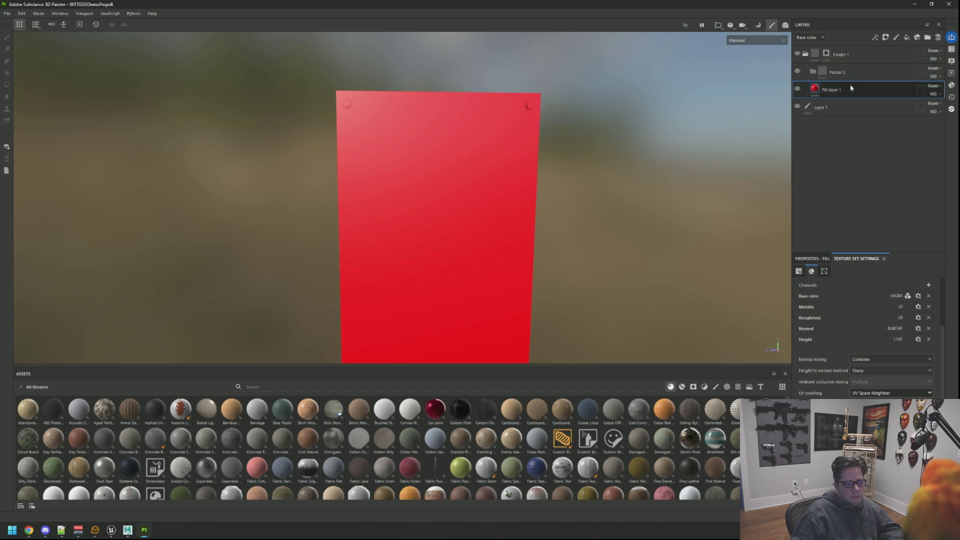